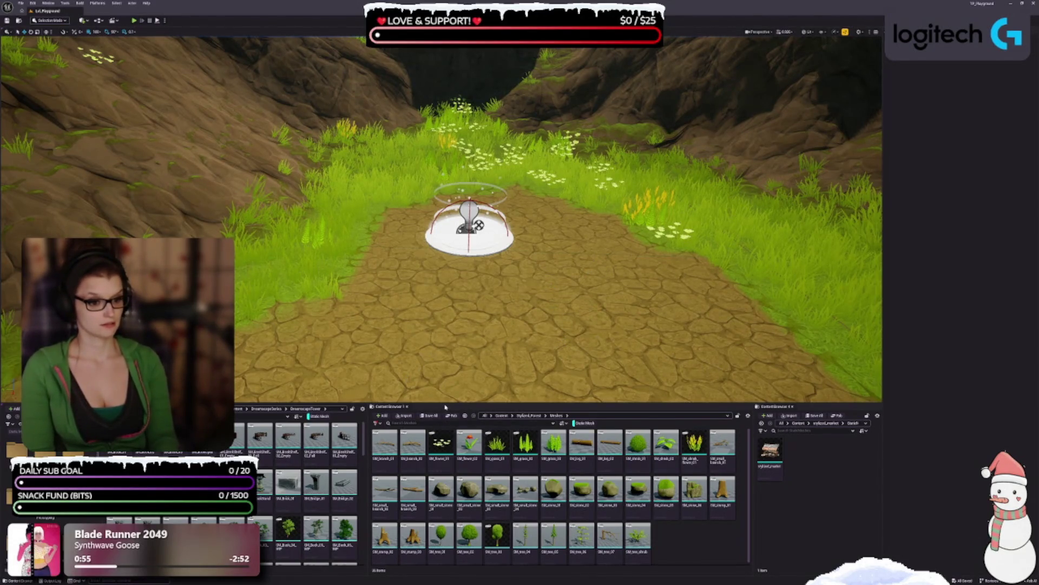
- Enlarge the viewport slightly and fly the camera forward and up over the flower-dotted meadow
left_click_drag(444, 407, 443, 413)
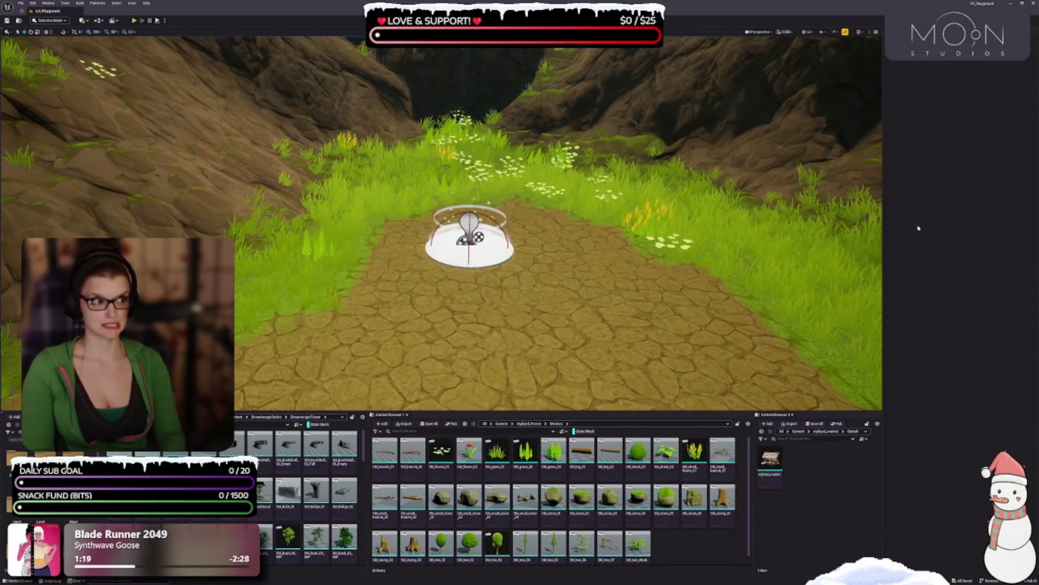
left_click_drag(718, 249, 632, 232)
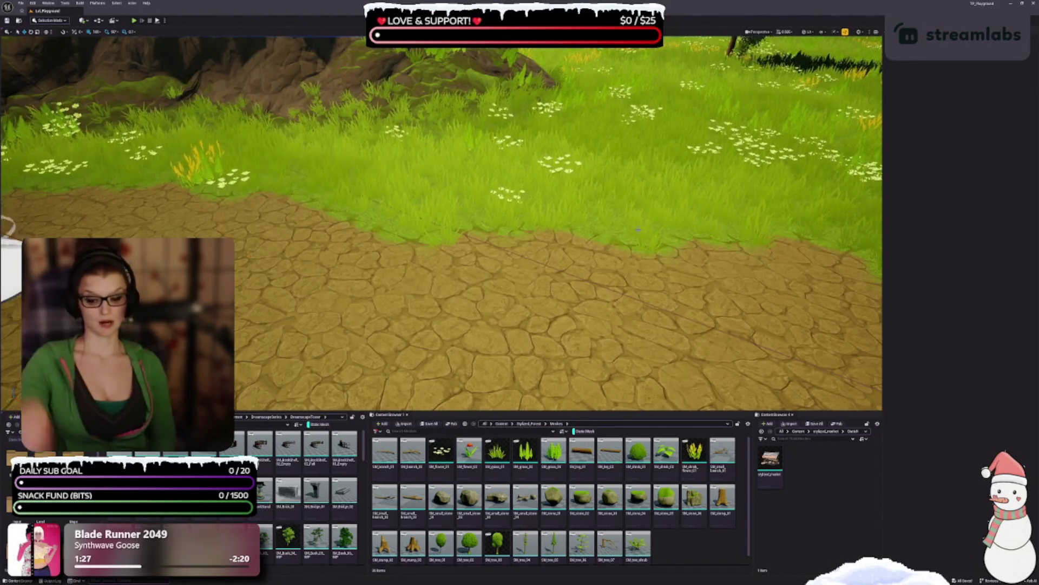
mouse_move(549, 260)
left_mouse_down()
mouse_move(501, 315)
mouse_move(501, 330)
mouse_move(471, 330)
mouse_move(449, 290)
mouse_move(449, 333)
left_mouse_up()
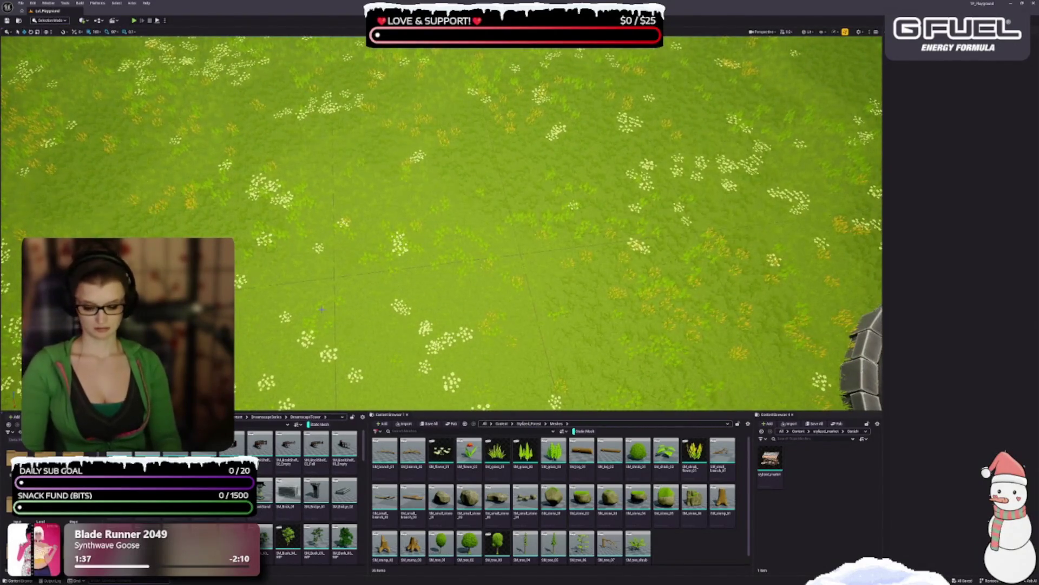
- Enter Landscape Mode's Paint tools with the third target layer selected for dirt paths
key("shift+2")
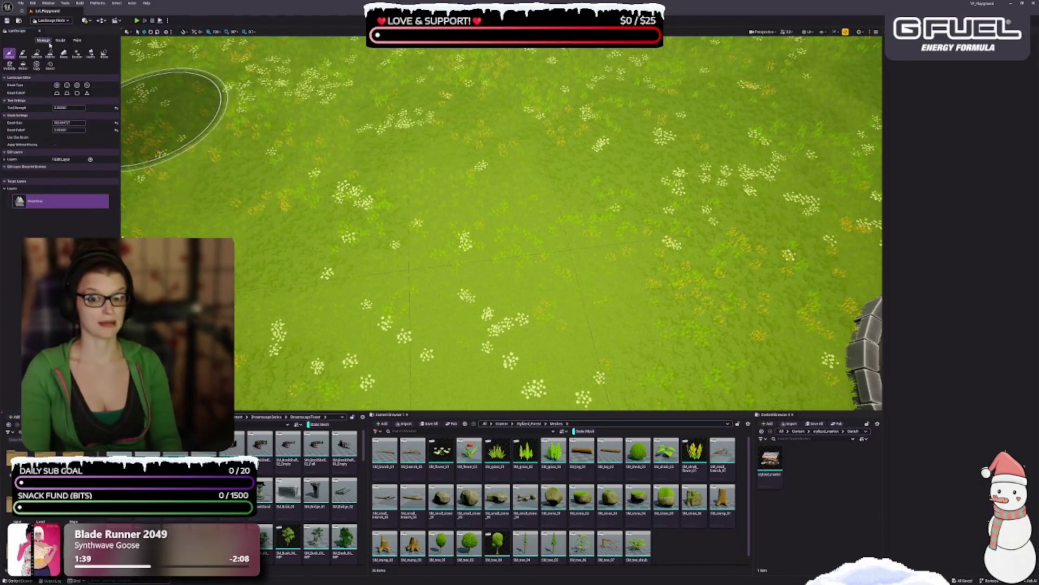
left_click(77, 40)
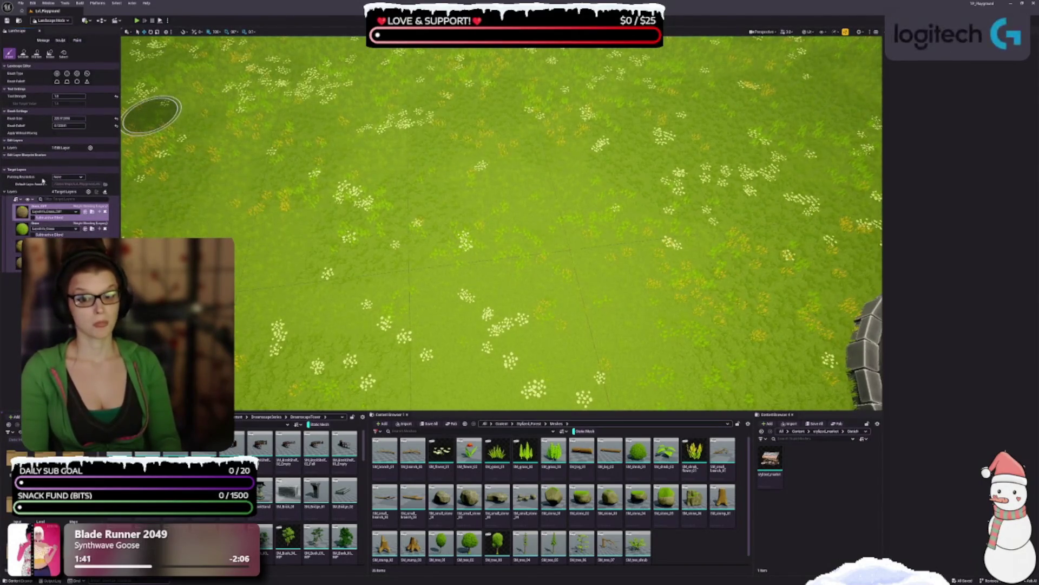
left_click(20, 246)
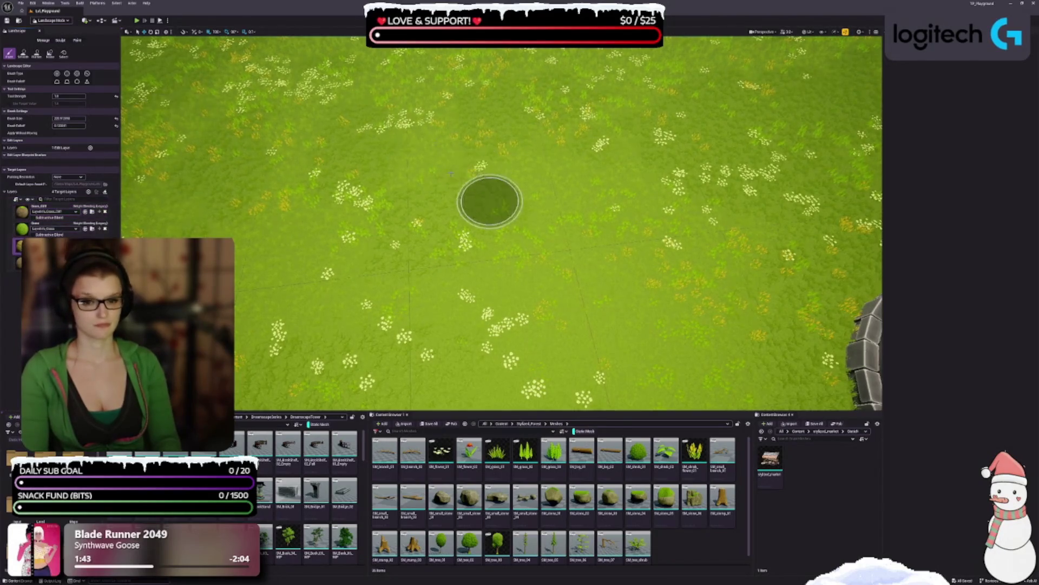
- Paint a winding dirt path loop plus a branch linking the upper and lower paths
key("Up")
key("Up")
key("Up")
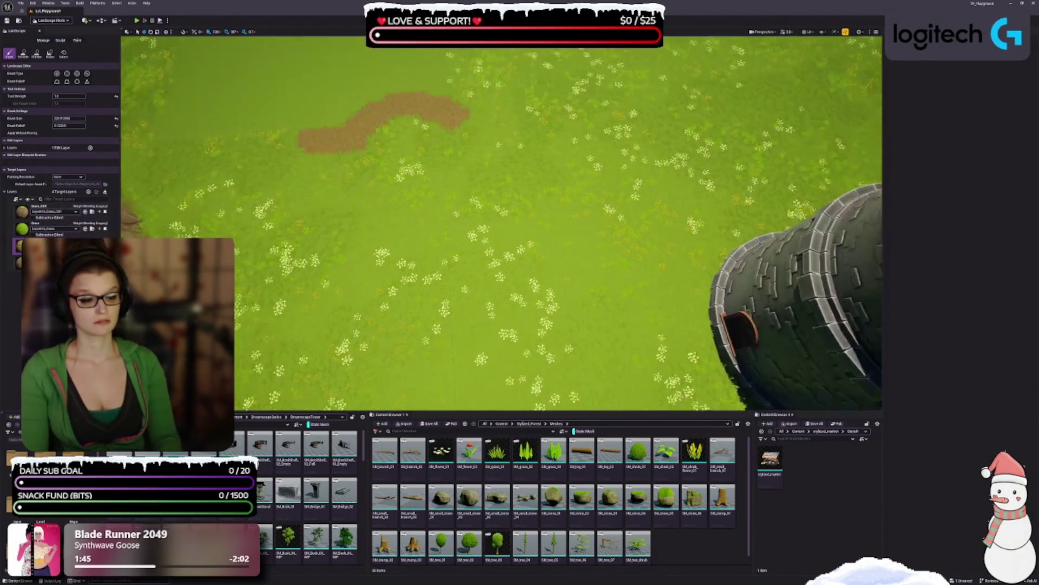
mouse_move(314, 142)
left_mouse_down()
mouse_move(244, 290)
mouse_move(372, 343)
mouse_move(708, 182)
mouse_move(559, 81)
mouse_move(476, 128)
left_mouse_up()
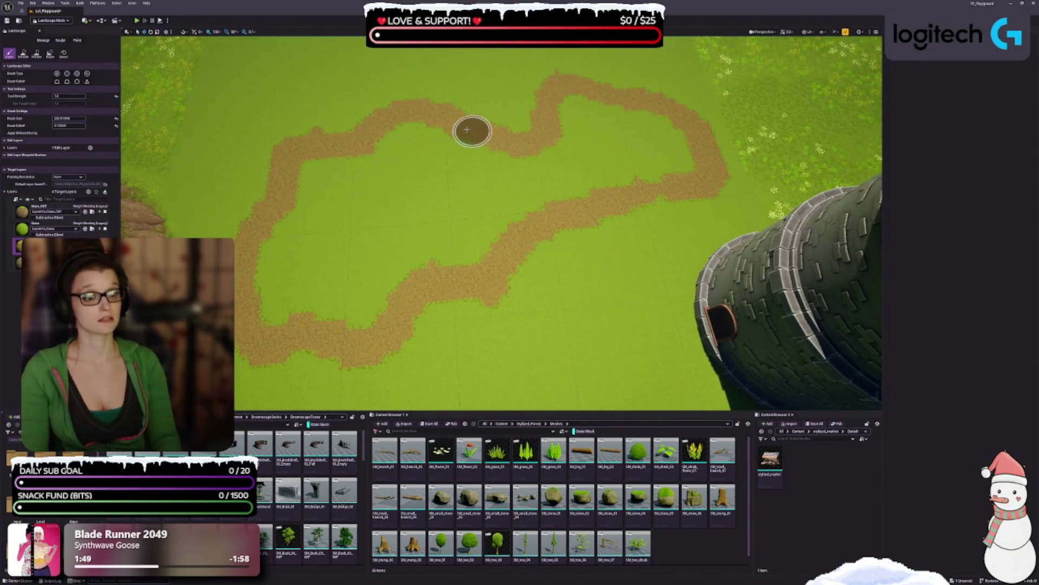
key("Down")
key("Up")
key("Up")
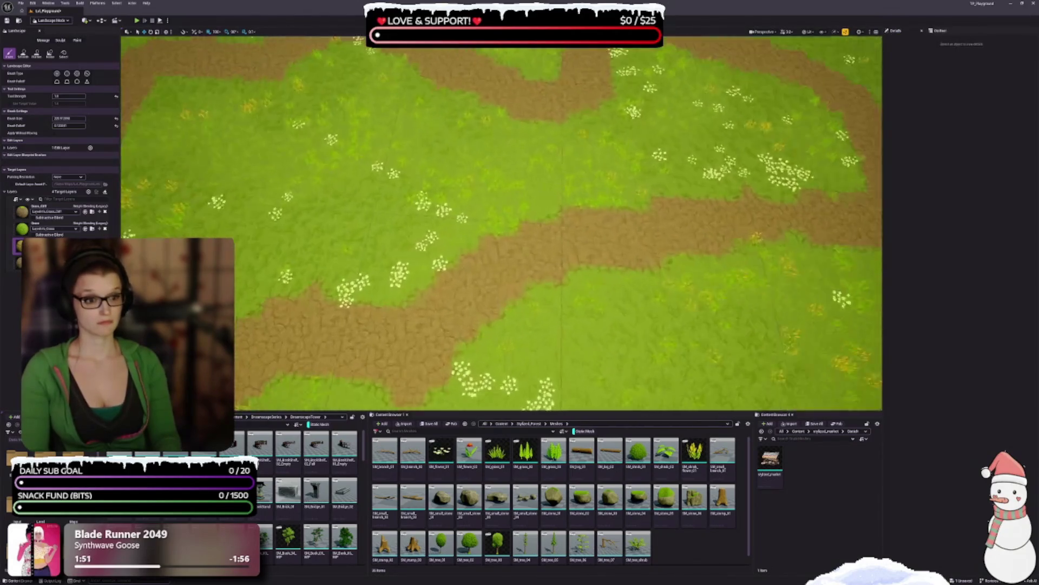
scroll(453, 260, "down", 2)
scroll(453, 260, "up", 3)
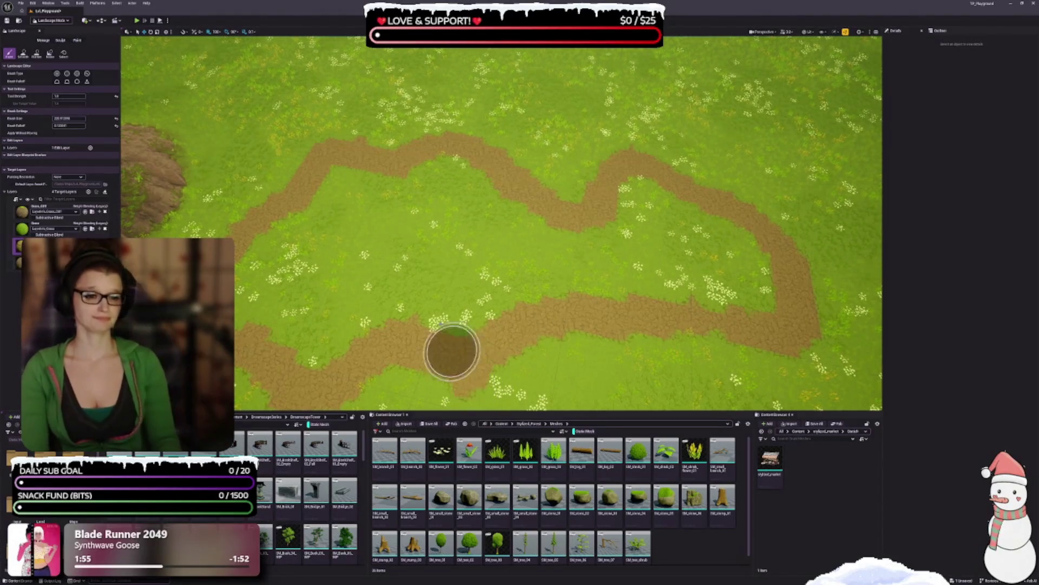
mouse_move(398, 174)
left_mouse_down()
mouse_move(424, 176)
mouse_move(392, 209)
mouse_move(403, 262)
mouse_move(429, 291)
left_mouse_up()
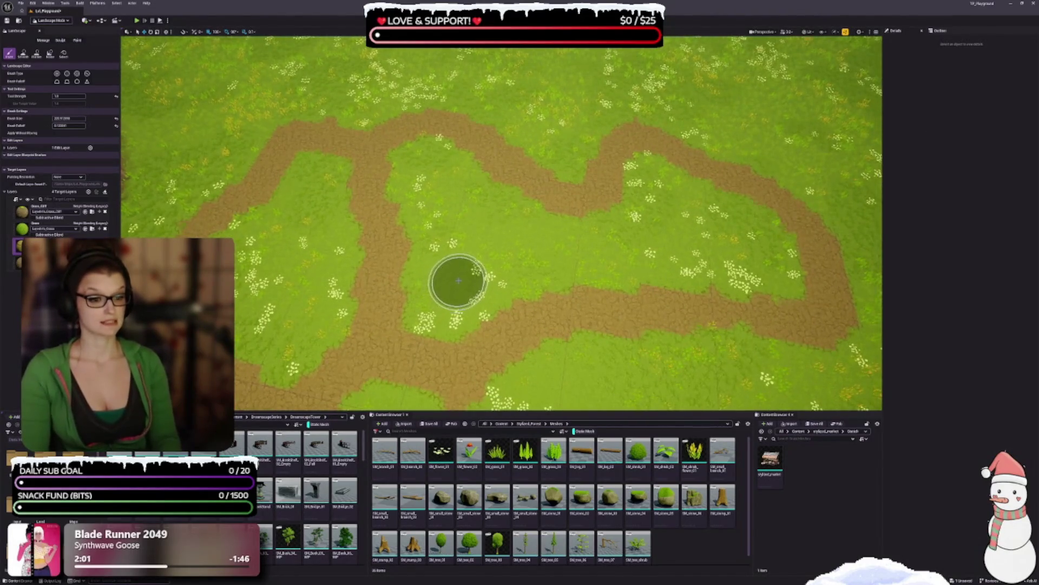
scroll(457, 281, "up", 5)
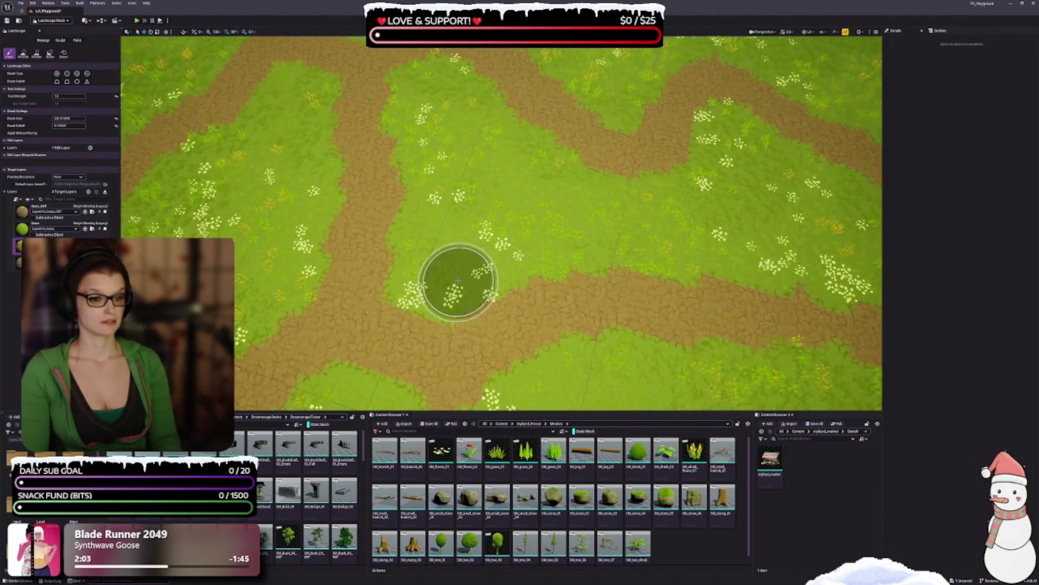
scroll(457, 282, "down", 5)
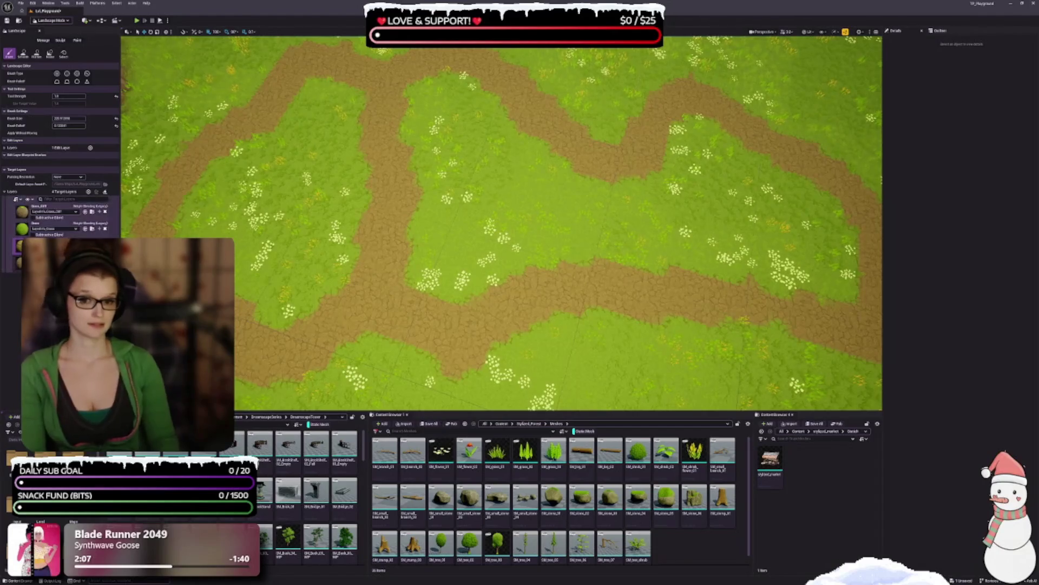
- Paint a rocky dirt patch across the grass using the fourth paint layer
left_click(18, 263)
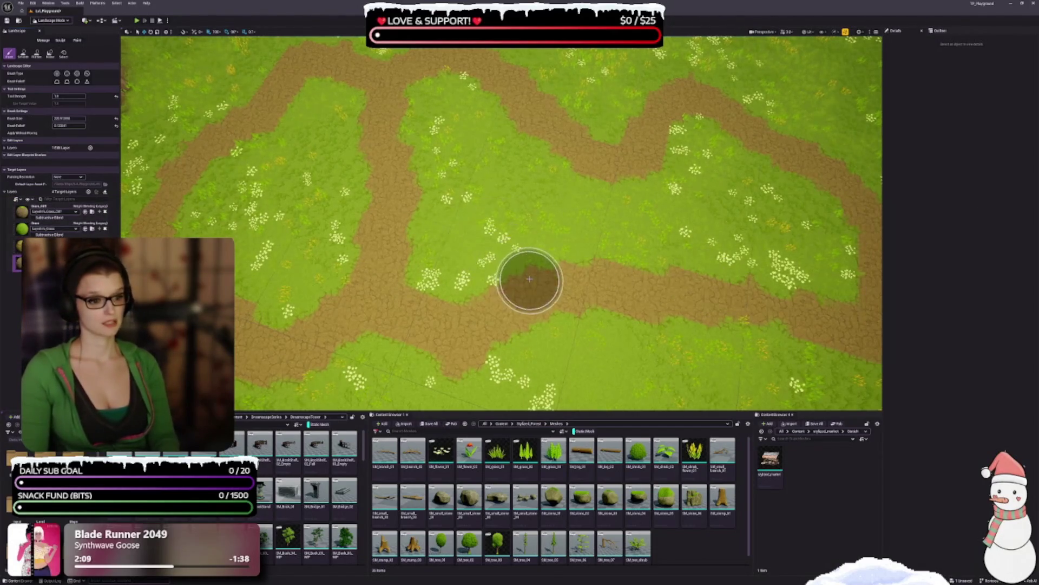
scroll(529, 278, "up", 3)
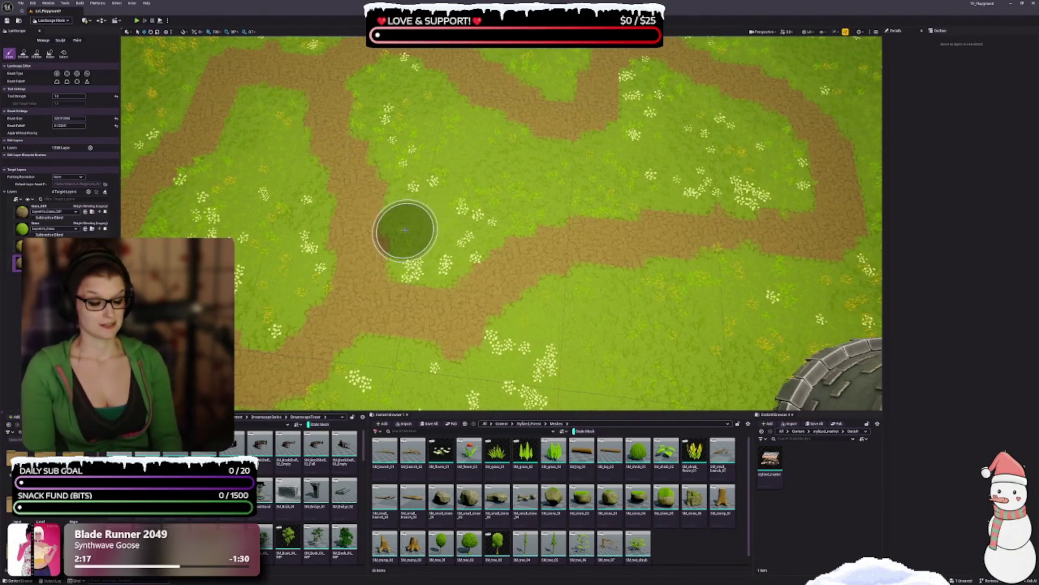
left_click_drag(407, 239, 528, 330)
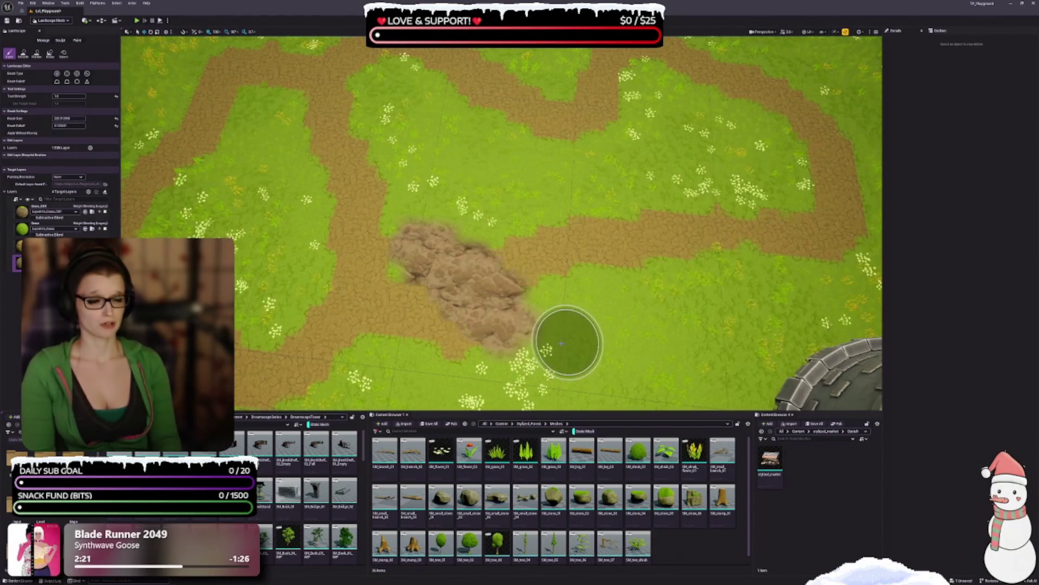
- Extend the rocky patch down and right, and paint another in the central grass area
left_click(403, 261)
mouse_move(390, 231)
left_mouse_down()
mouse_move(464, 281)
mouse_move(498, 352)
mouse_move(608, 310)
mouse_move(566, 311)
mouse_move(473, 367)
mouse_move(400, 379)
left_mouse_up()
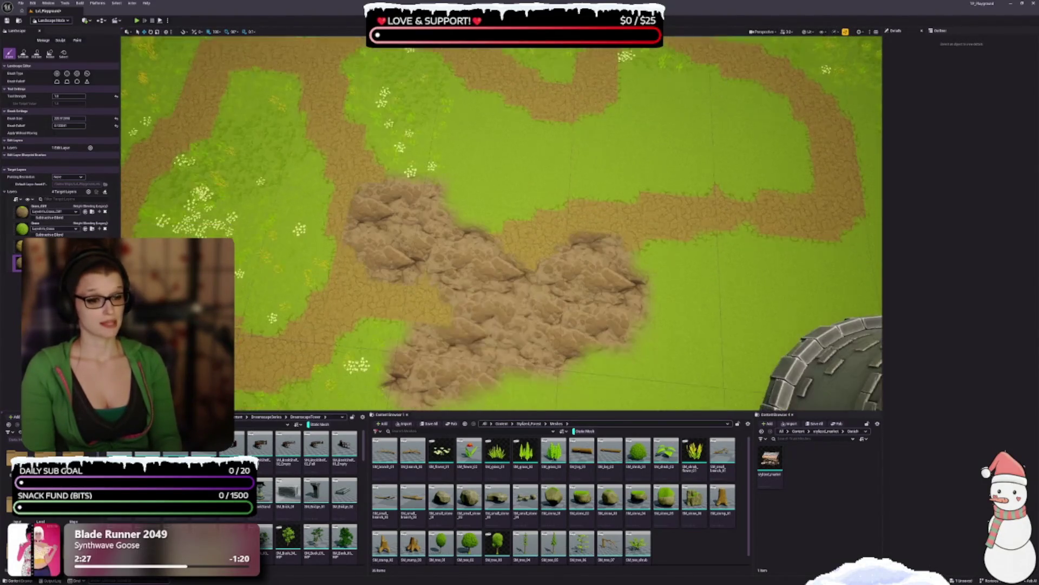
key("Up")
key("Up")
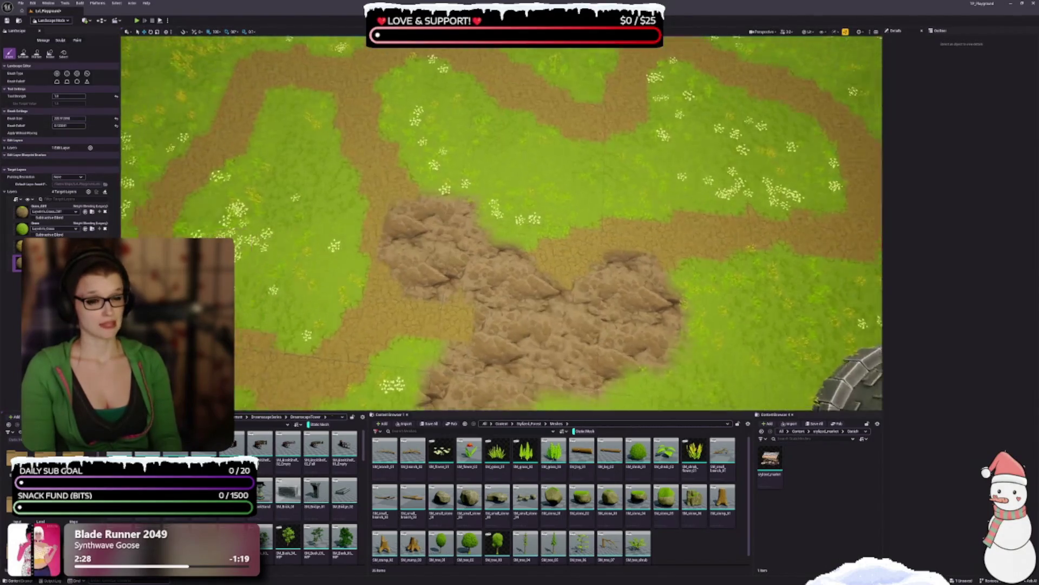
key("Left")
key("Left")
key("Up")
key("Right")
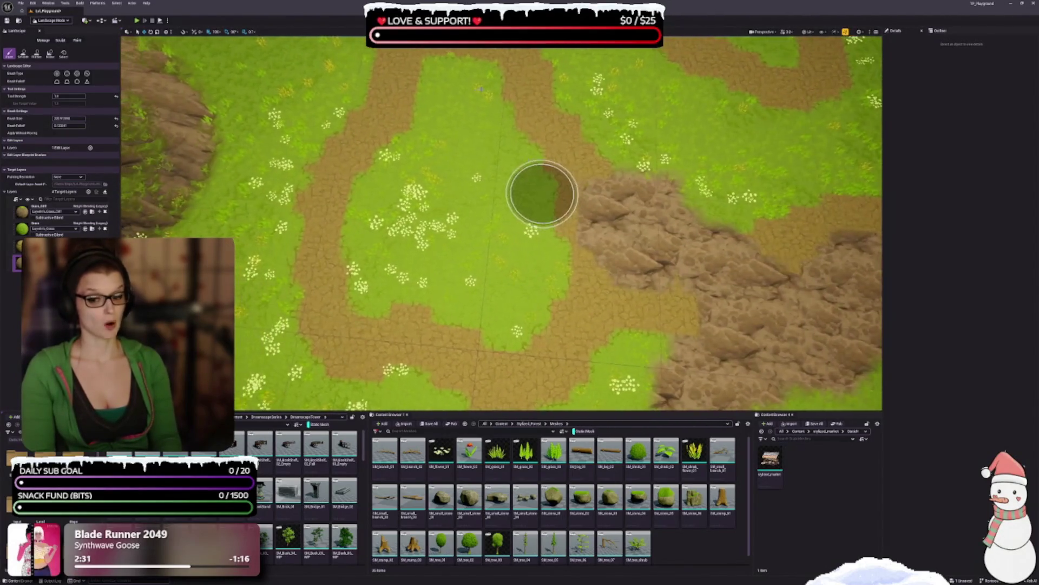
mouse_move(450, 149)
left_mouse_down()
mouse_move(398, 225)
mouse_move(433, 280)
mouse_move(495, 284)
mouse_move(495, 163)
mouse_move(469, 169)
mouse_move(506, 195)
mouse_move(522, 304)
mouse_move(392, 239)
mouse_move(459, 182)
mouse_move(539, 232)
left_mouse_up()
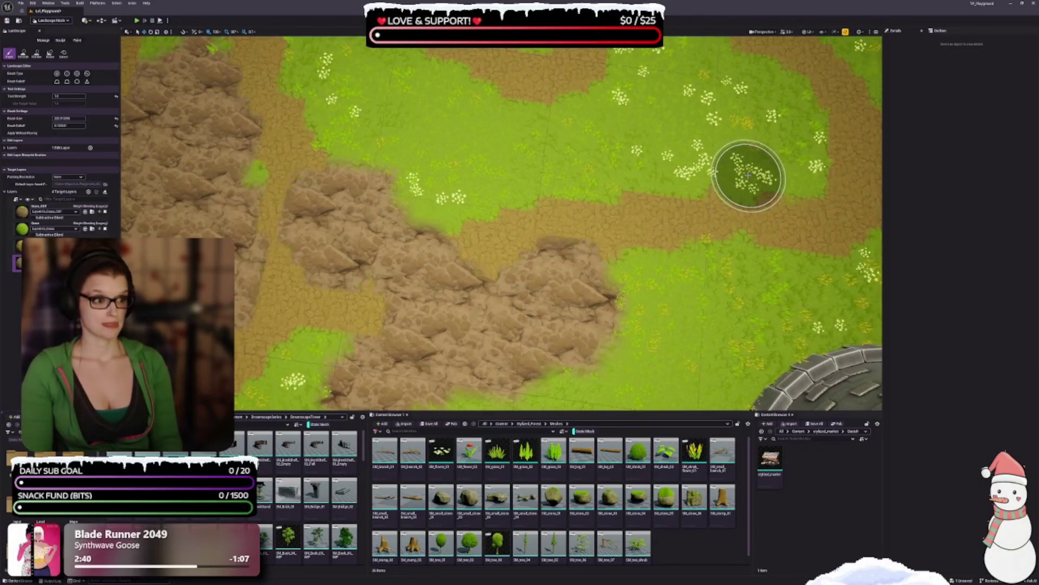
- Pan and zoom the view across the terrain toward the stone tower and rocky patch
left_click_drag(748, 175, 748, 224)
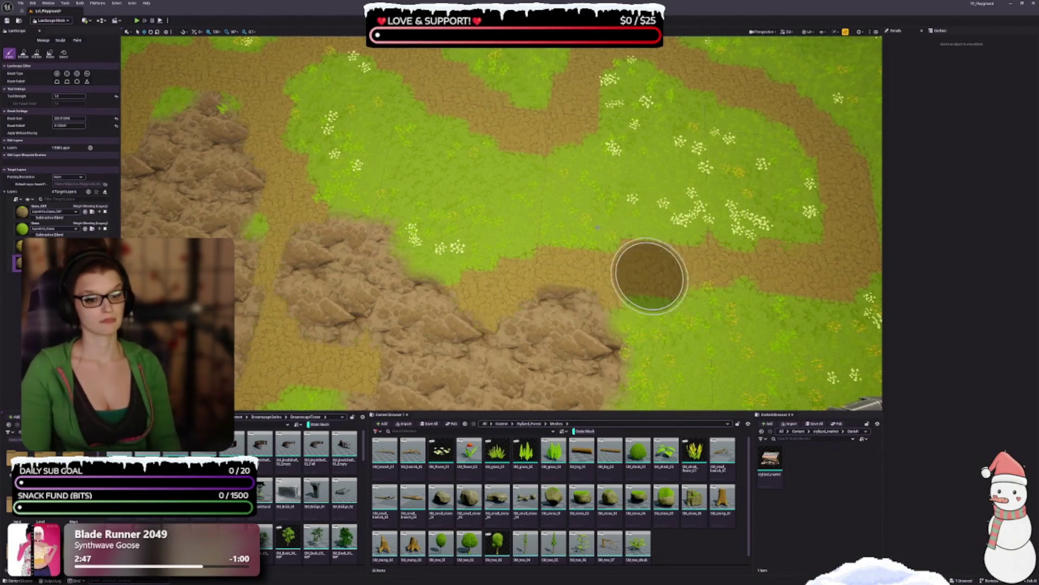
mouse_move(560, 211)
left_mouse_down()
mouse_move(409, 232)
mouse_move(389, 271)
left_mouse_up()
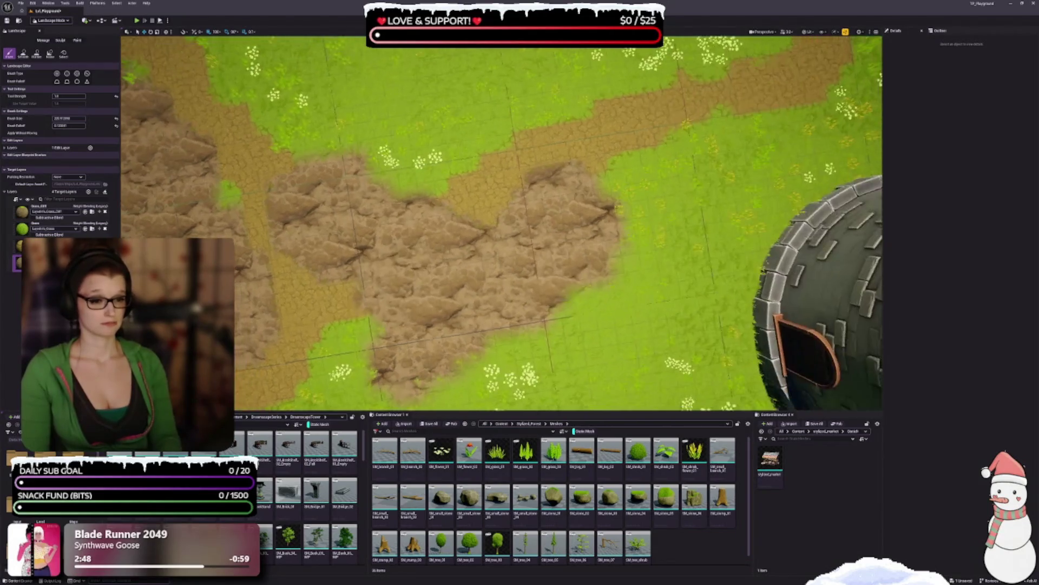
left_click_drag(515, 320, 515, 267)
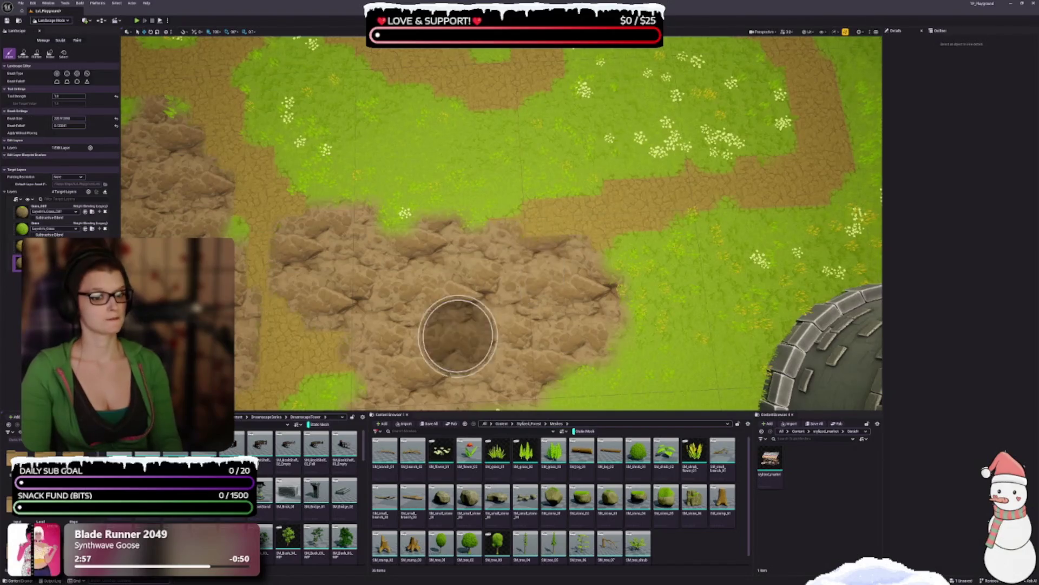
left_click_drag(427, 325, 431, 302)
scroll(430, 299, "down", 5)
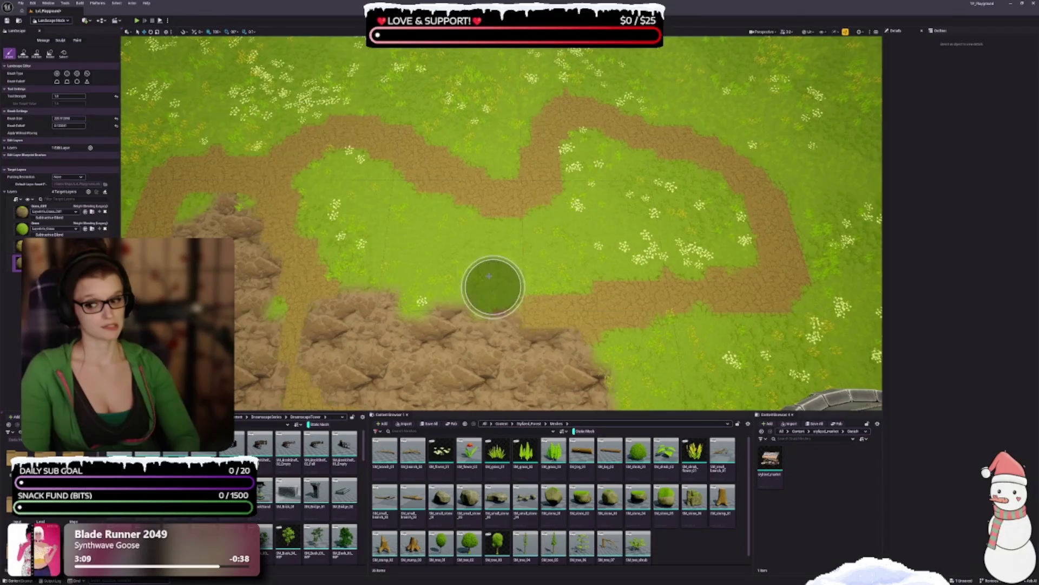
- Paint a broad rocky stroke across the upper meadow, then a third-layer dirt path through it
mouse_move(343, 185)
left_mouse_down()
mouse_move(341, 163)
mouse_move(413, 211)
mouse_move(534, 230)
mouse_move(575, 171)
mouse_move(622, 176)
mouse_move(657, 140)
mouse_move(628, 87)
mouse_move(432, 113)
mouse_move(317, 107)
mouse_move(327, 140)
mouse_move(560, 179)
mouse_move(585, 112)
mouse_move(606, 113)
left_mouse_up()
scroll(468, 221, "up", 2)
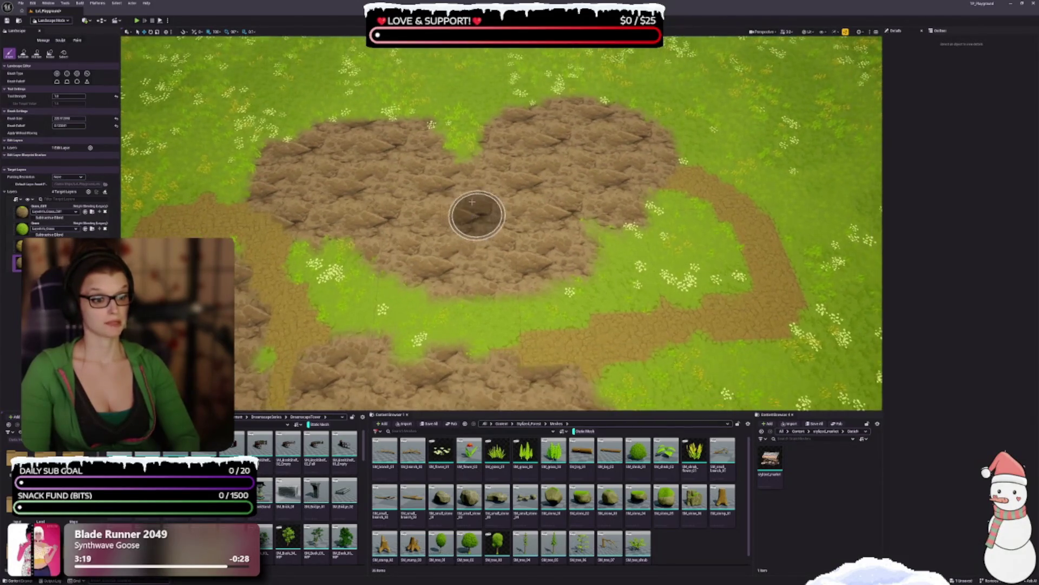
left_click(114, 244)
mouse_move(712, 184)
left_mouse_down()
mouse_move(591, 155)
mouse_move(464, 220)
mouse_move(331, 189)
mouse_move(271, 212)
left_mouse_up()
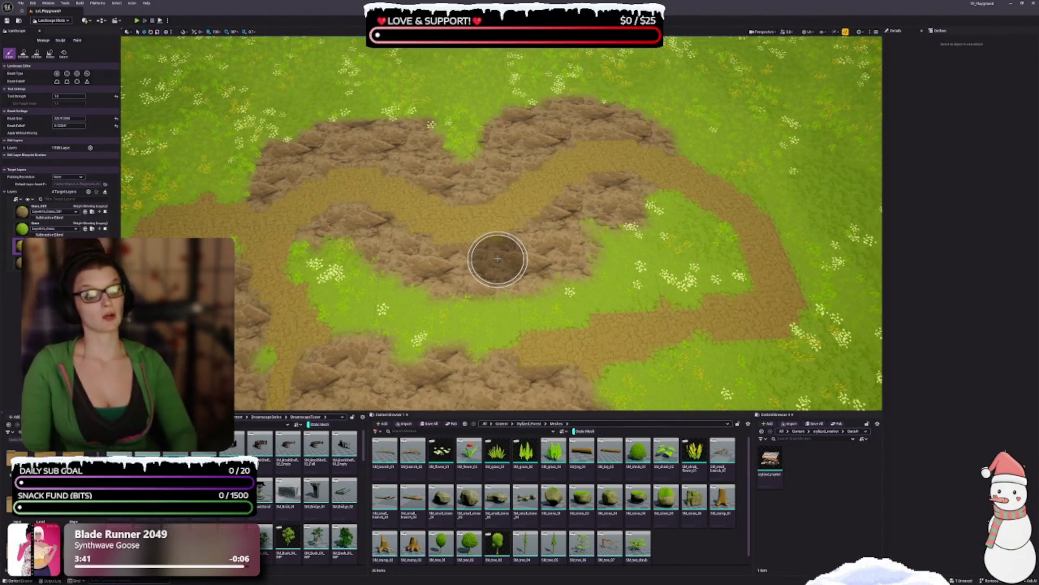
scroll(497, 259, "up", 2)
mouse_move(493, 256)
left_mouse_down()
mouse_move(493, 178)
mouse_move(490, 325)
left_mouse_up()
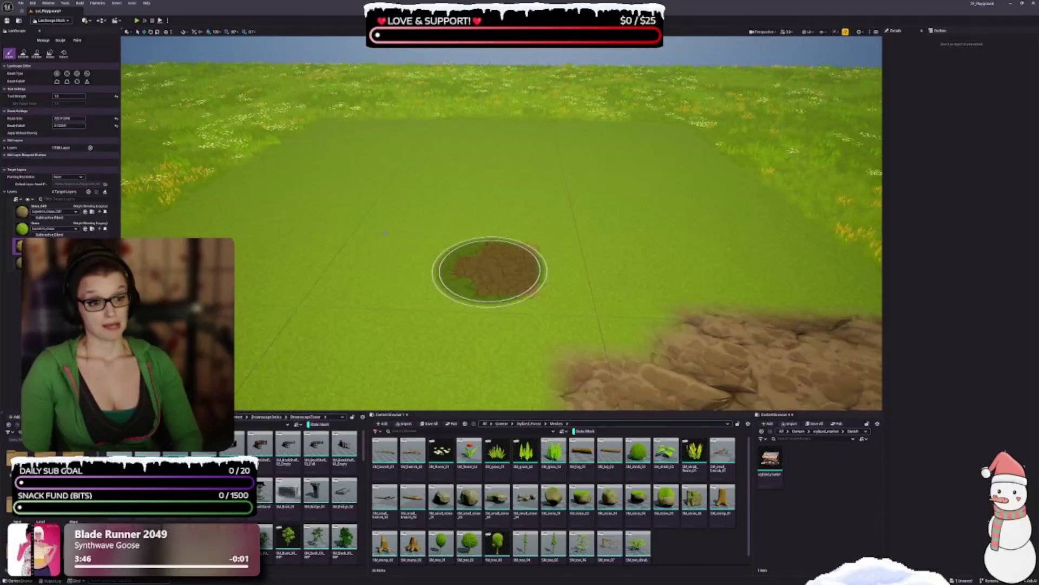
- Reposition the view over the meadow and paint a dirt branch extending right from the path
mouse_move(520, 217)
left_mouse_down()
mouse_move(536, 205)
mouse_move(536, 223)
mouse_move(566, 240)
mouse_move(557, 265)
mouse_move(568, 278)
mouse_move(619, 219)
left_mouse_up()
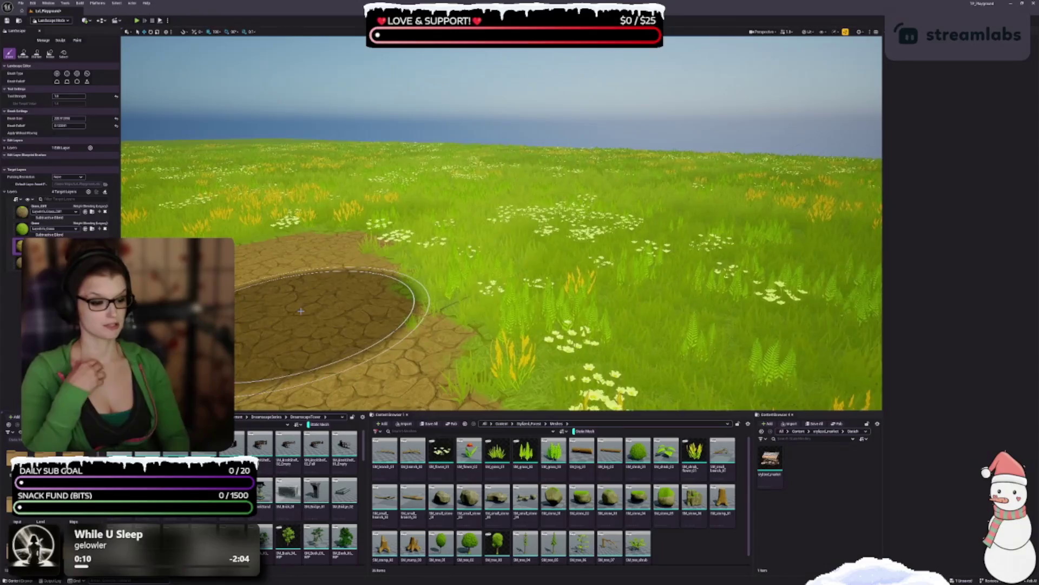
mouse_move(699, 249)
left_mouse_down()
mouse_move(591, 279)
mouse_move(562, 249)
left_mouse_up()
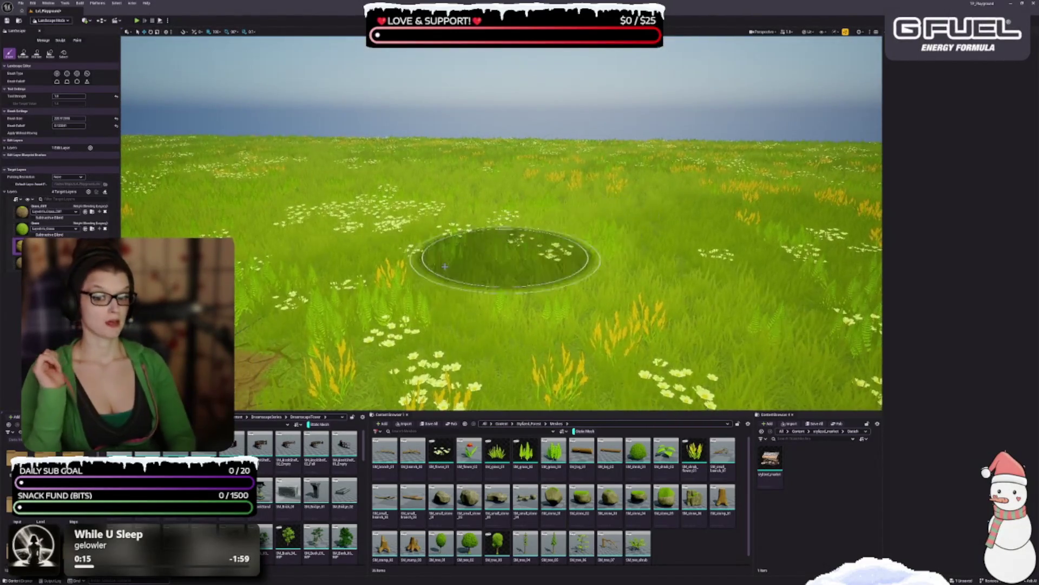
mouse_move(335, 255)
left_mouse_down()
mouse_move(338, 281)
mouse_move(346, 258)
left_mouse_up()
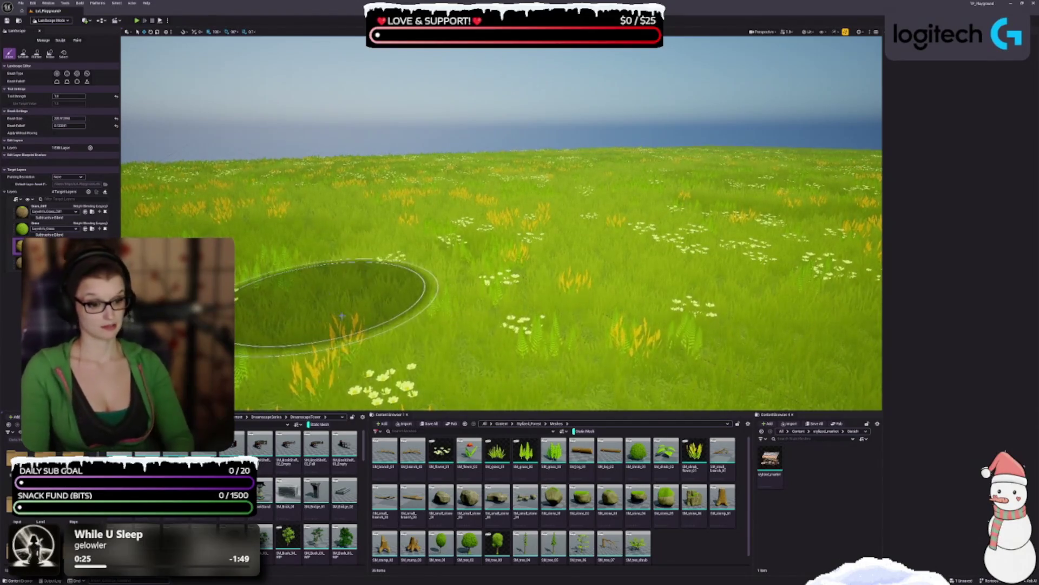
mouse_move(347, 349)
left_mouse_down()
mouse_move(384, 288)
mouse_move(382, 325)
mouse_move(504, 181)
mouse_move(452, 144)
mouse_move(547, 172)
left_mouse_up()
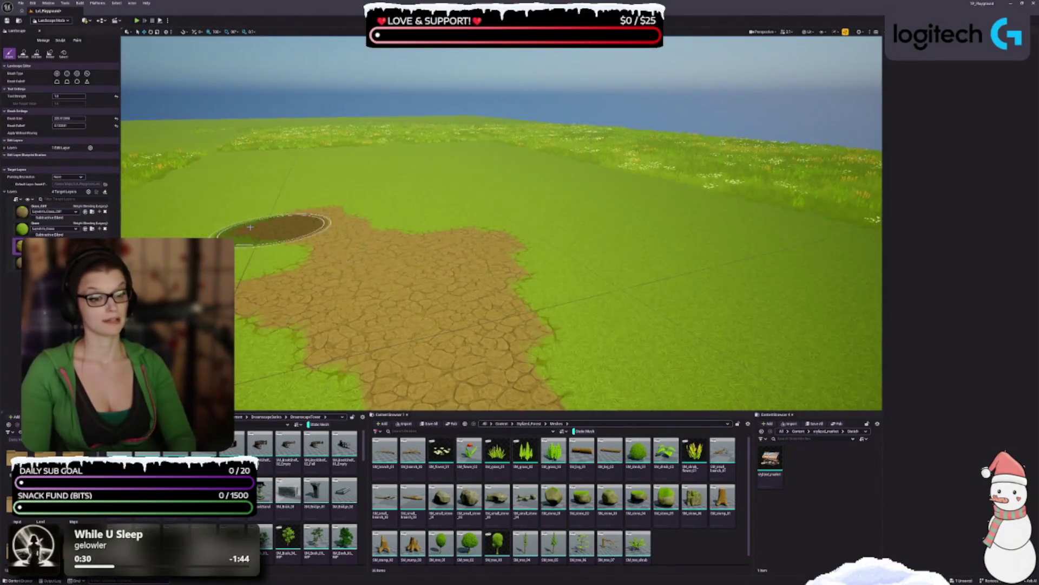
left_click_drag(520, 198, 643, 223)
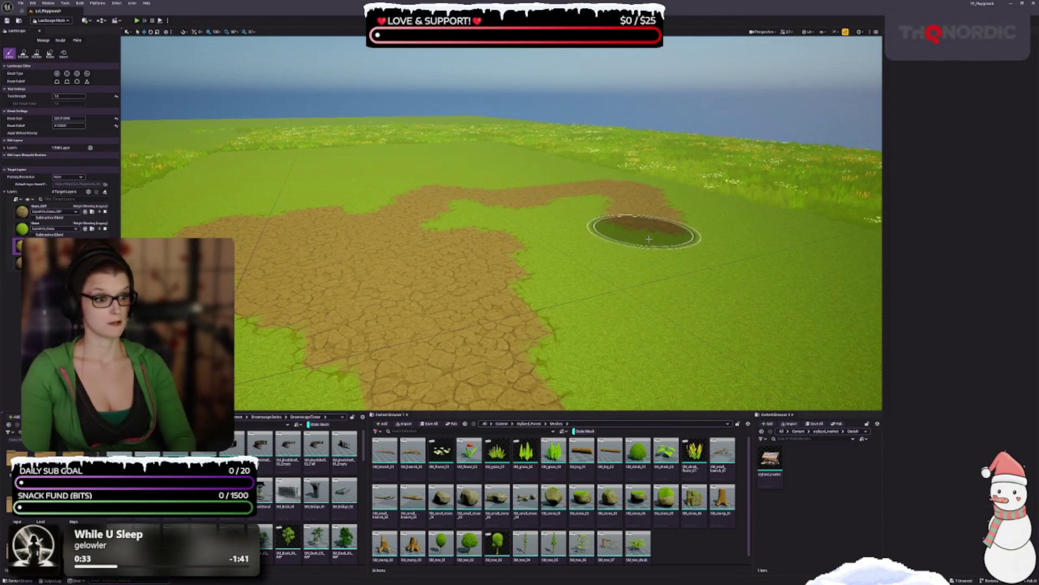
scroll(677, 308, "up", 10)
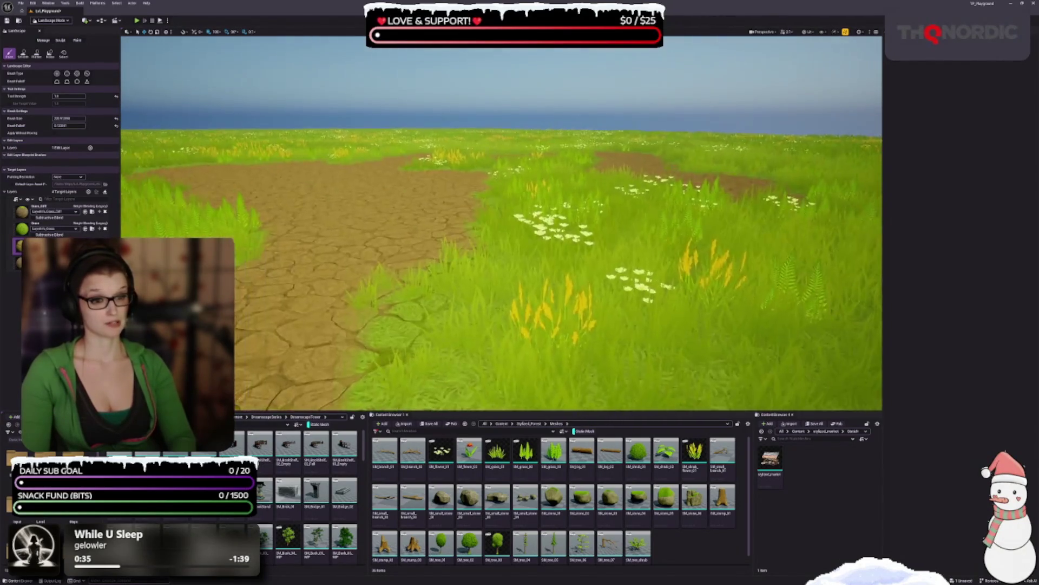
scroll(676, 308, "down", 5)
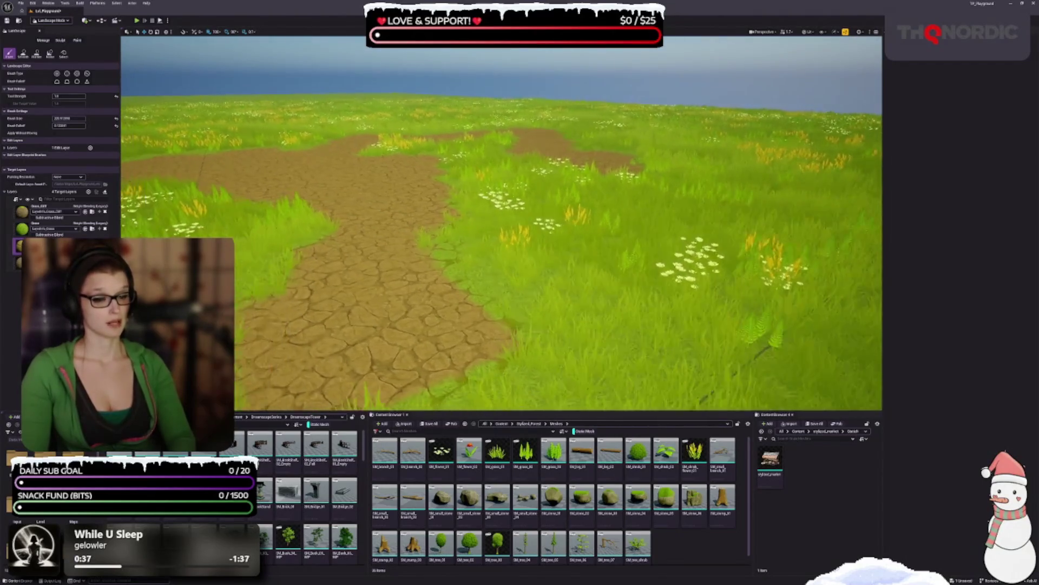
scroll(615, 276, "down", 3)
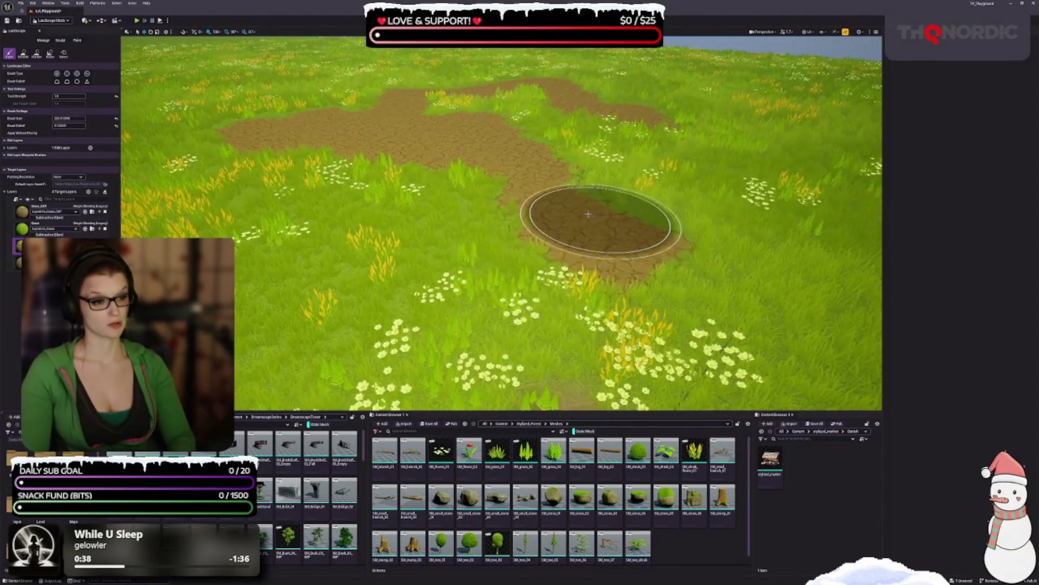
scroll(588, 214, "up", 4)
scroll(587, 214, "down", 8)
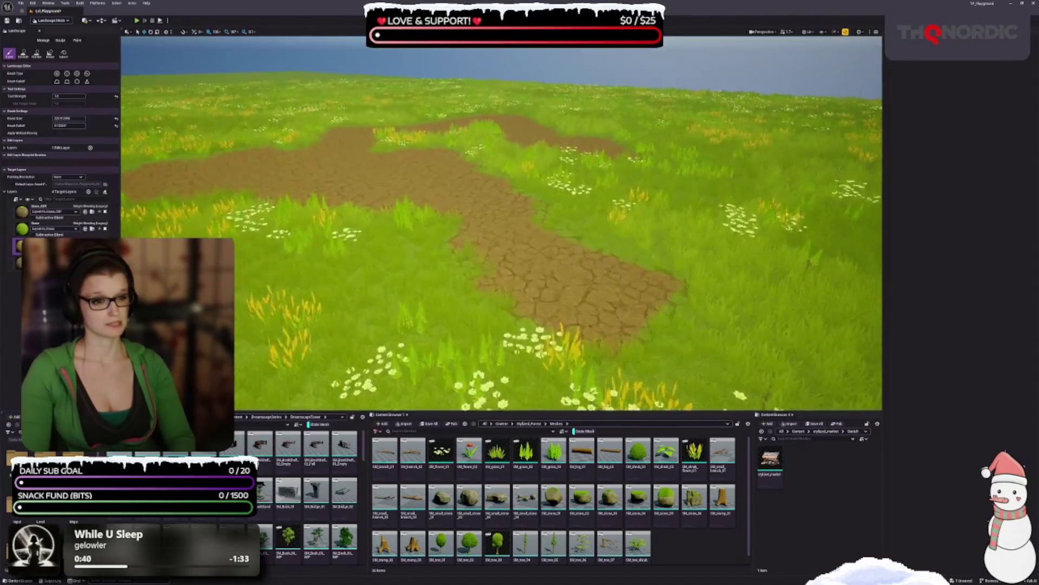
scroll(501, 223, "up", 3)
scroll(423, 161, "up", 5)
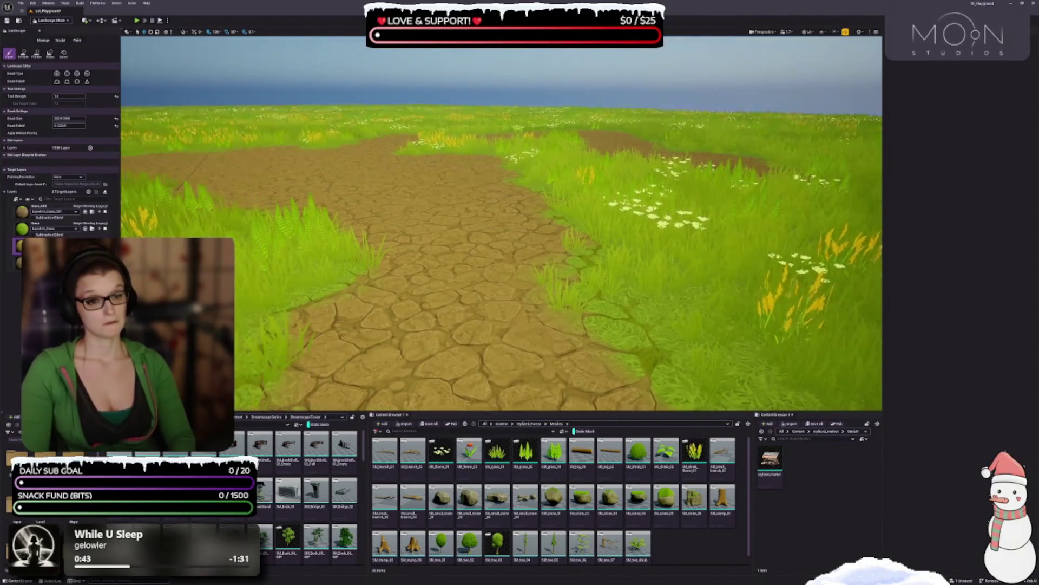
scroll(501, 222, "up", 3)
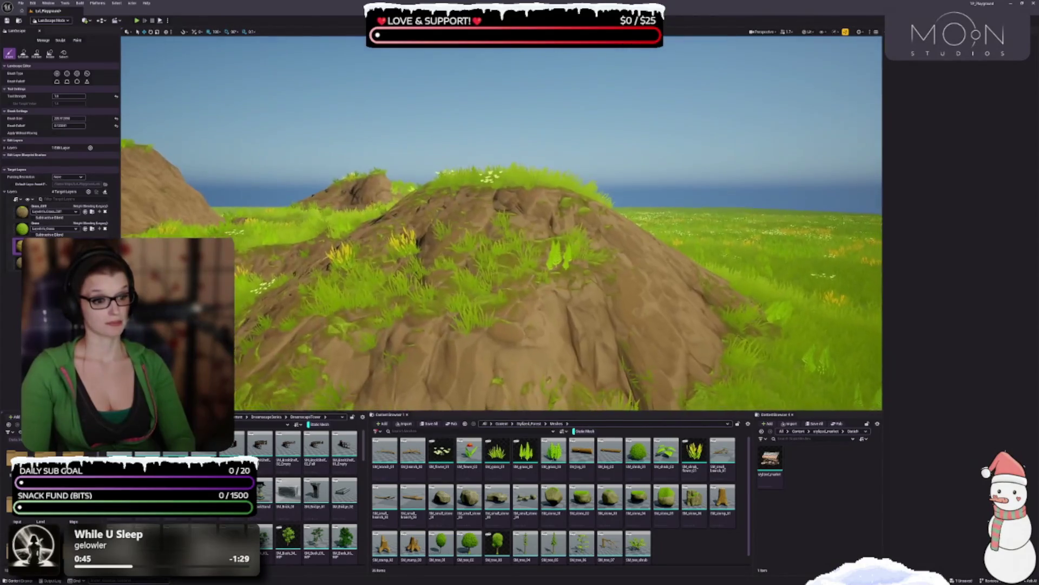
scroll(460, 157, "up", 3)
scroll(461, 158, "down", 2)
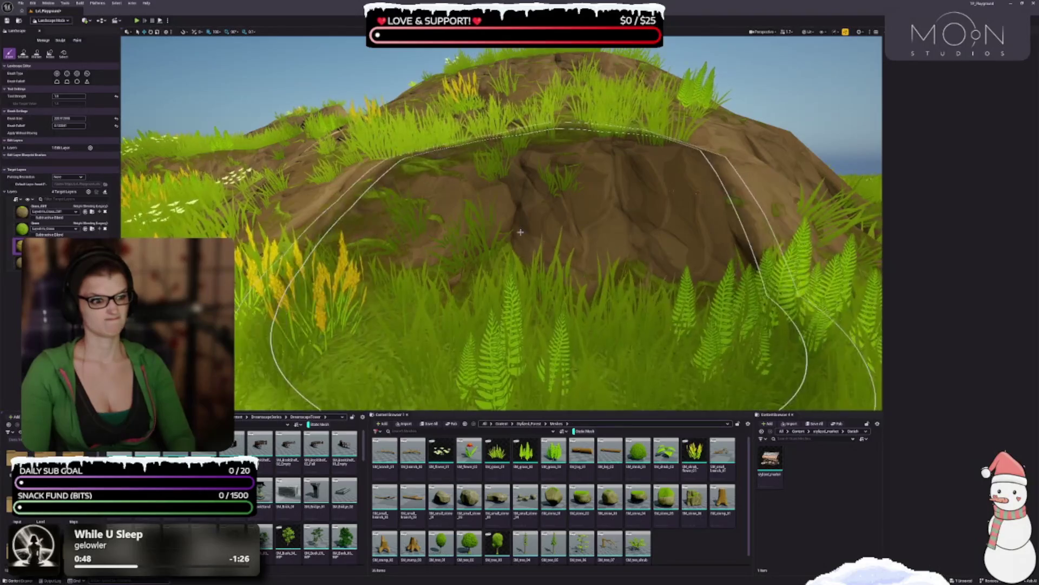
scroll(501, 222, "up", 4)
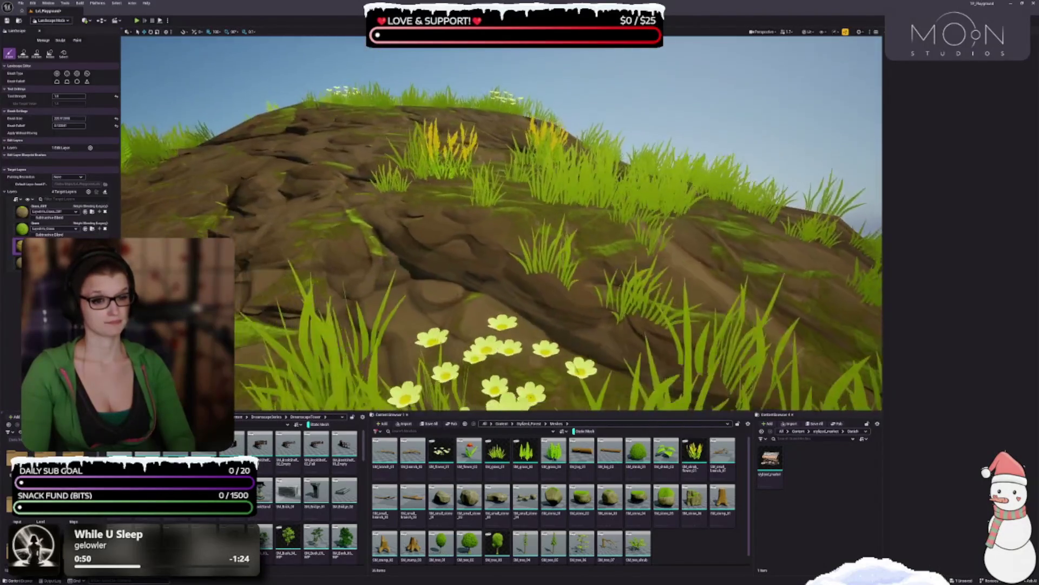
mouse_move(502, 222)
left_mouse_down()
mouse_move(336, 222)
mouse_move(271, 200)
left_mouse_up()
mouse_move(556, 198)
left_mouse_down()
mouse_move(526, 191)
mouse_move(551, 201)
mouse_move(509, 216)
left_mouse_up()
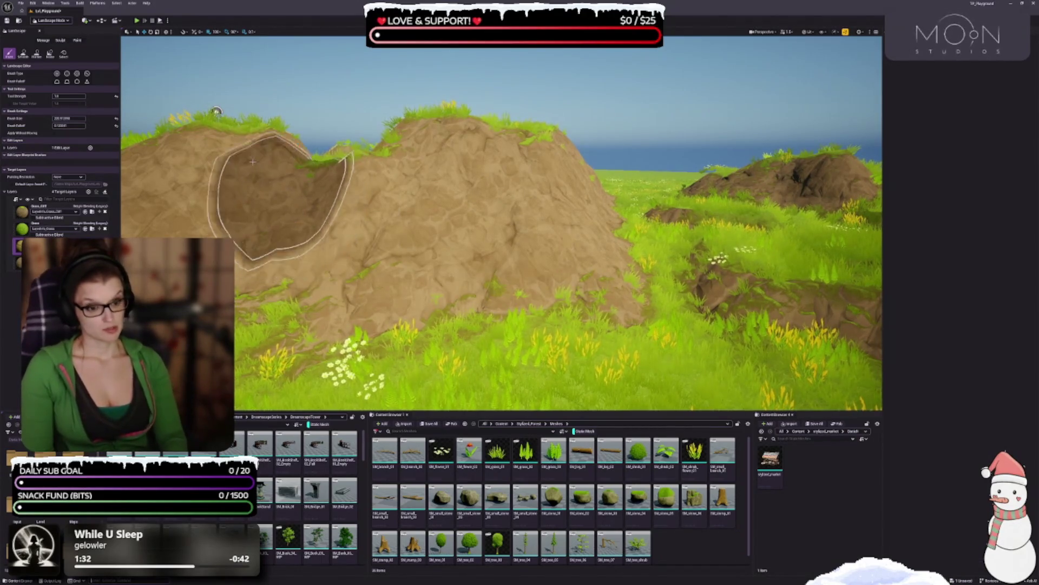
left_click_drag(289, 320, 398, 313)
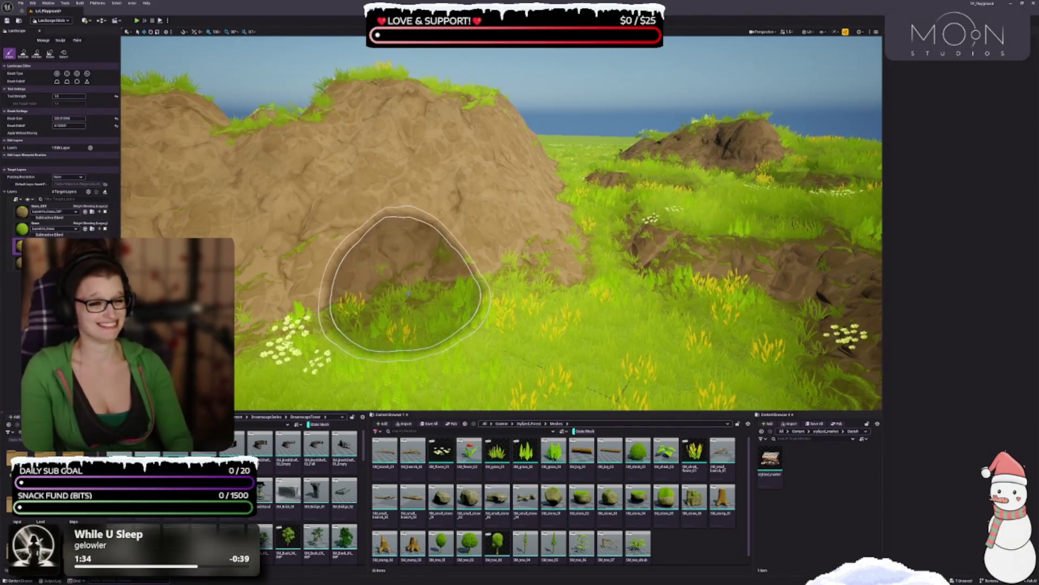
- Look across the grassy hills, then return to Selection Mode with Shift+1
left_click_drag(301, 174, 359, 244)
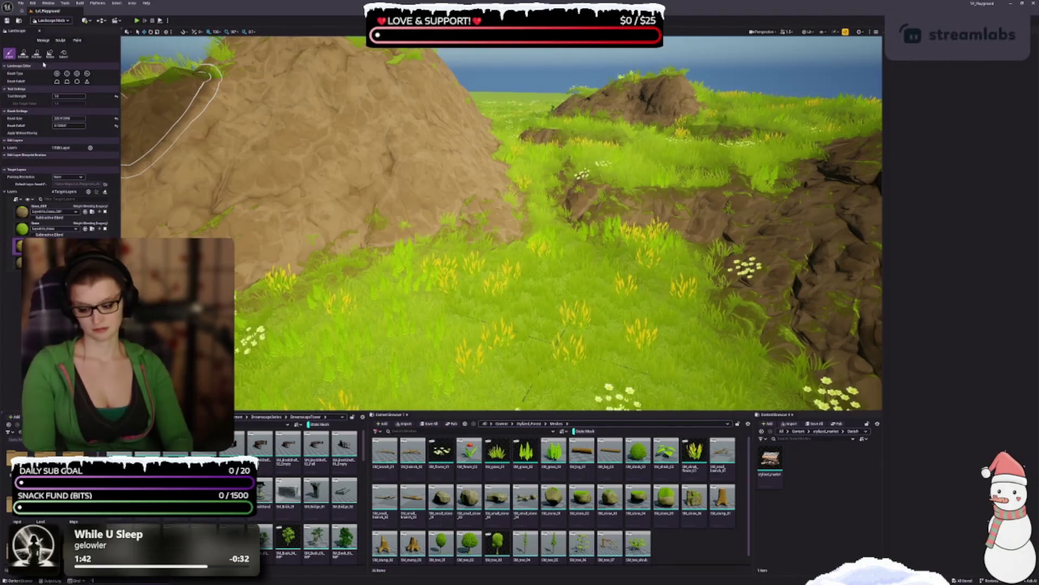
left_click_drag(383, 306, 417, 282)
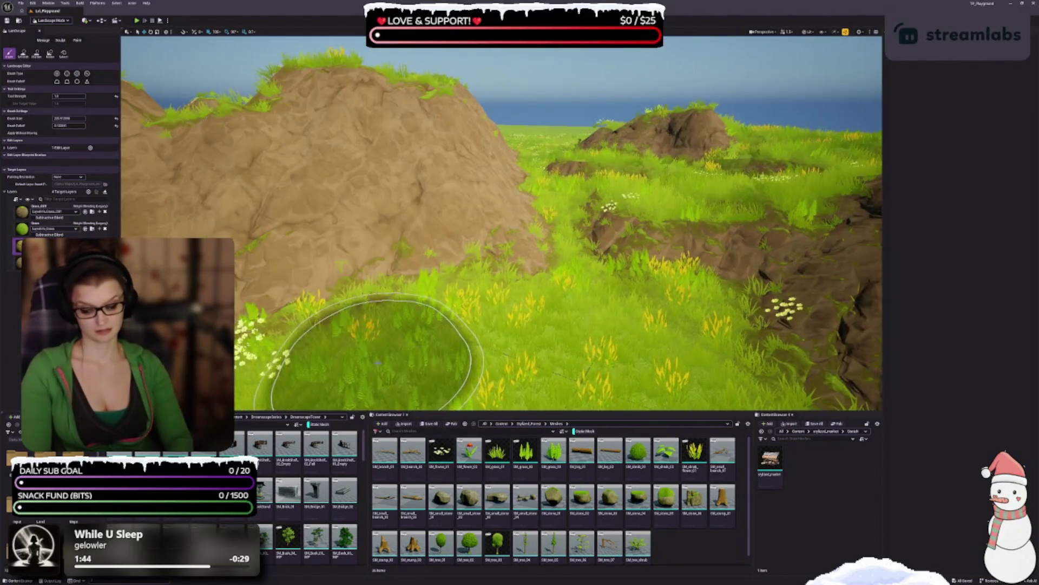
key("shift+1")
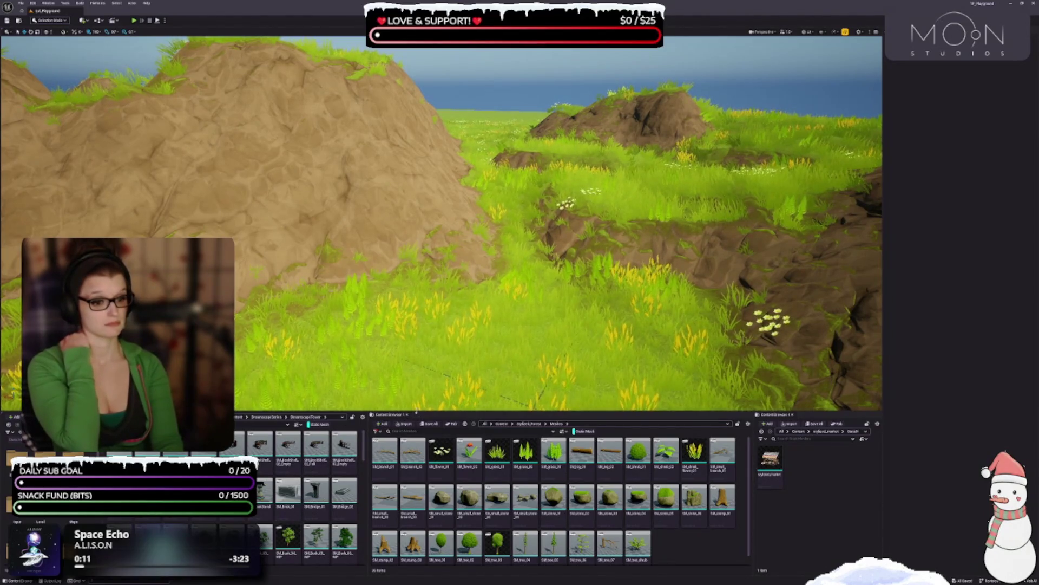
- Shrink the Content Browser, fly up to the stone tower, and select its wooden door
left_click_drag(418, 413, 419, 428)
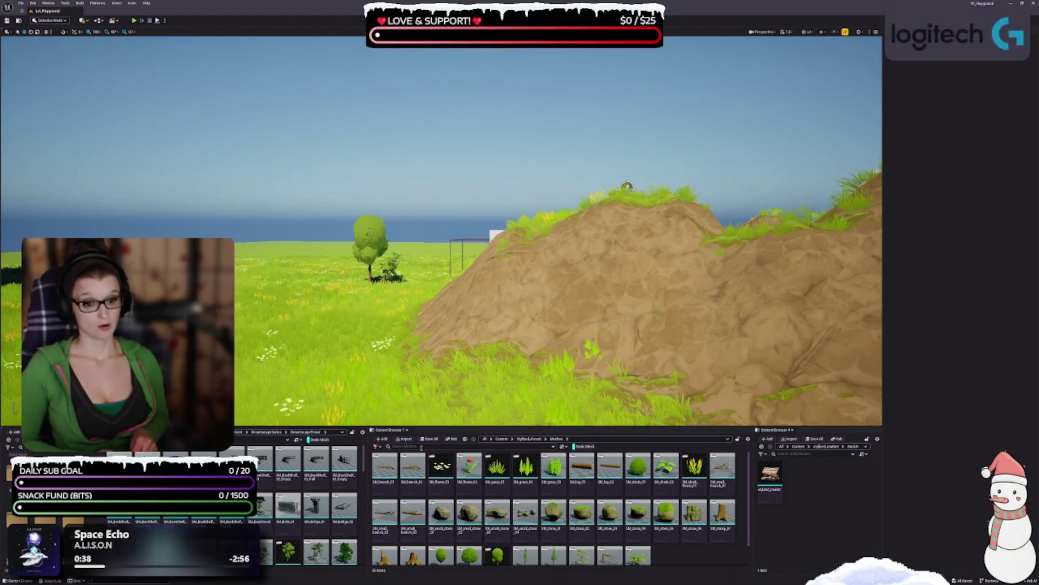
mouse_move(487, 325)
left_mouse_down()
mouse_move(444, 255)
mouse_move(563, 268)
left_mouse_up()
mouse_move(372, 351)
left_mouse_down()
mouse_move(372, 303)
mouse_move(372, 351)
mouse_move(319, 349)
left_mouse_up()
left_click(467, 314)
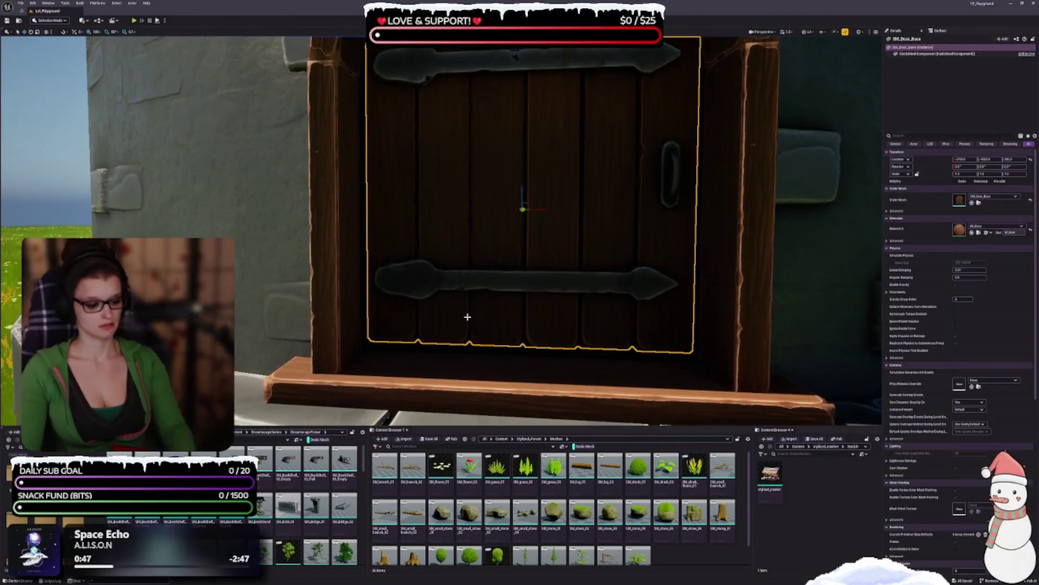
- Delete the tower's wooden door, then bring the Obsidian vault window to the front
key("Delete")
mouse_move(469, 317)
left_mouse_down()
mouse_move(469, 352)
mouse_move(444, 352)
mouse_move(469, 352)
mouse_move(468, 308)
mouse_move(465, 318)
mouse_move(487, 318)
mouse_move(476, 318)
mouse_move(487, 300)
mouse_move(514, 304)
mouse_move(500, 314)
left_mouse_up()
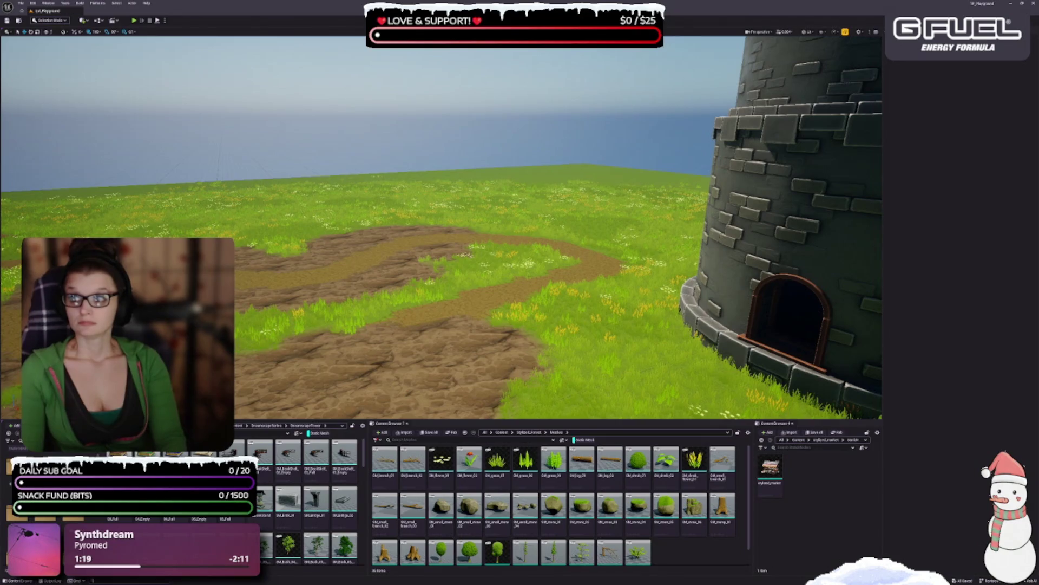
key("alt+Tab")
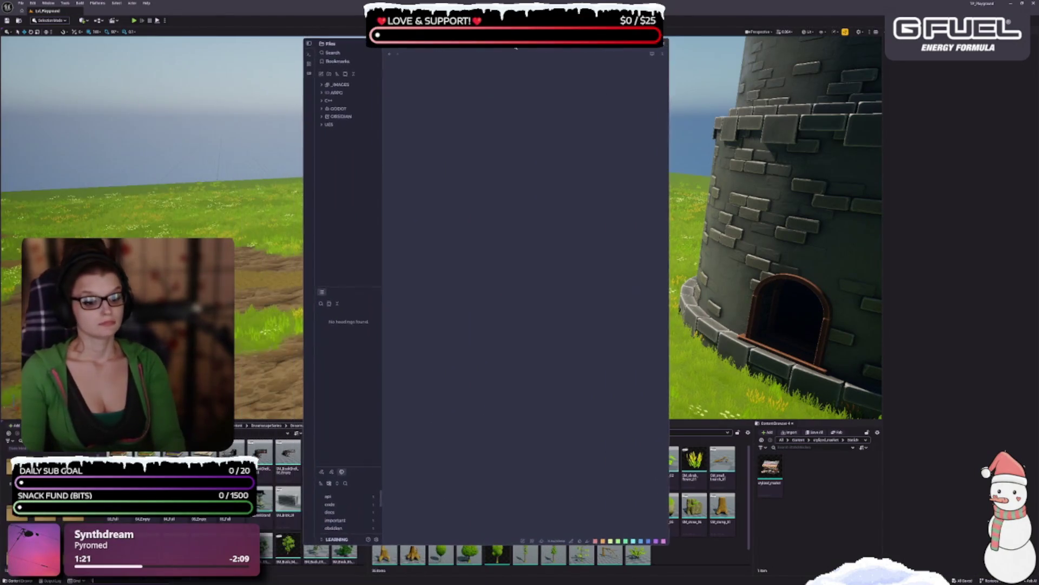
- Paste the PCG release notes into the Untitled note
left_click_drag(516, 48, 529, 52)
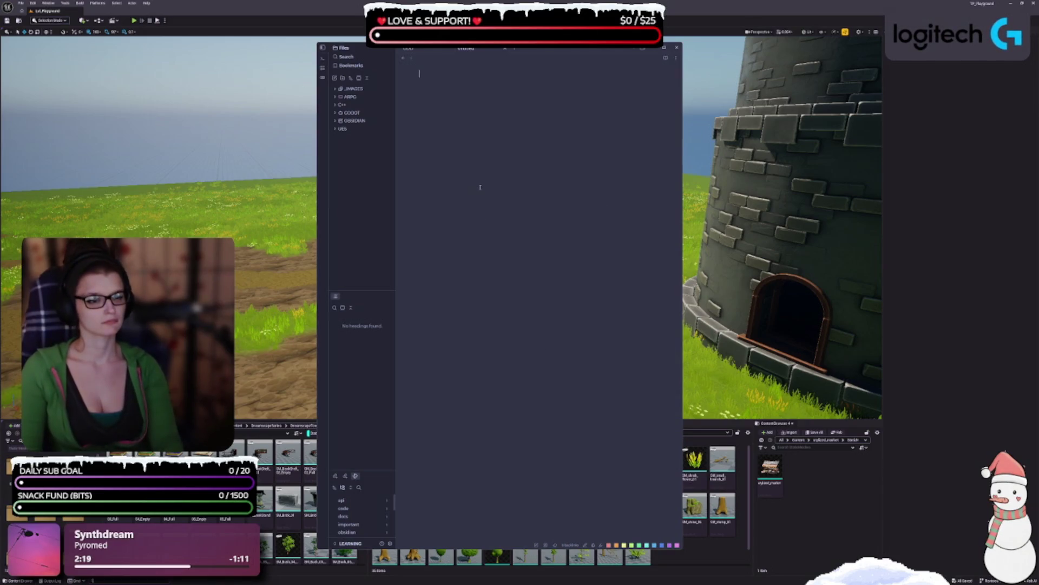
key("ctrl+v")
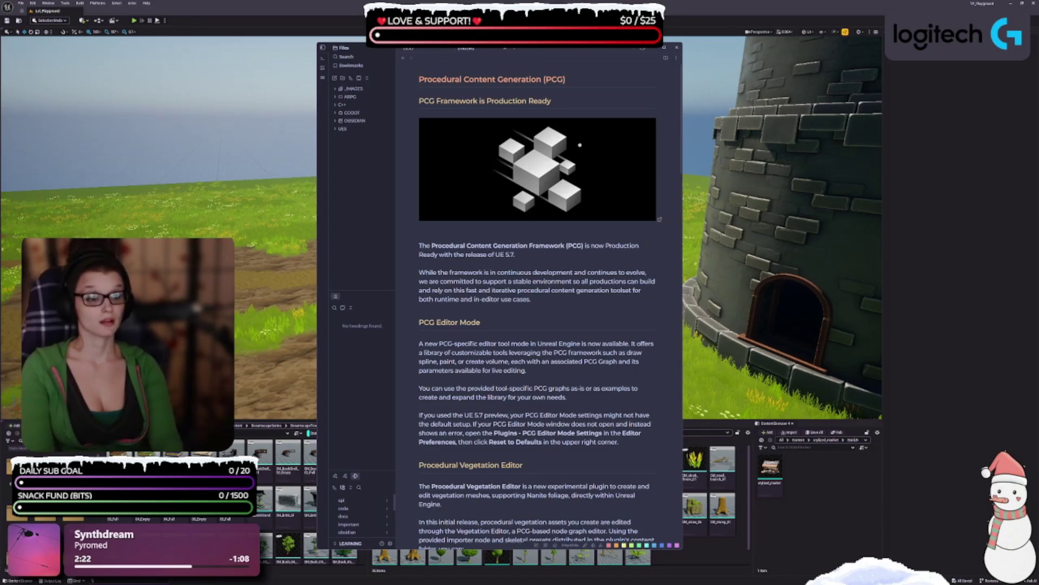
- Move and resize the Obsidian notes window over the editor
left_click_drag(538, 51, 530, 44)
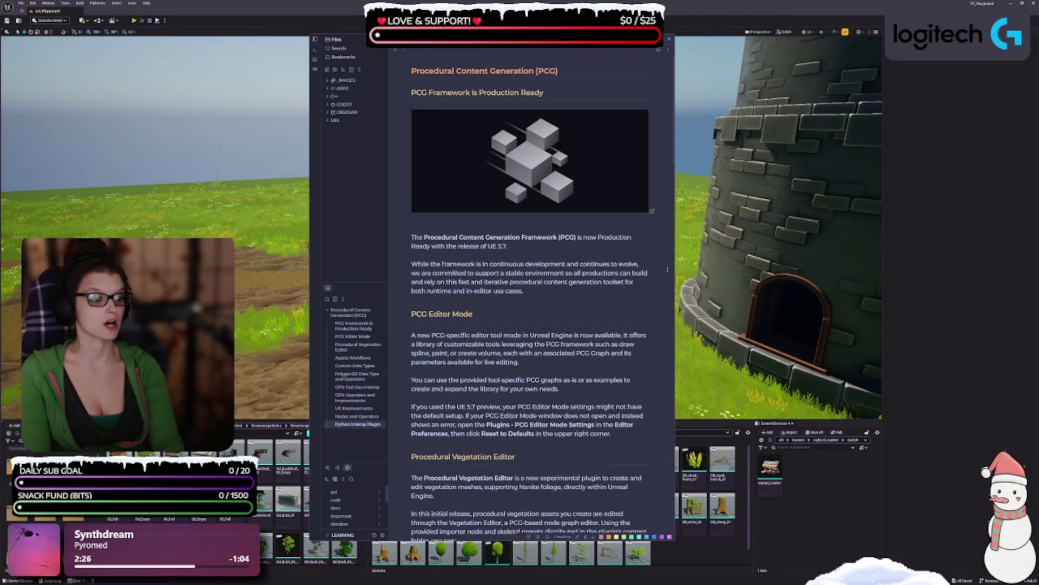
mouse_move(673, 275)
left_mouse_down()
mouse_move(783, 277)
mouse_move(684, 283)
left_mouse_up()
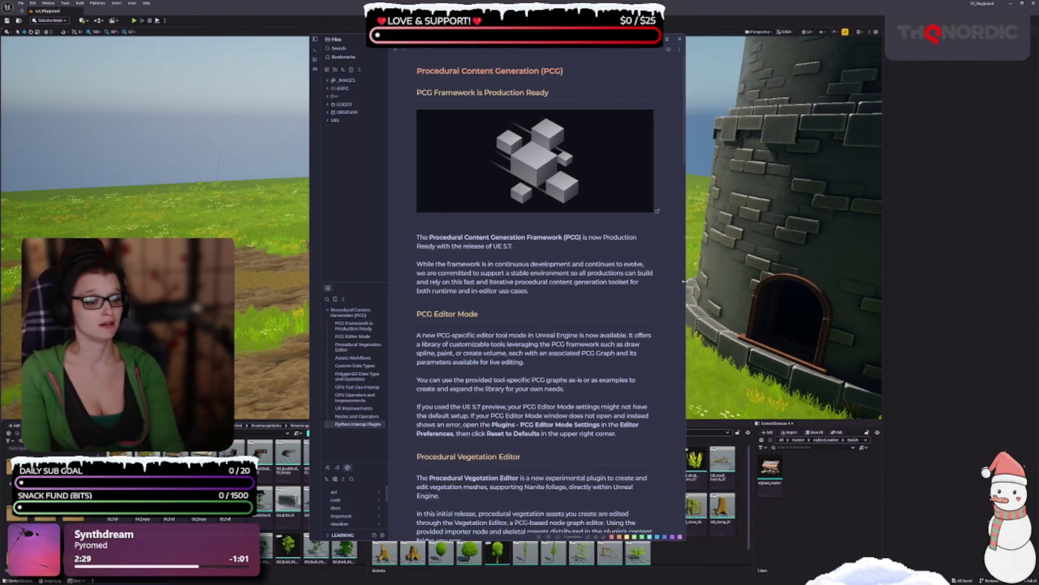
left_click_drag(542, 38, 509, 36)
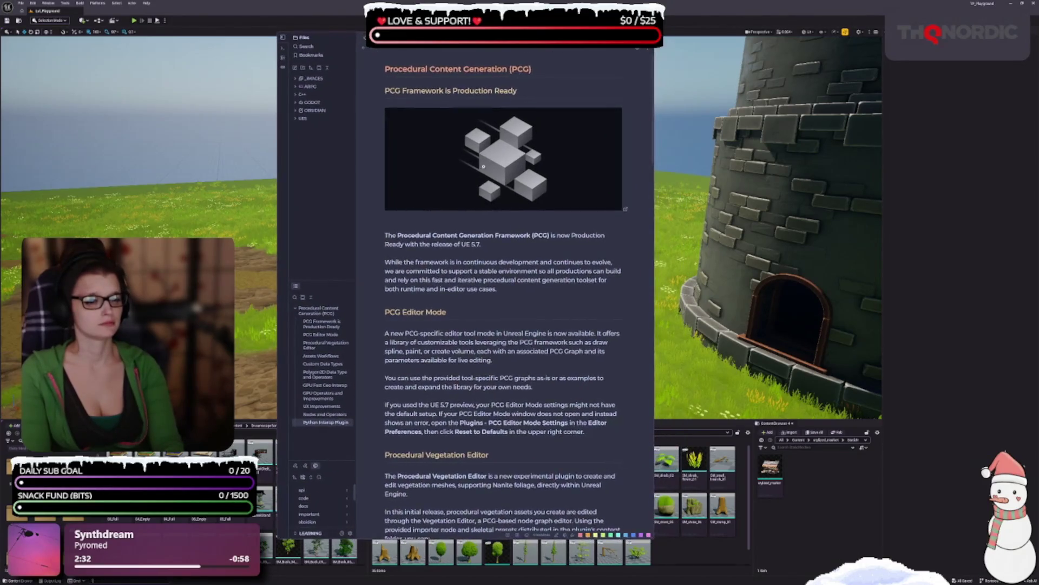
- Make the PCG title a top-level heading and 'PCG Framework is Production Ready' a level-two heading
left_click(459, 69)
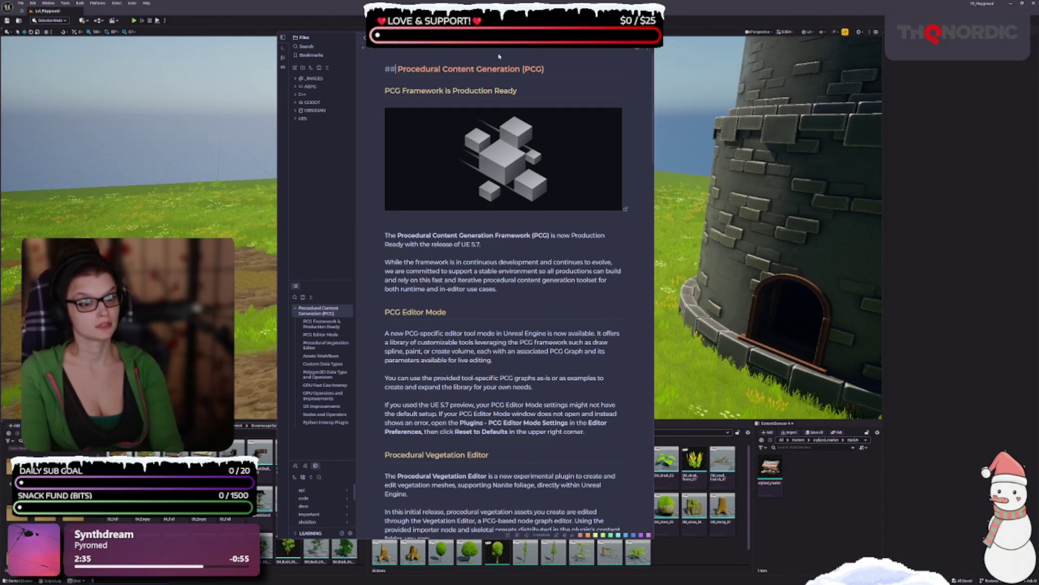
key("BackSpace")
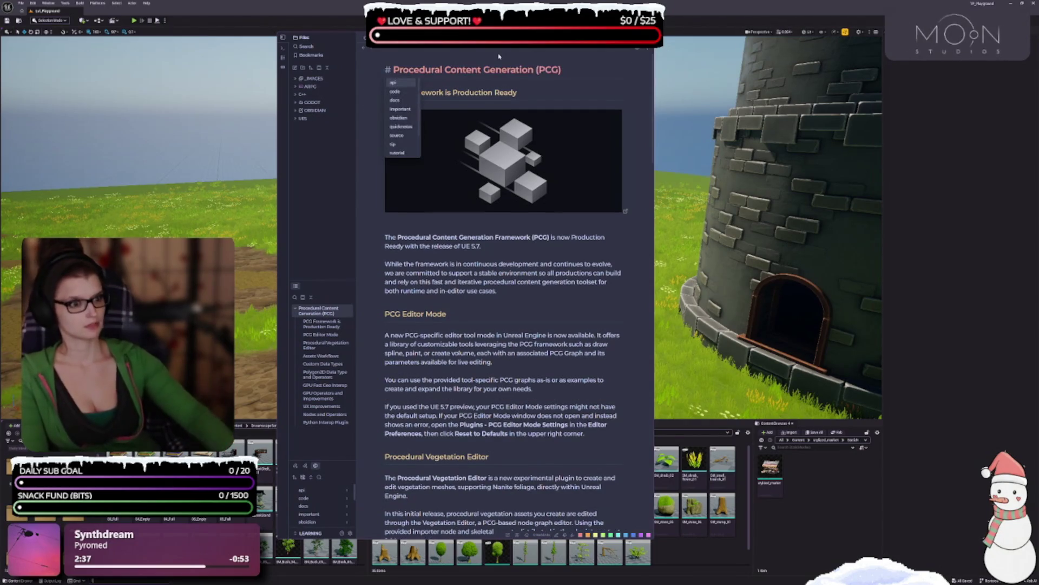
left_click(424, 96)
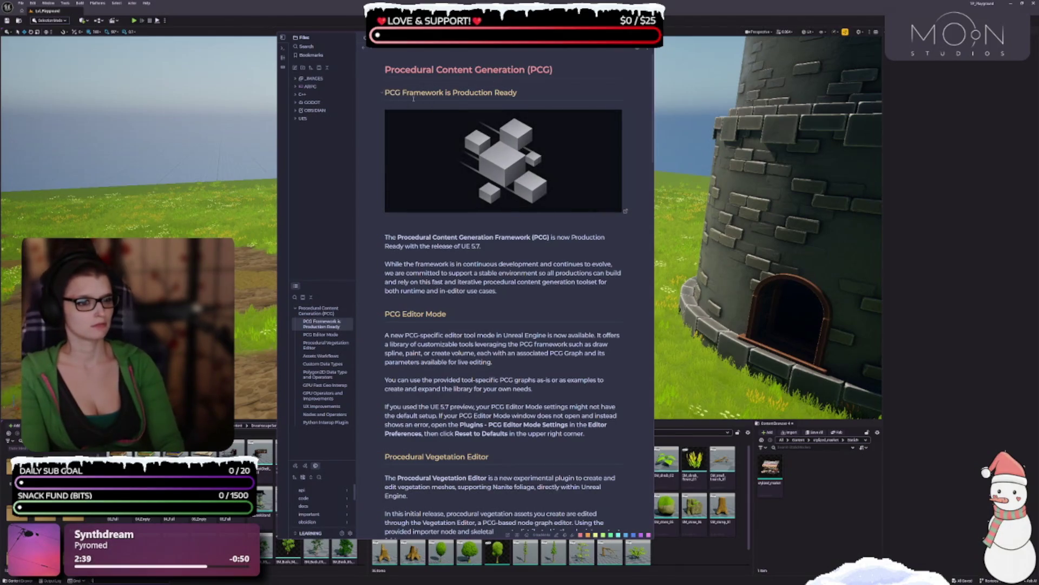
left_click(384, 97)
key("BackSpace")
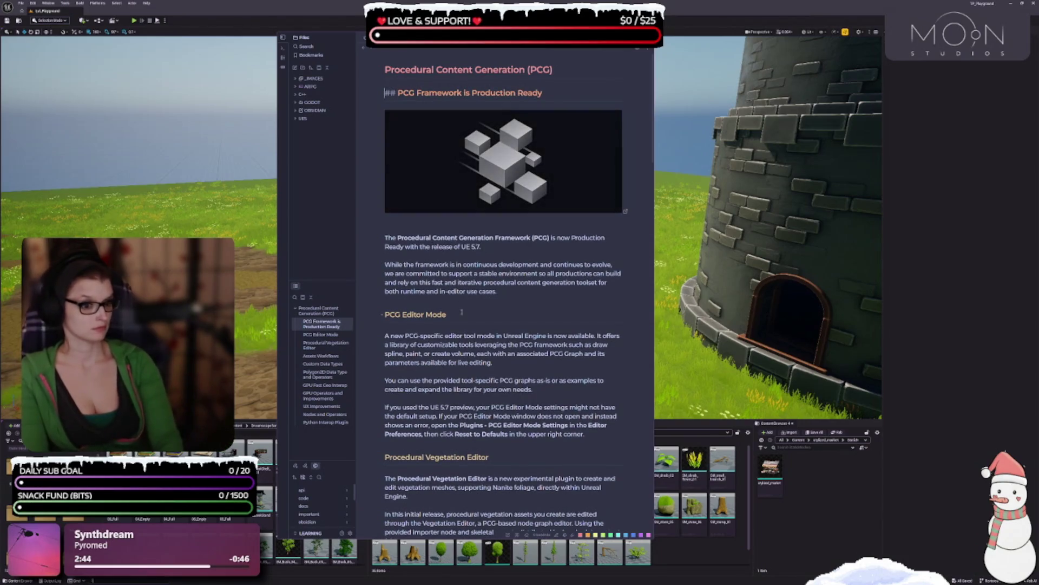
left_click(501, 276)
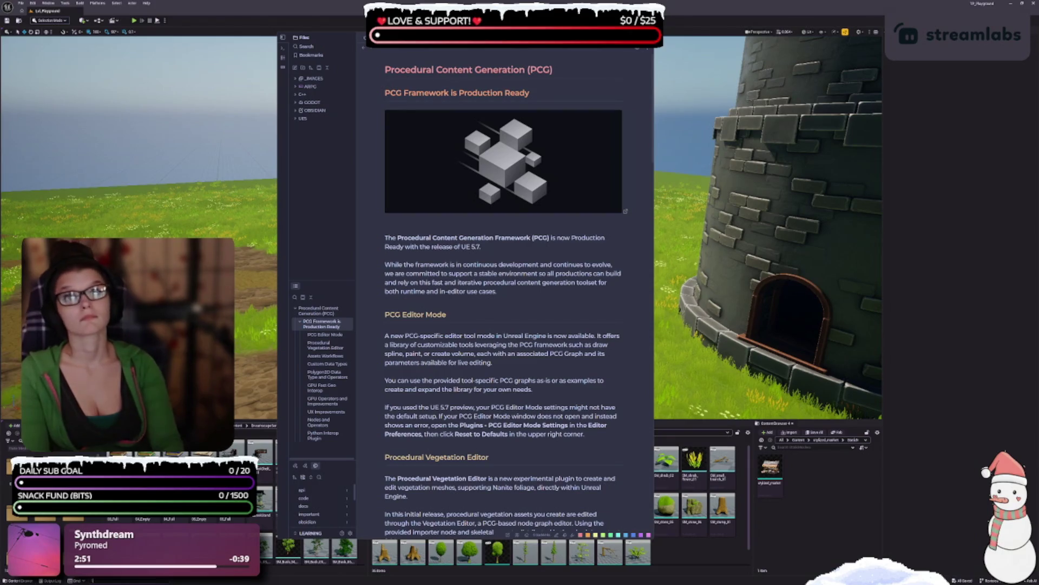
left_click(498, 320)
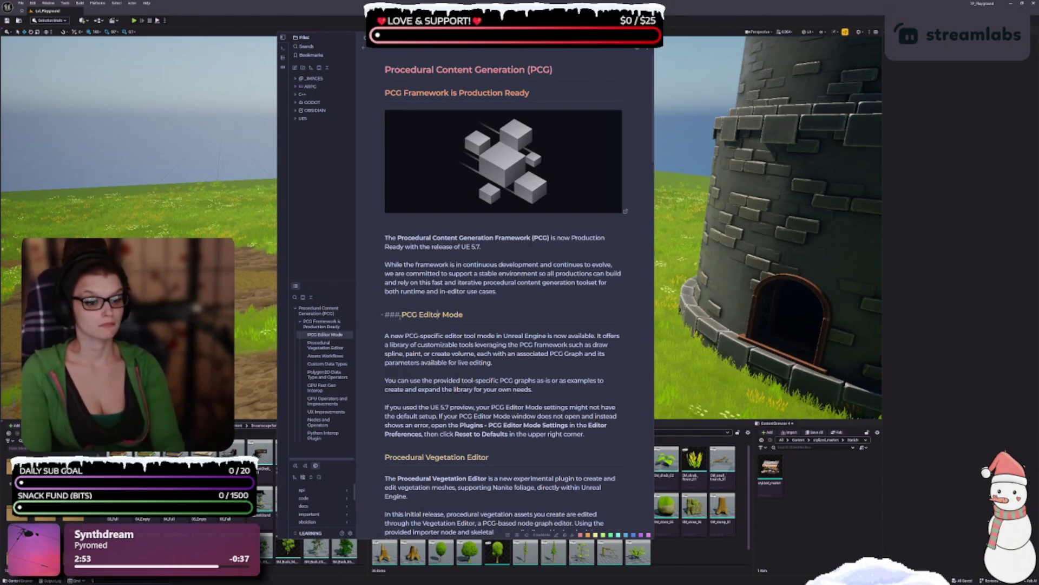
- Promote the Assets Workflows heading from ### to a level-two heading
scroll(498, 322, "down", 2)
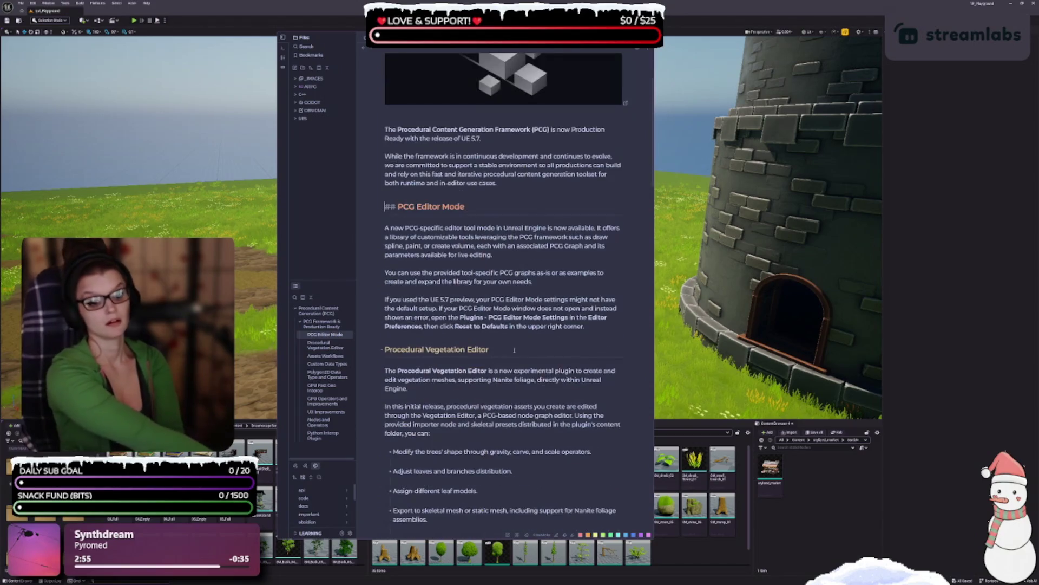
left_click(463, 349)
scroll(404, 343, "down", 6)
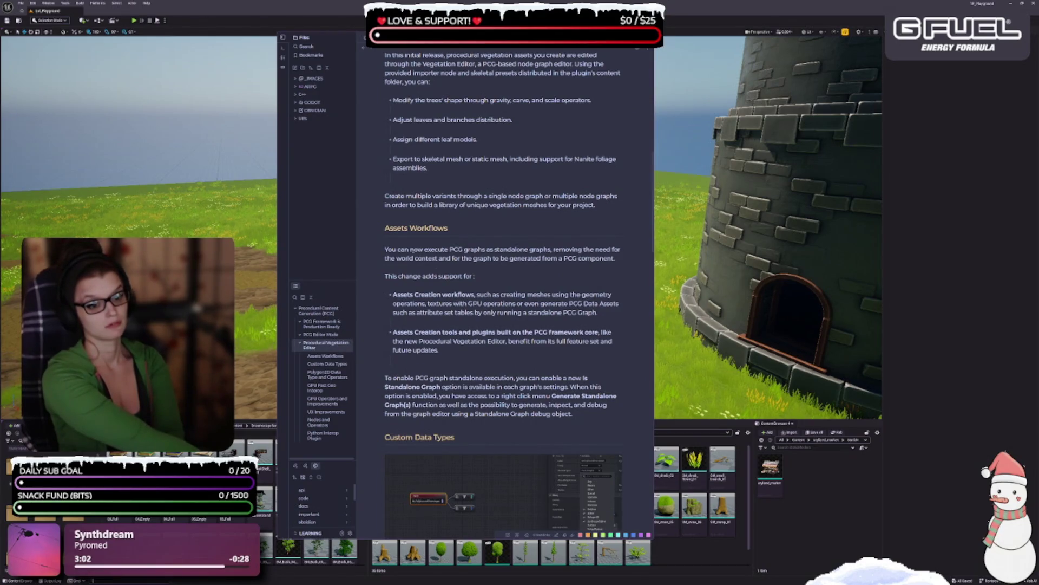
left_click(401, 228)
key("BackSpace")
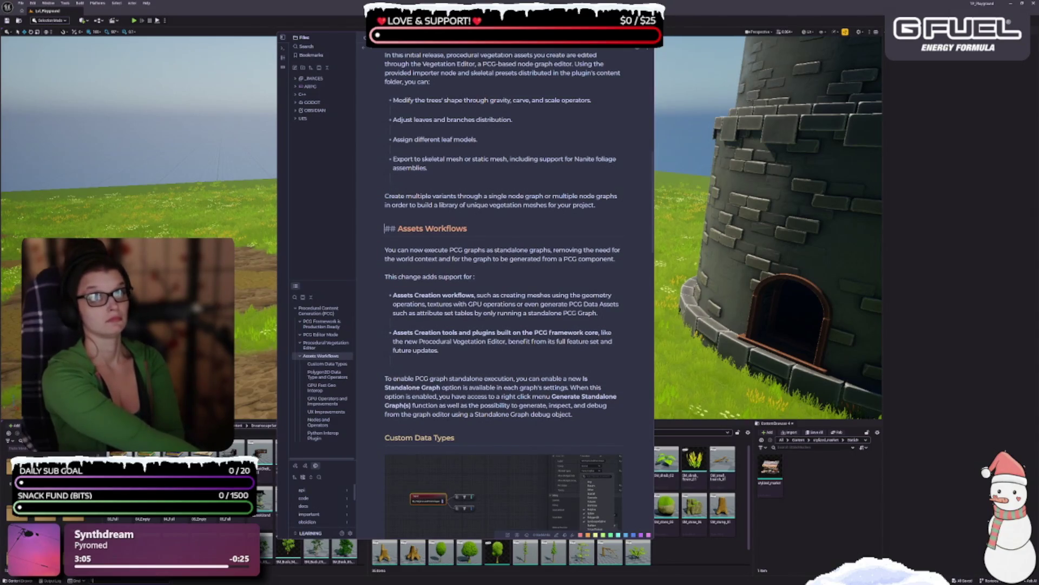
- Adjust the GPU Operators and Improvements and UX Improvements heading levels
scroll(420, 295, "down", 7)
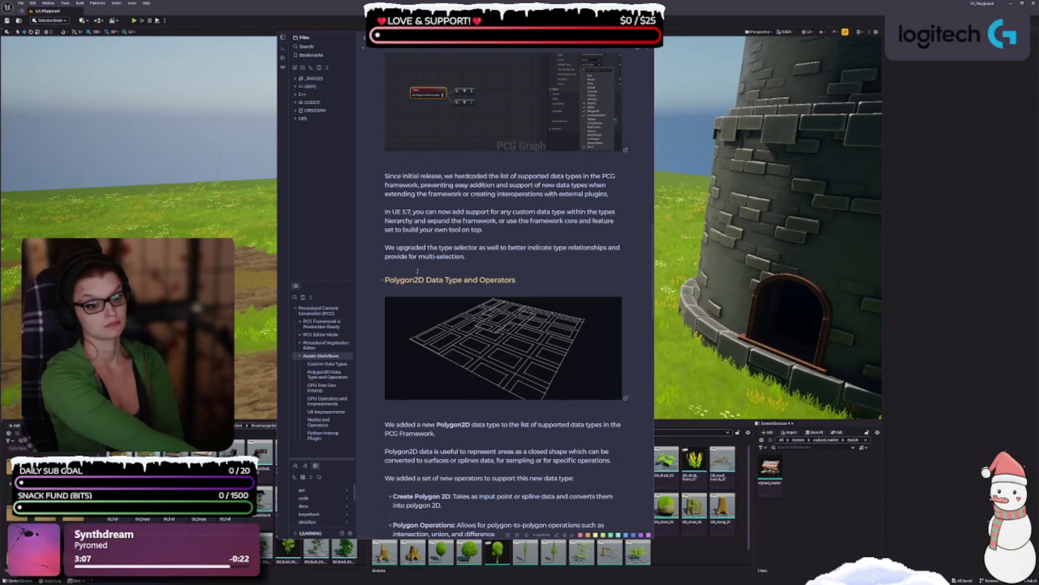
scroll(491, 364, "down", 5)
scroll(491, 364, "down", 3)
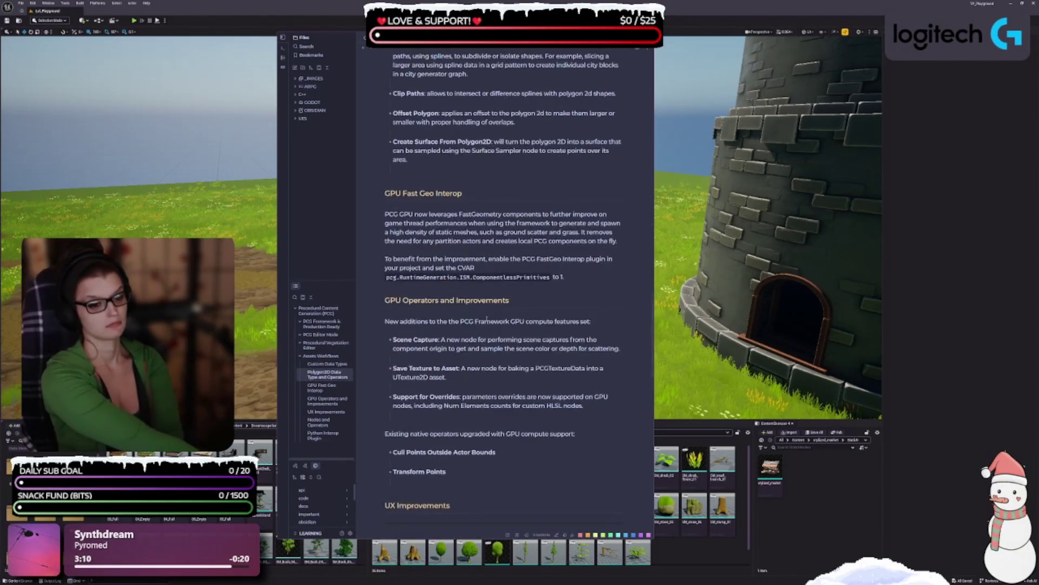
left_click(397, 193)
left_click(438, 338)
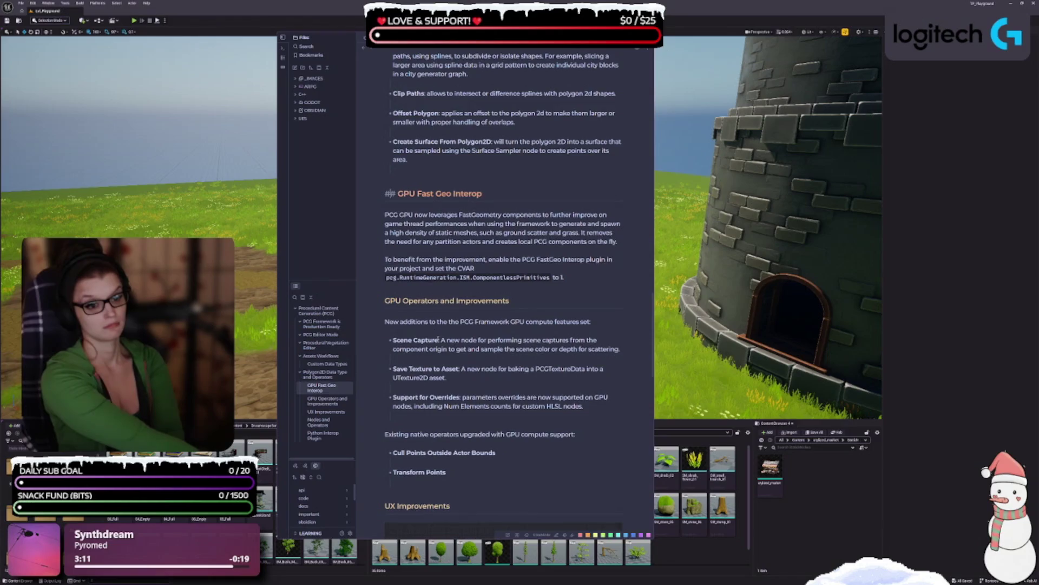
left_click(429, 302)
scroll(429, 314, "down", 2)
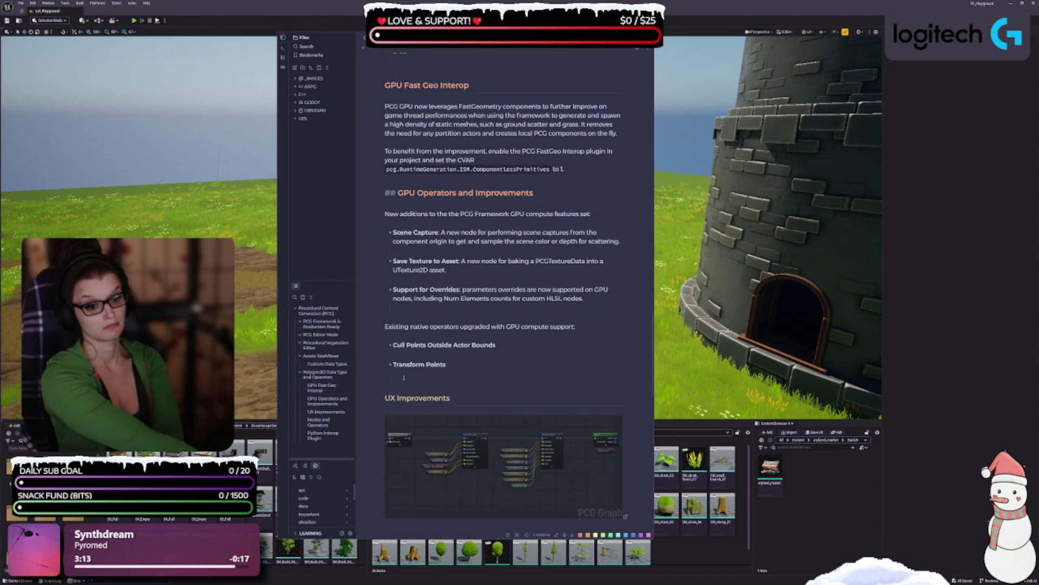
left_click(410, 400)
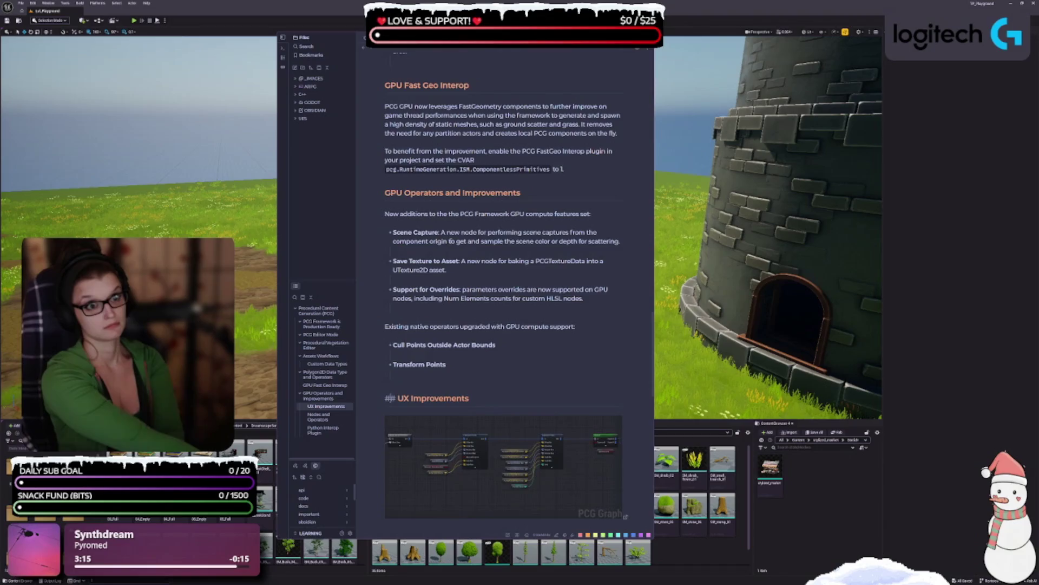
- Promote Python Interop Plugin to a level-two heading, past Nodes and Operators
scroll(454, 386, "down", 8)
left_click(424, 238)
scroll(439, 233, "down", 7)
scroll(453, 227, "down", 3)
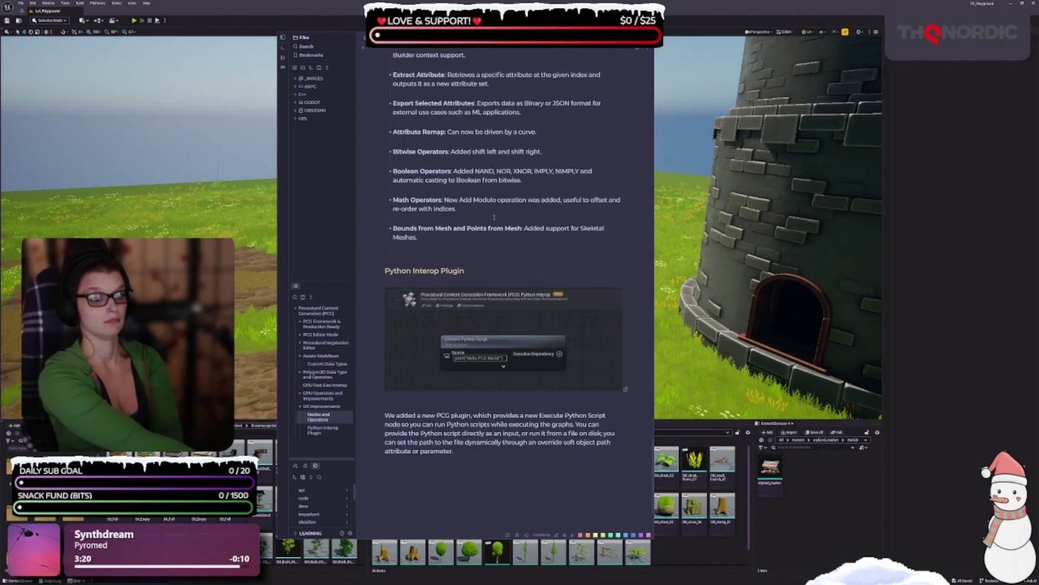
left_click(432, 270)
scroll(485, 265, "down", 3)
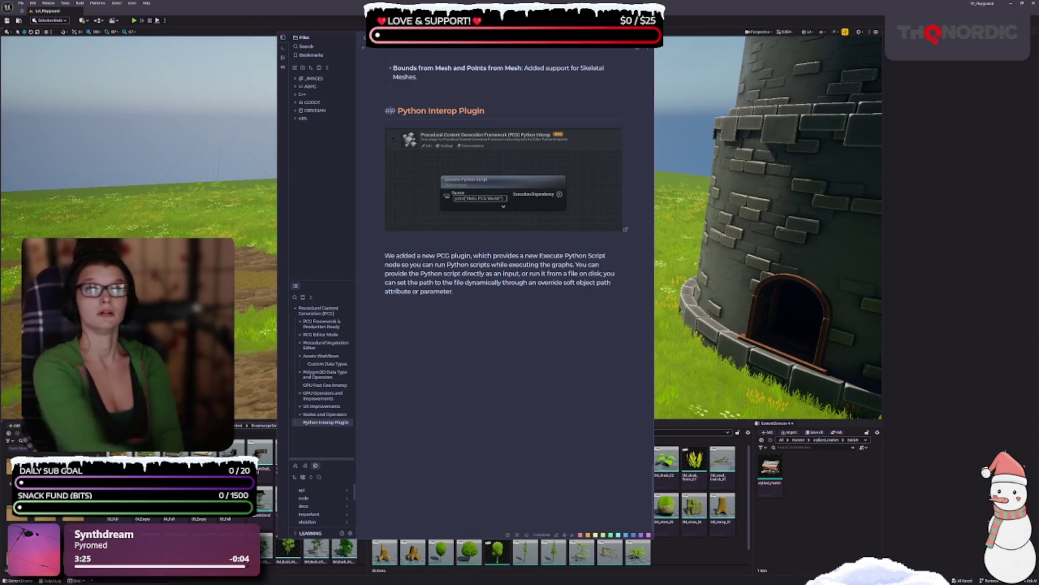
left_click(569, 346)
- Return to the top of the note and hide the file tree and outline sidebar
scroll(569, 346, "up", 5)
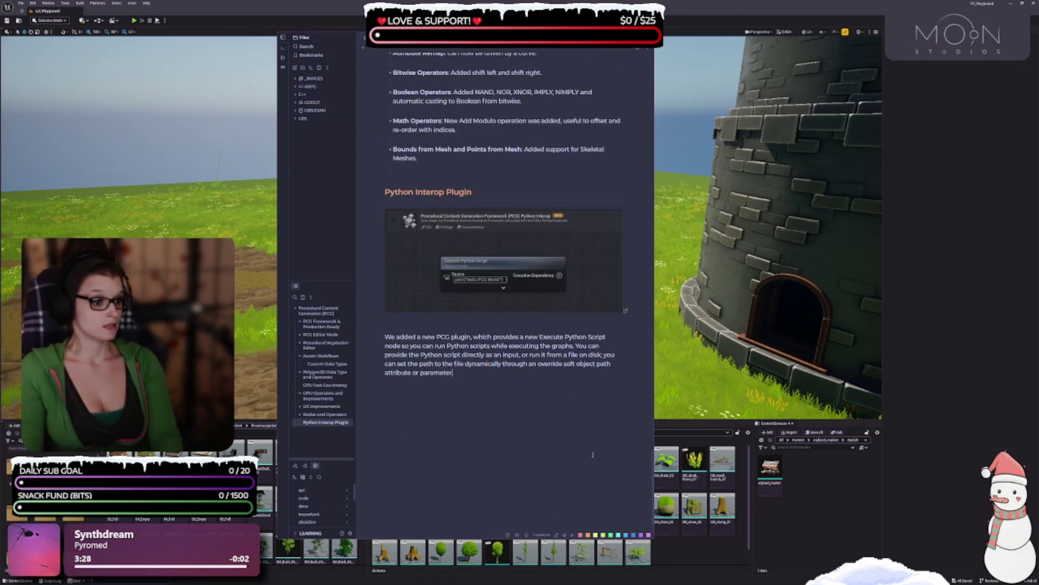
scroll(624, 163, "up", 10)
scroll(624, 162, "up", 10)
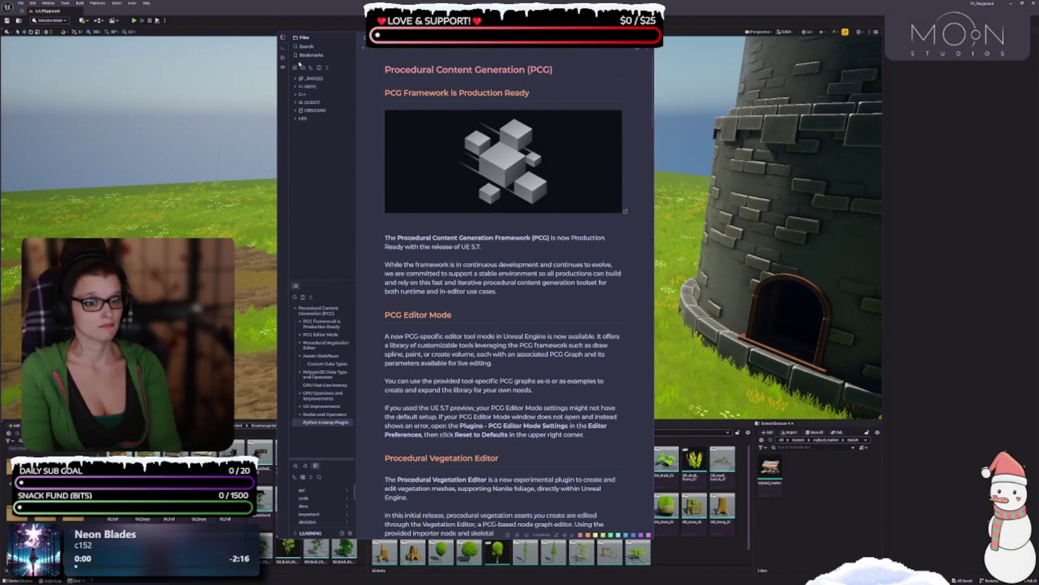
left_click(283, 38)
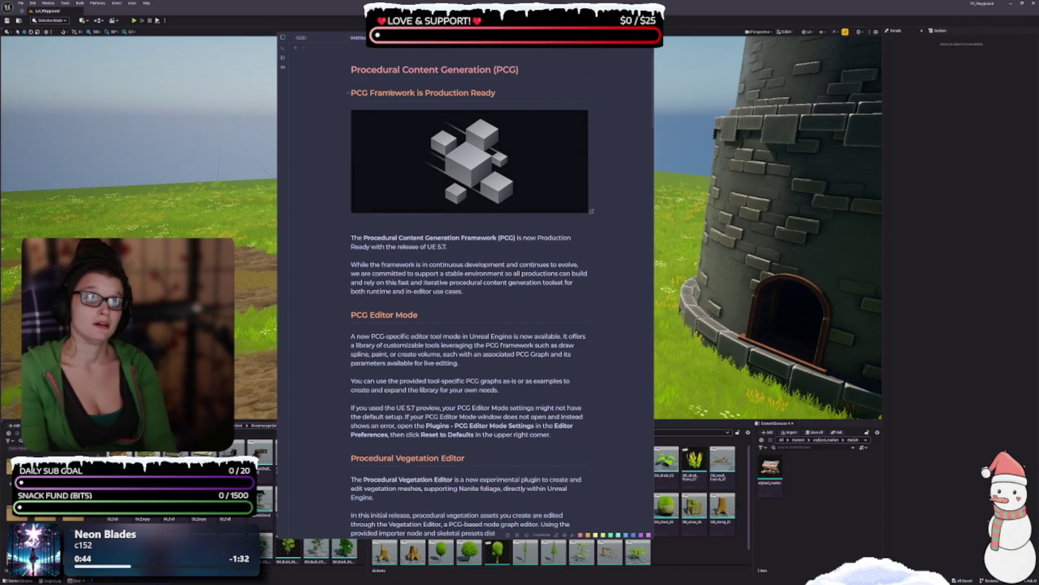
- Insert an empty line below the Procedural Content Generation (PCG) title
key("Return")
key("Return")
key("Return")
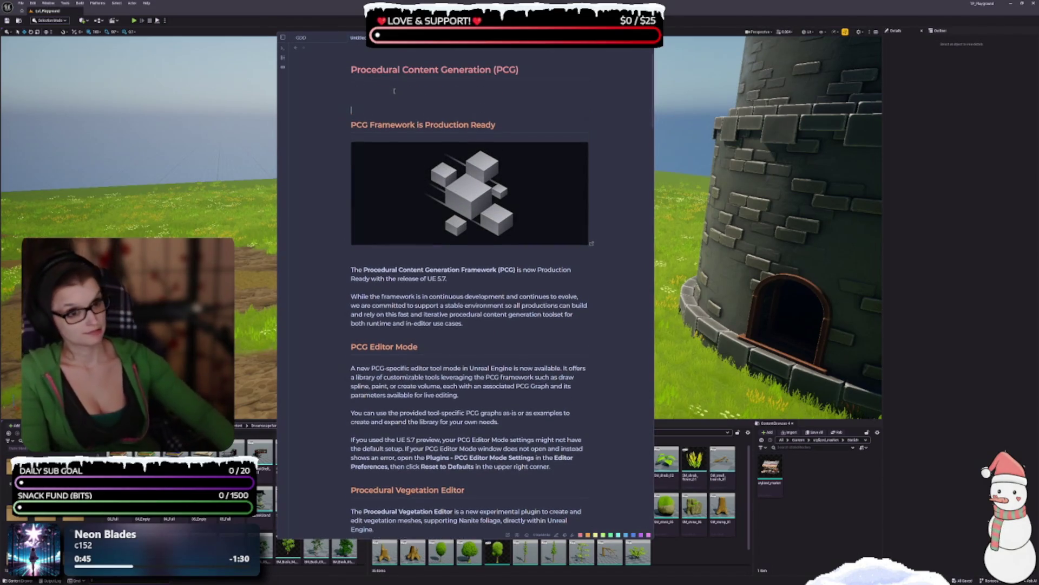
- Add a '# UE 5.7+' heading between the PCG title and PCG Framework is Production Ready
key("Return")
key("Return")
key("Return")
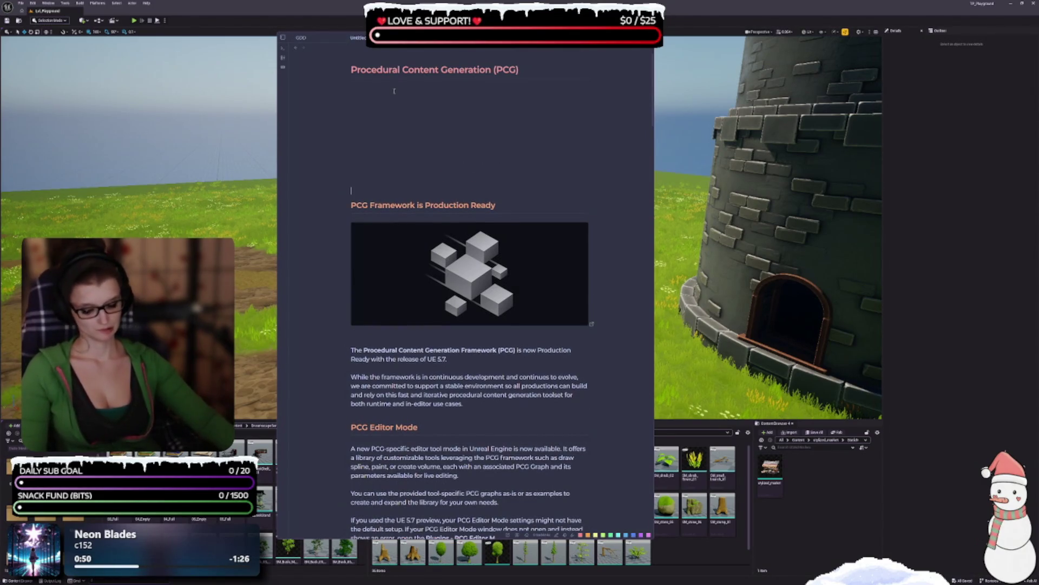
type("UE")
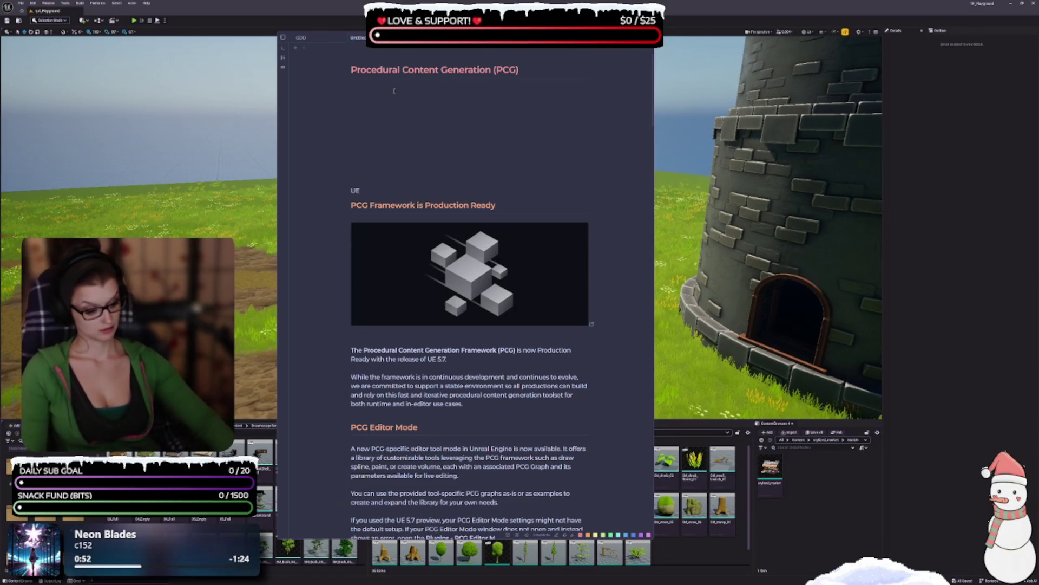
type("5.7+")
key("Home")
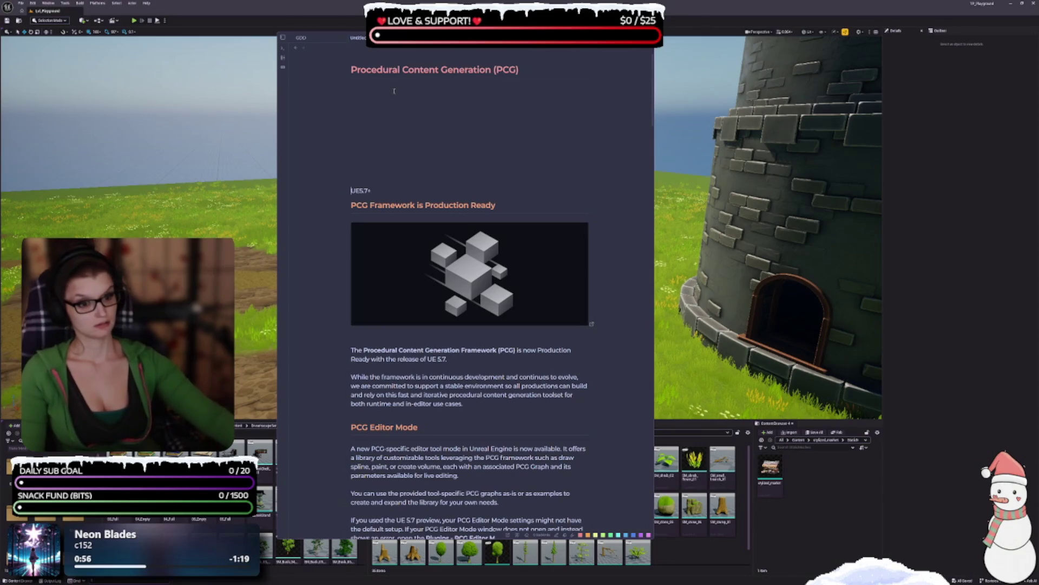
key("Home")
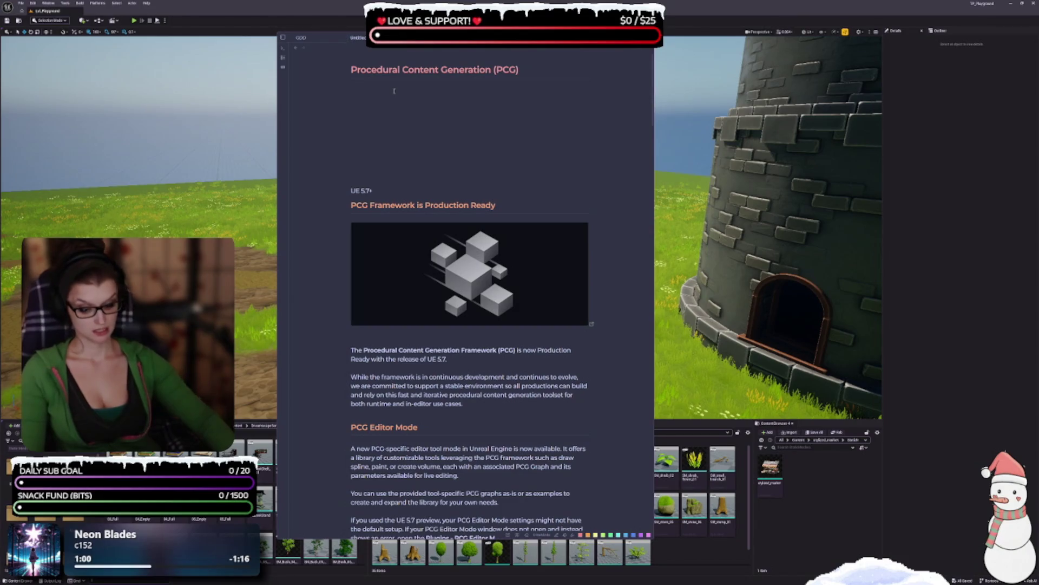
type("#")
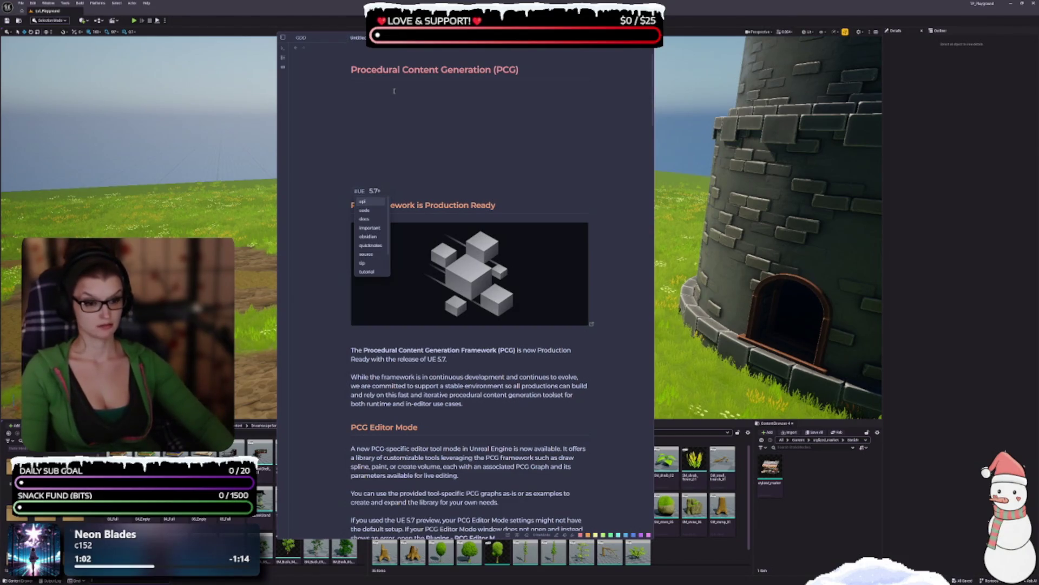
type("#")
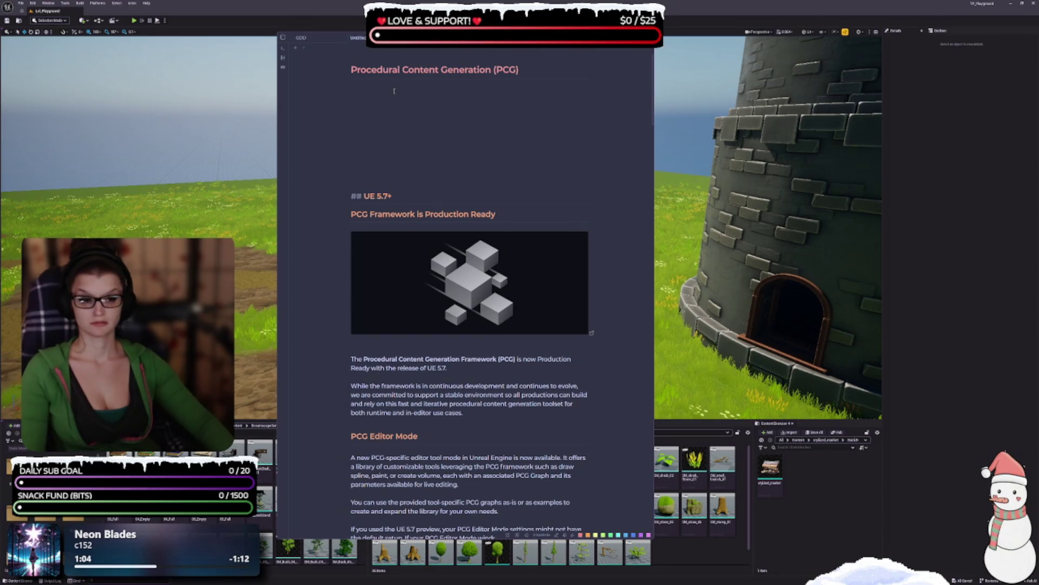
key("BackSpace")
key("BackSpace")
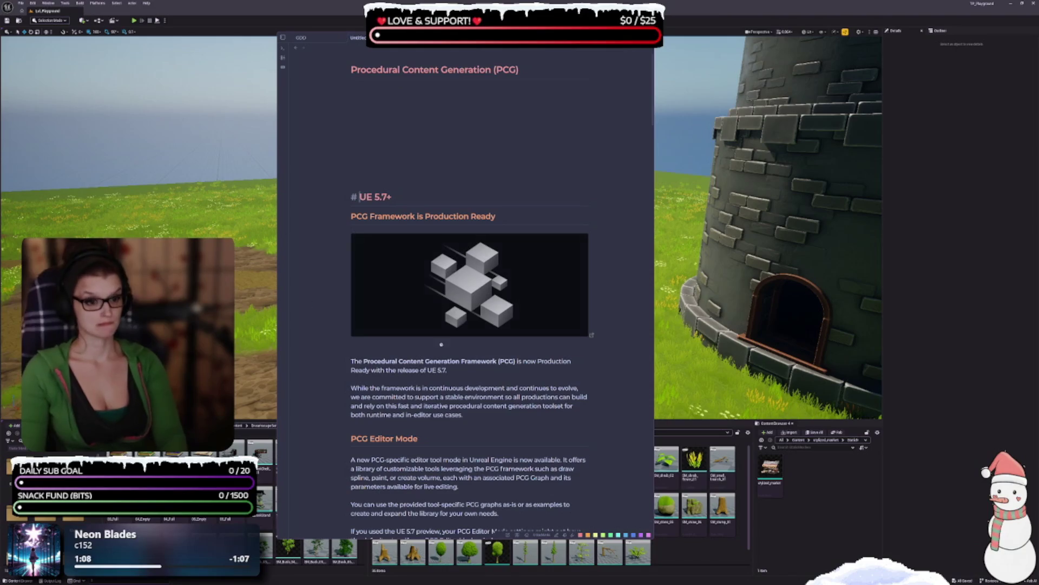
left_click(405, 168)
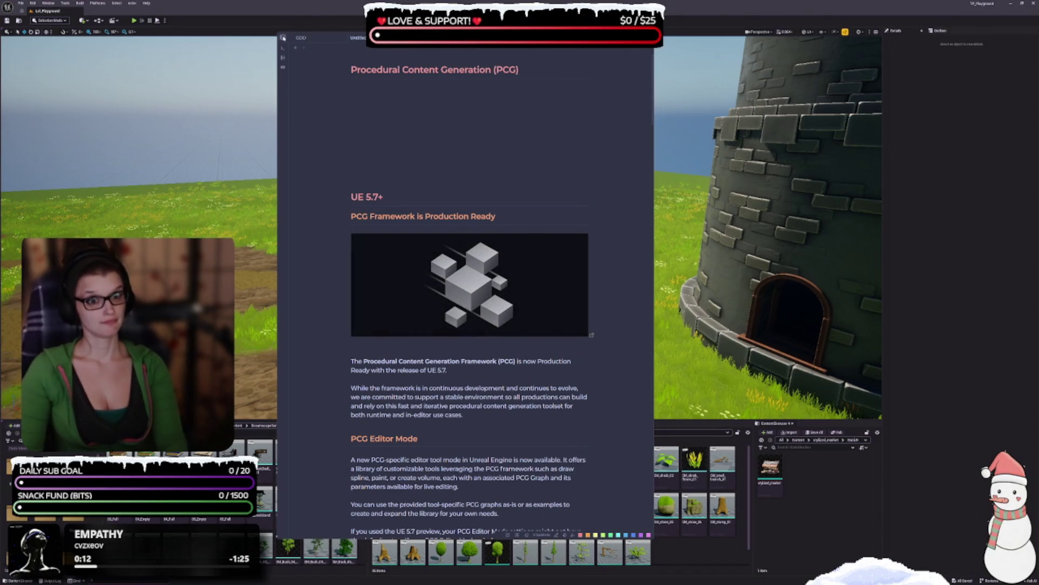
- Show the sidebar again and create a PCG folder inside UE5
left_click(283, 38)
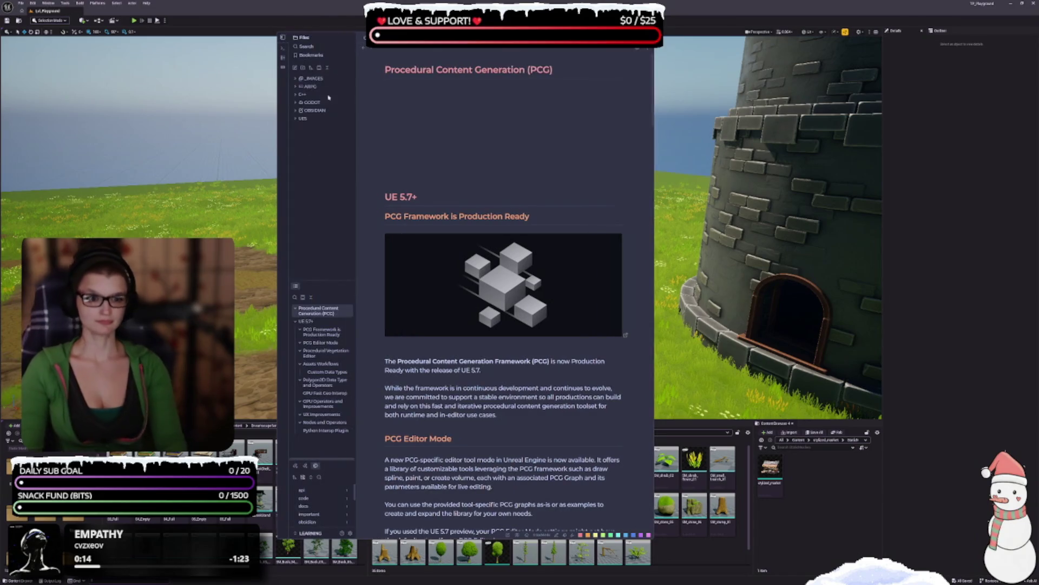
right_click(300, 119)
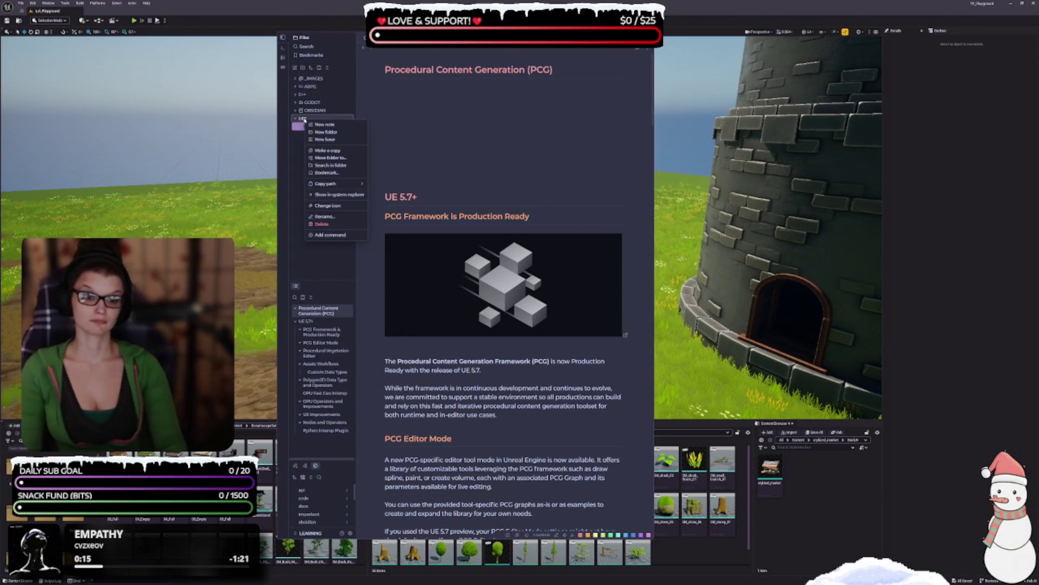
left_click(343, 133)
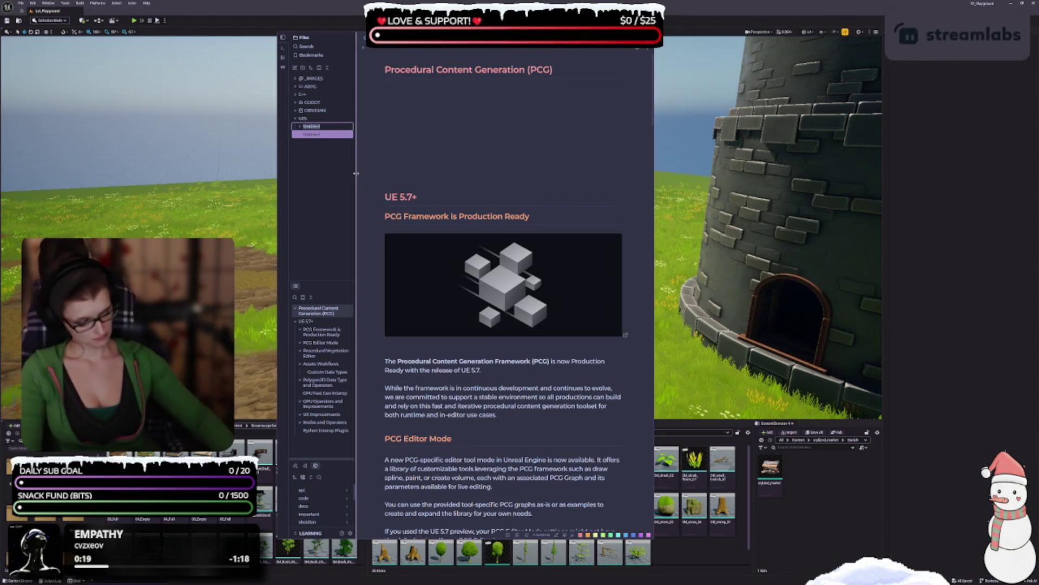
type("PCG")
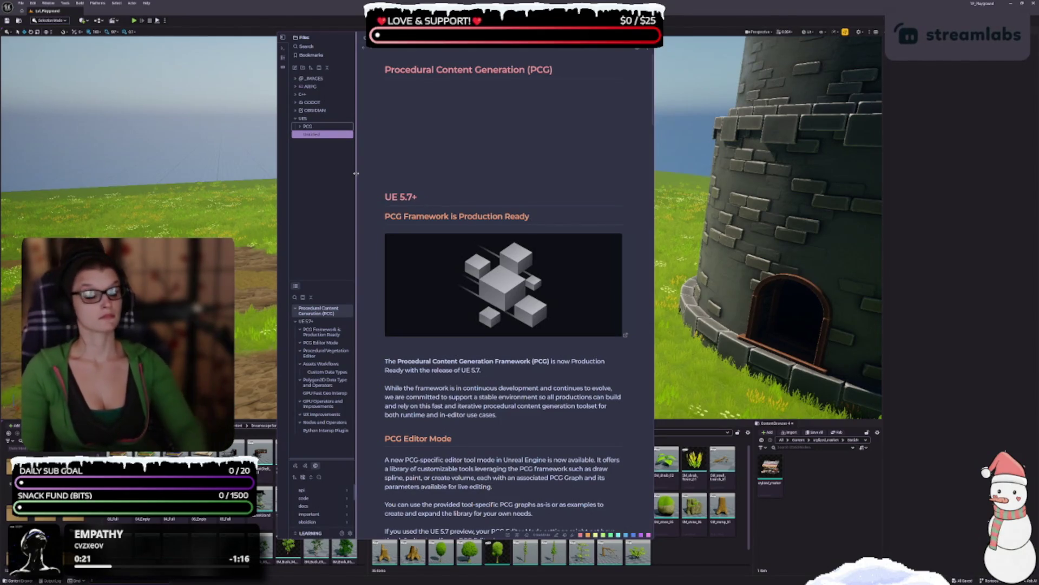
left_click(308, 126)
- Create a new note in PCG and paste the Procedural Content Generation Overview article
right_click(309, 128)
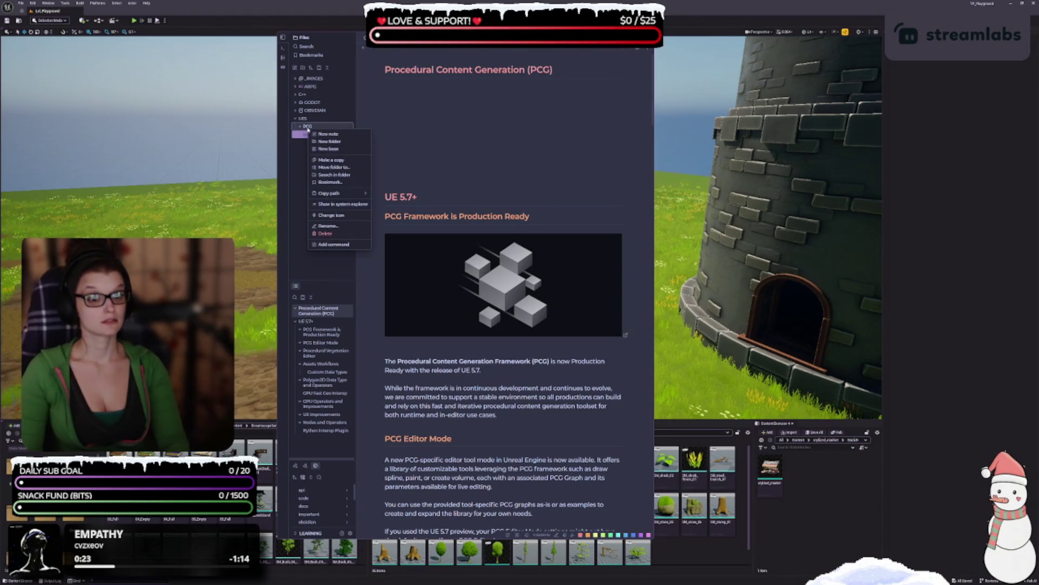
left_click(327, 134)
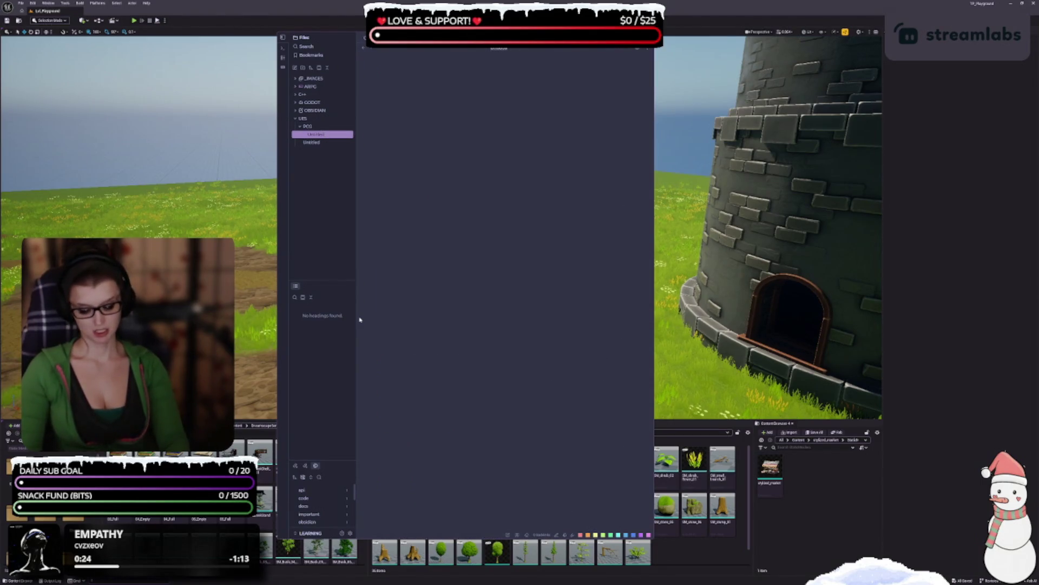
left_click(530, 194)
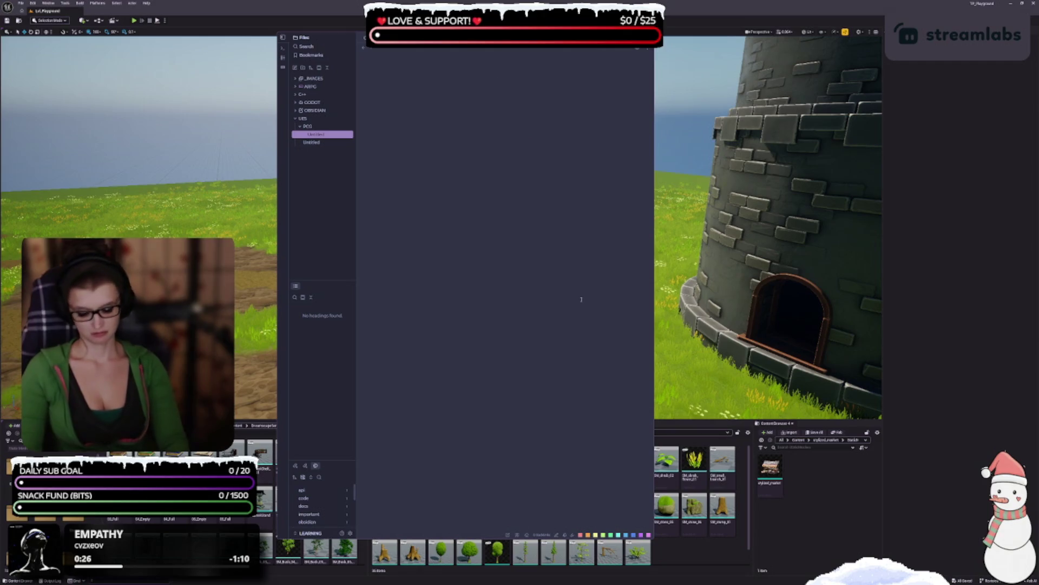
key("ctrl+v")
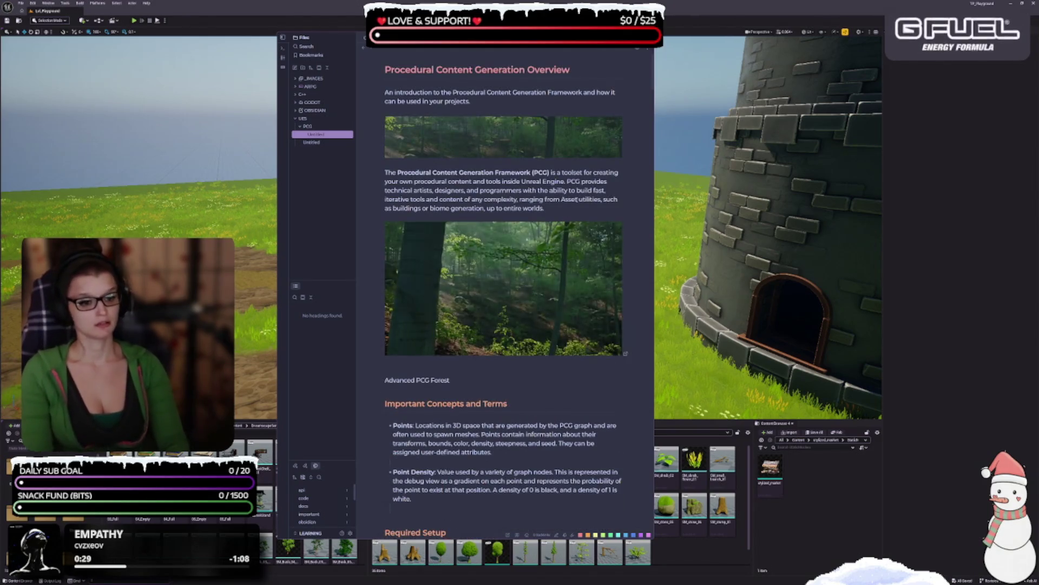
- Rename the pasted note to Overview, then open the untitled PCG note
left_click(475, 71)
triple_click(475, 71)
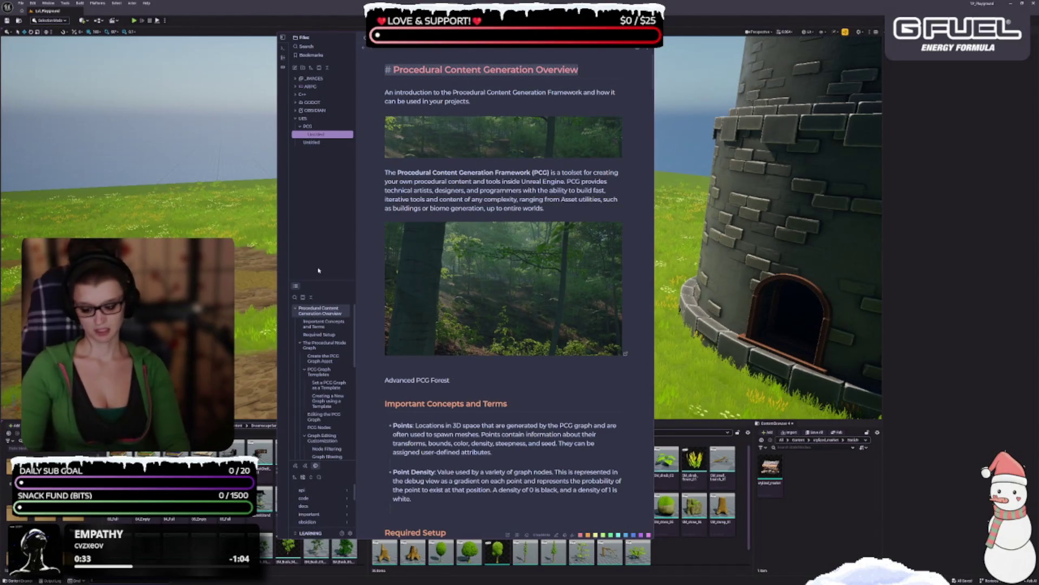
left_click(492, 50)
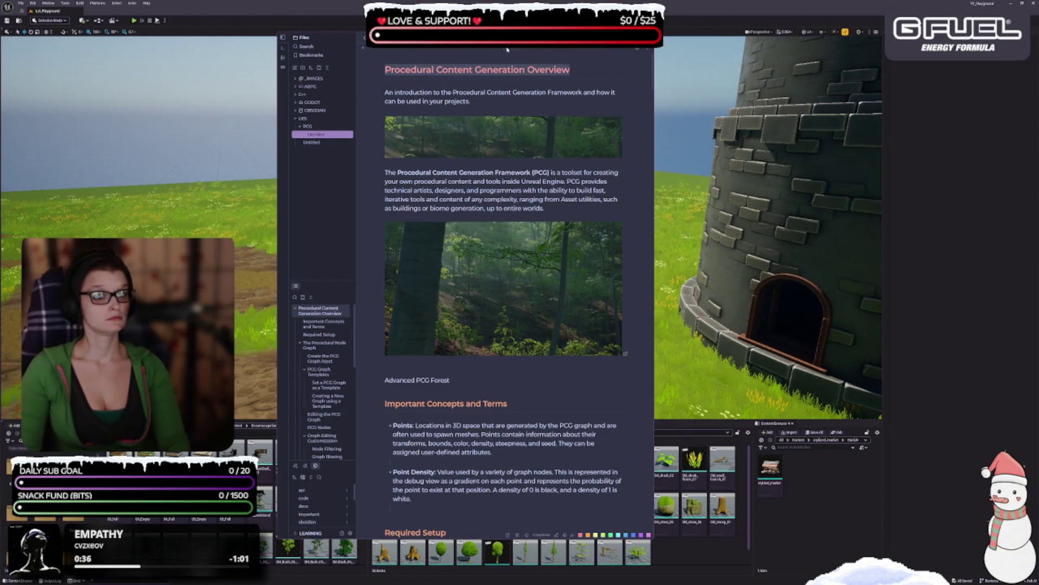
left_click(490, 63)
left_click(508, 50)
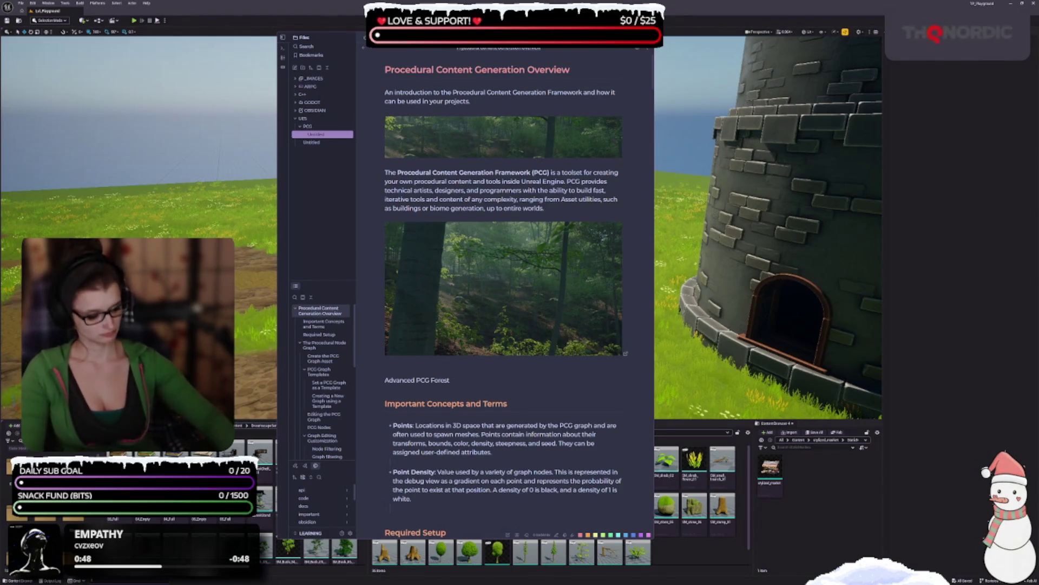
type("Overview")
key("Return")
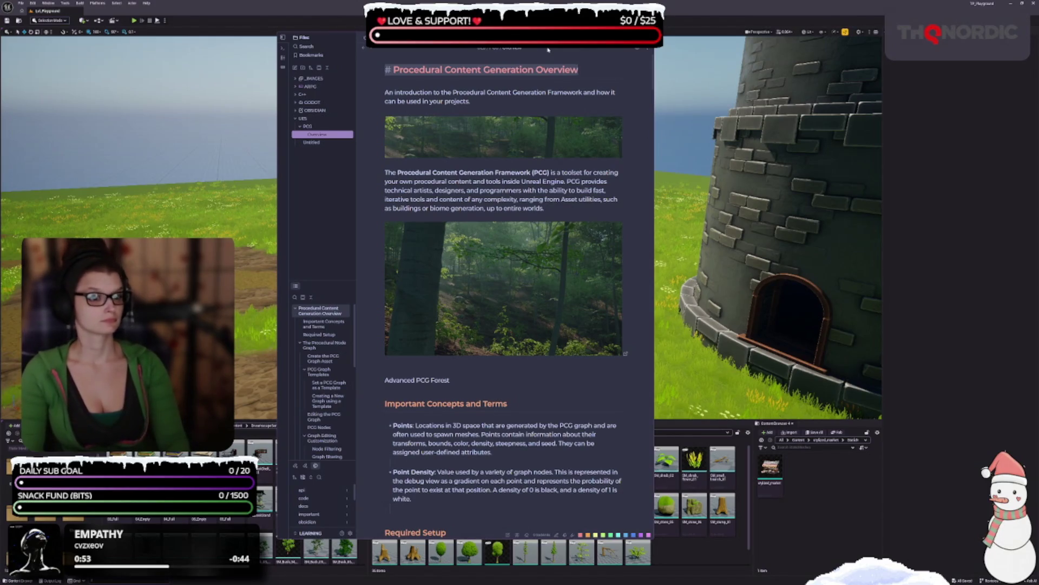
left_click(553, 184)
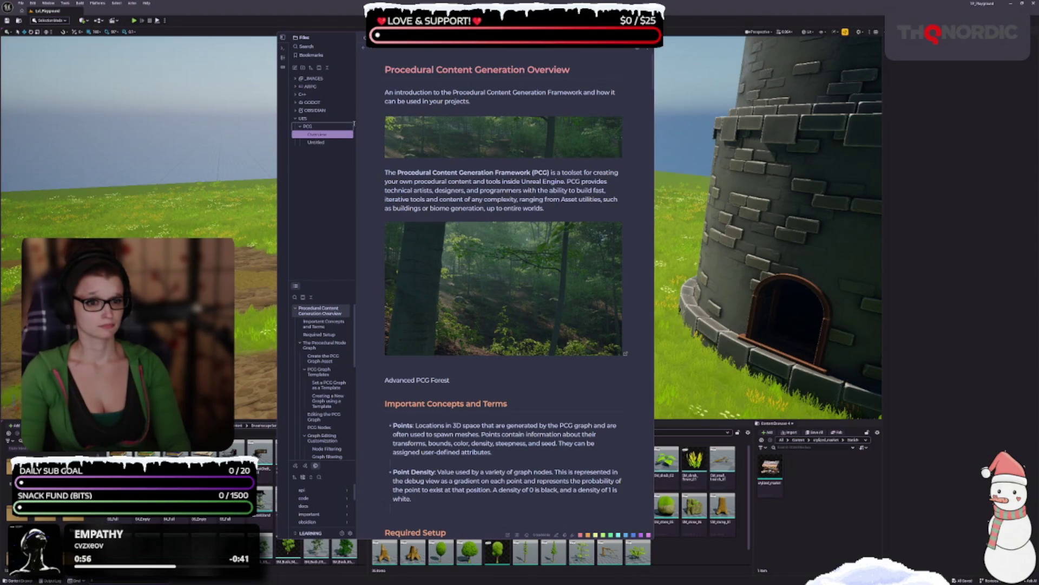
left_click(316, 141)
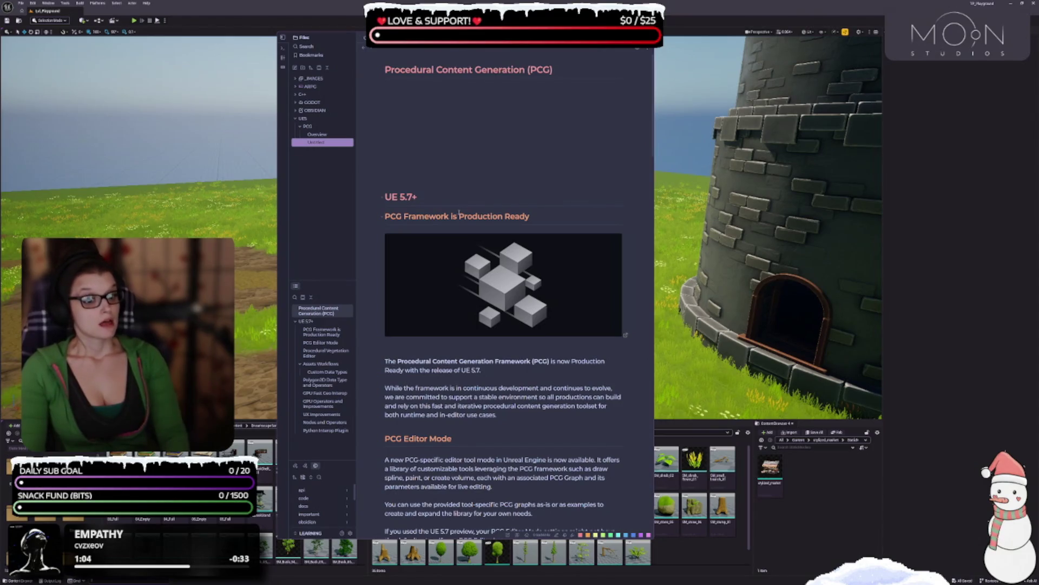
- Delete the UE 5.7+ heading, the PCG title and blank lines above PCG Framework is Production Ready
left_click_drag(428, 197, 371, 191)
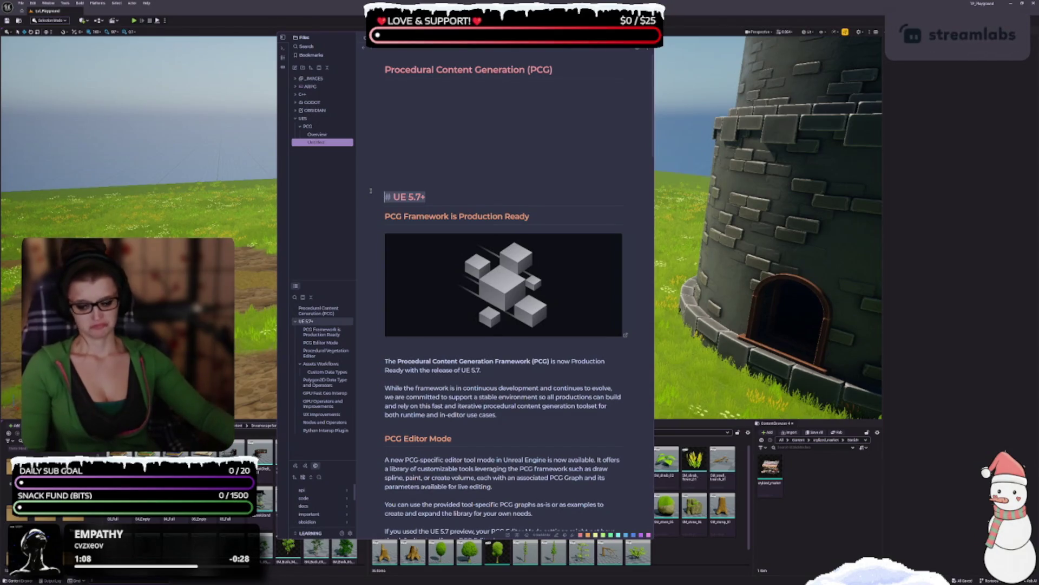
key("BackSpace")
key("BackSpace")
key("BackSpace")
key("BackSpace")
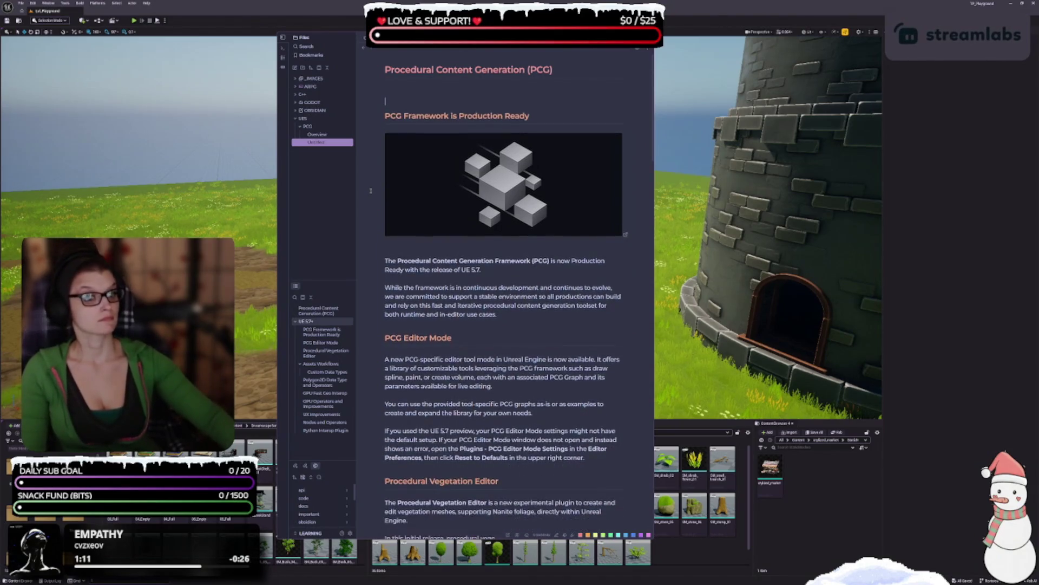
key("BackSpace")
key("BackSpace")
key("BackSpace")
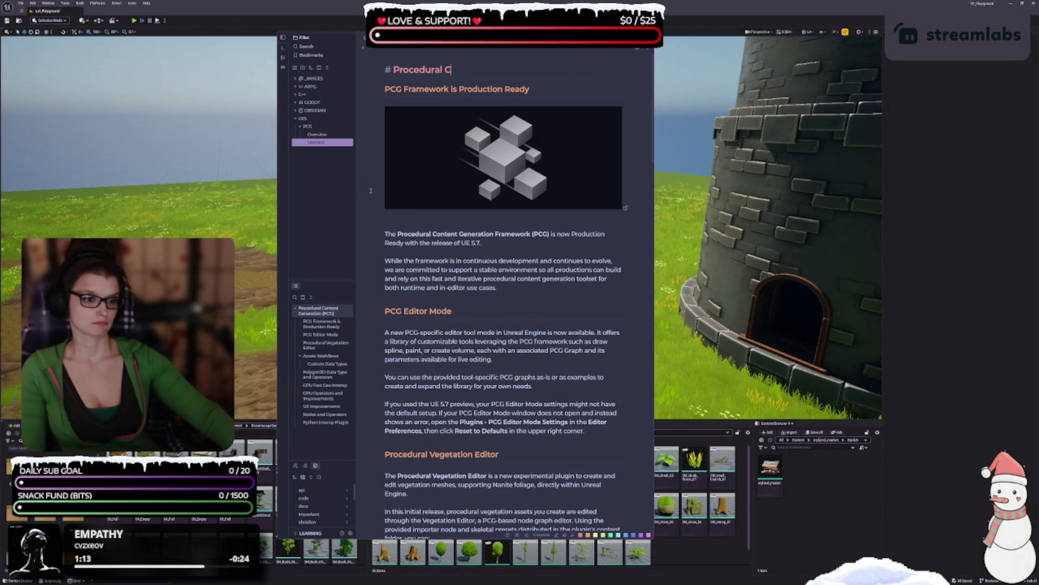
key("BackSpace")
key("BackSpace")
key("BackSpace")
key("Down")
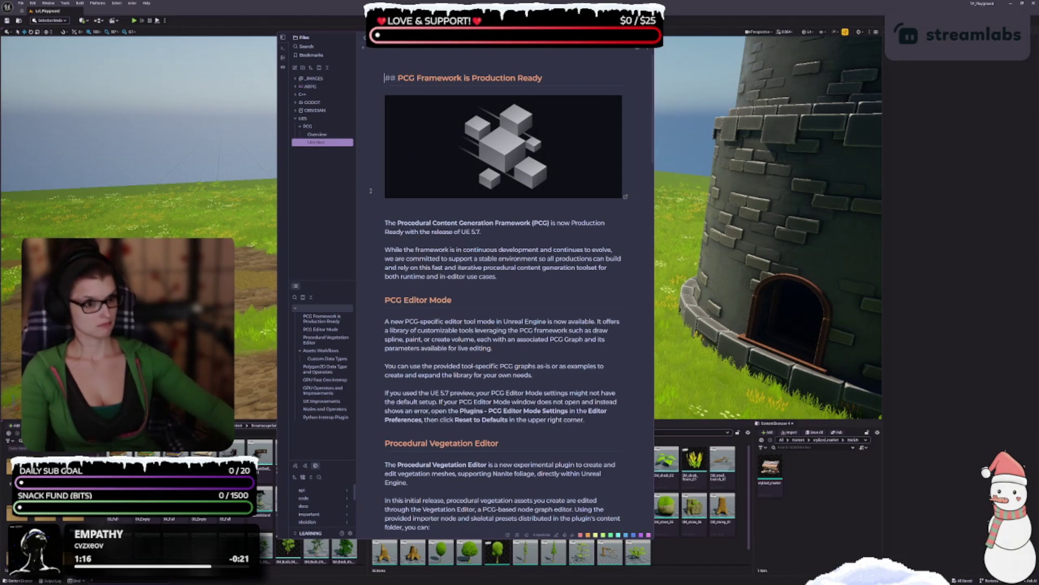
key("BackSpace")
- Rename the untitled note to UE 5.7+ in the file tree
left_click(319, 143)
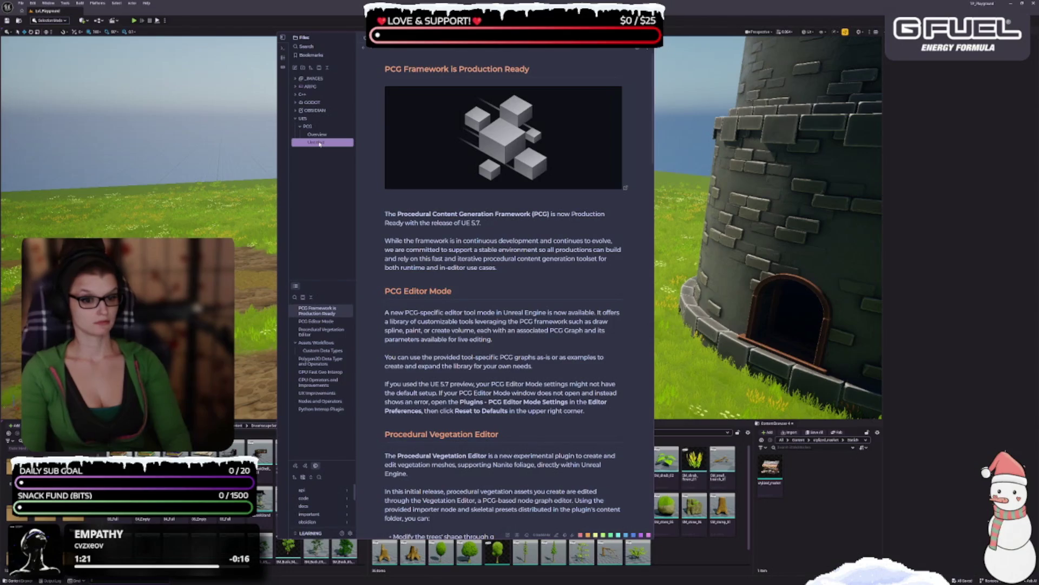
double_click(318, 143)
type("UE")
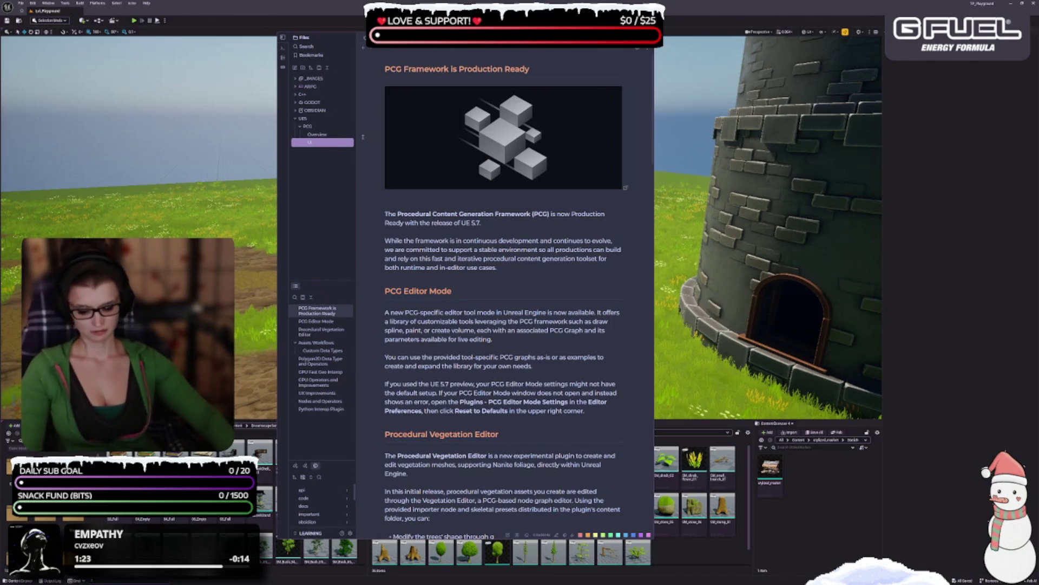
type("5.7 -")
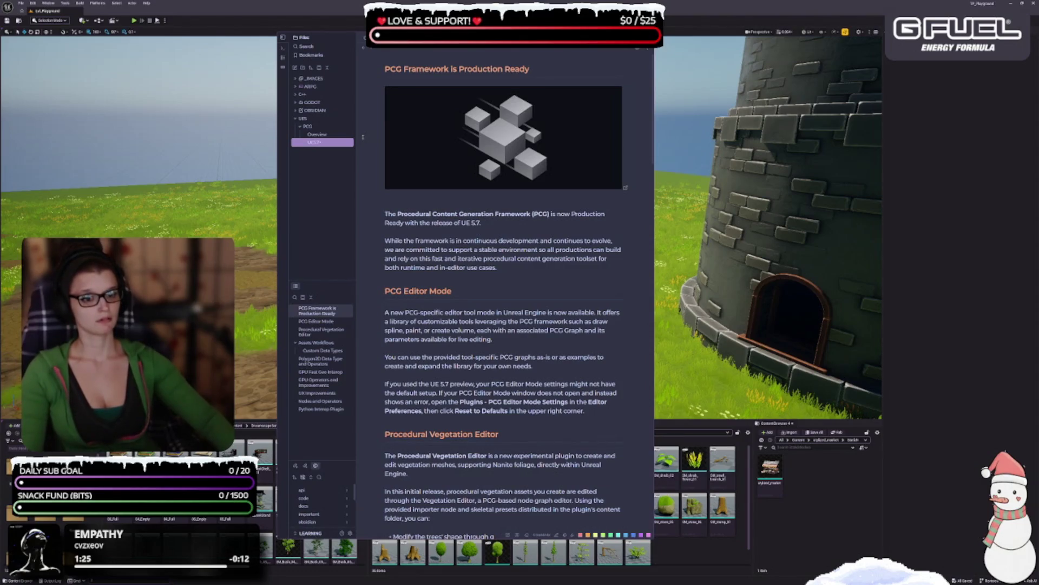
key("Return")
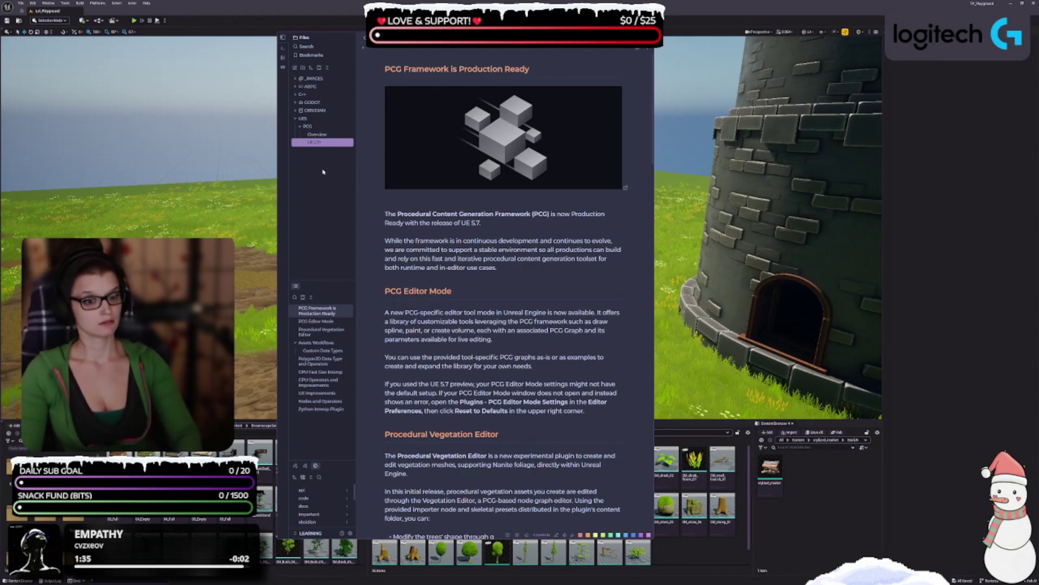
key("Left")
key("Left")
key("Left")
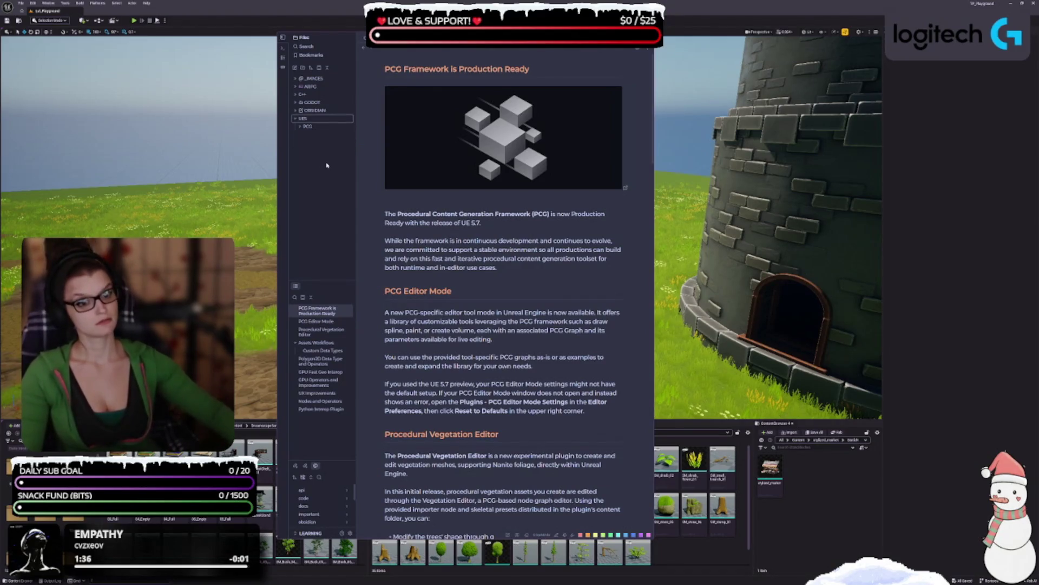
- Expand the PCG folder and open the Overview note
key("Down")
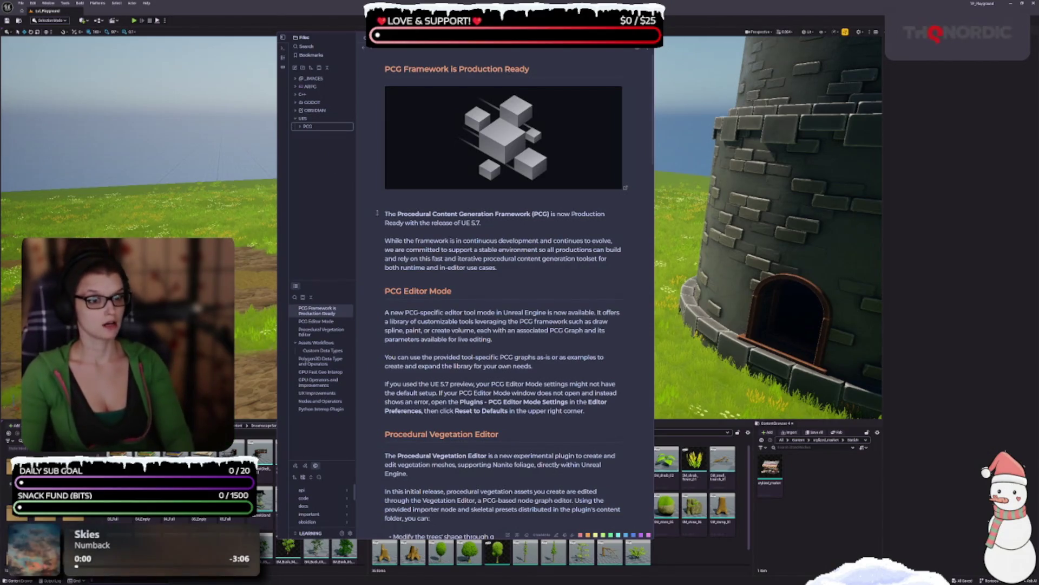
left_click(320, 126)
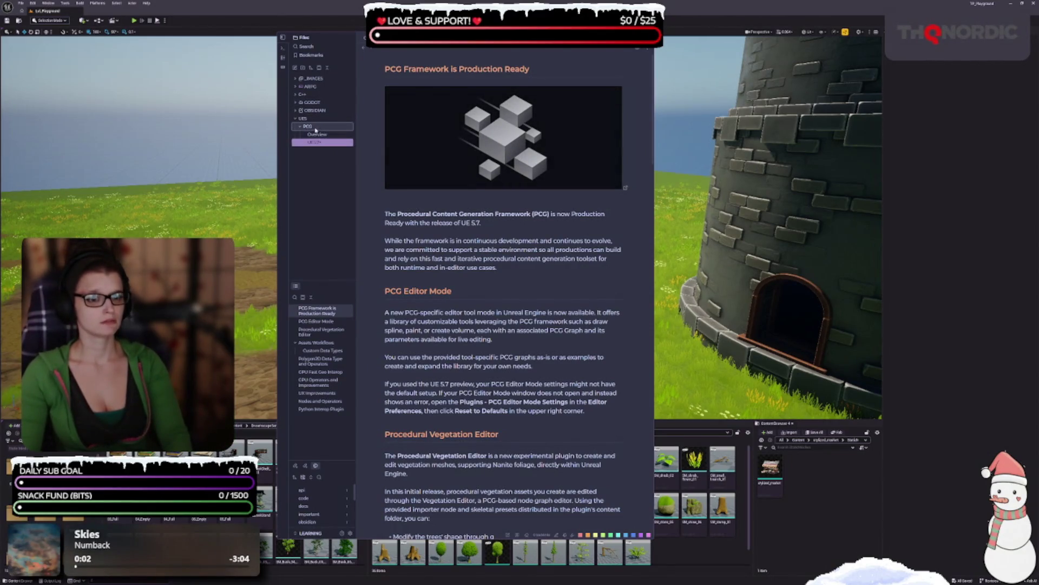
left_click(499, 50)
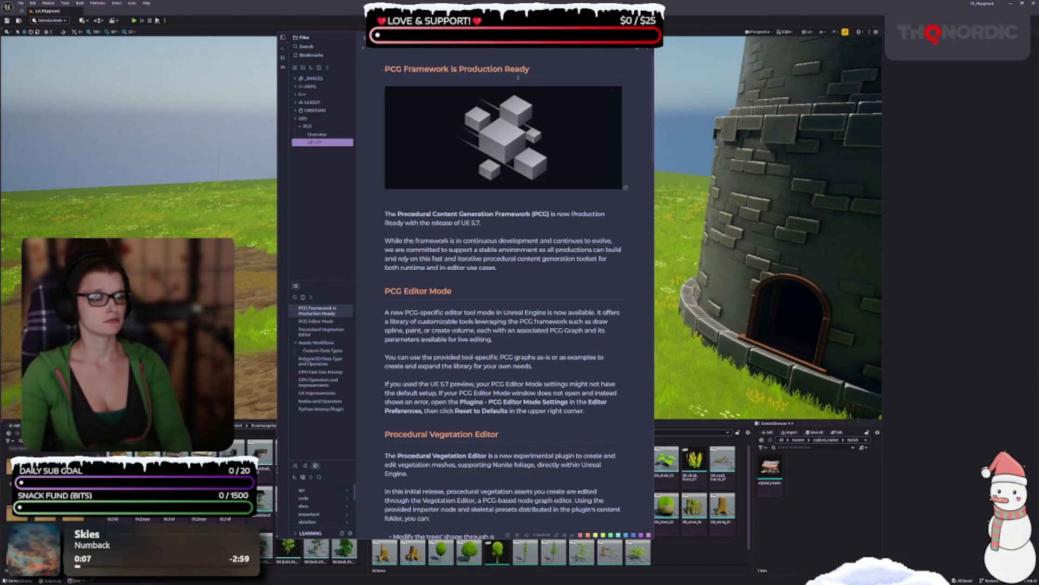
left_click(323, 134)
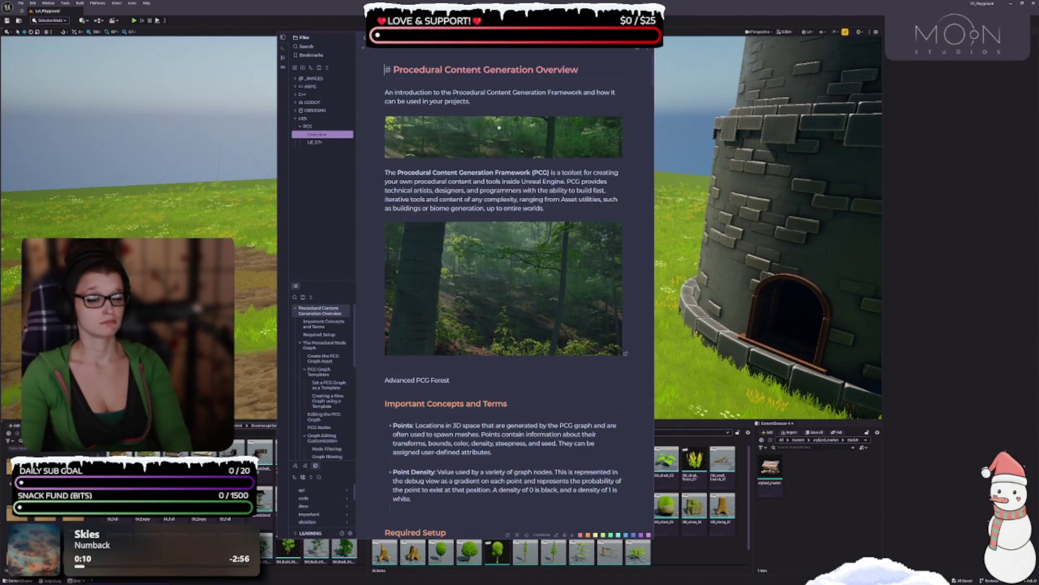
- Delete and restore the Overview heading, check the UE 5.7 note, and reopen Overview
triple_click(407, 65)
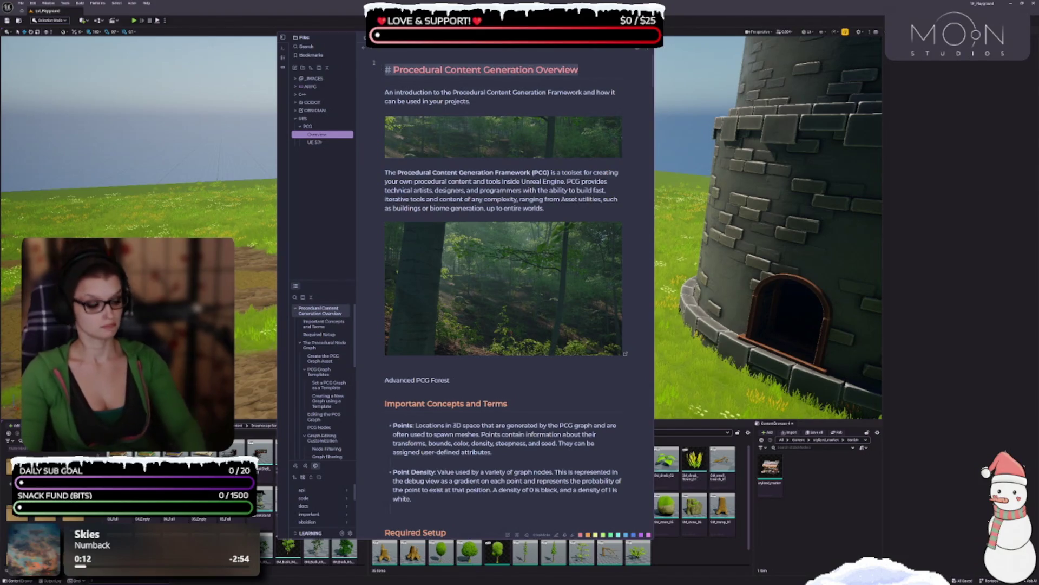
key("BackSpace")
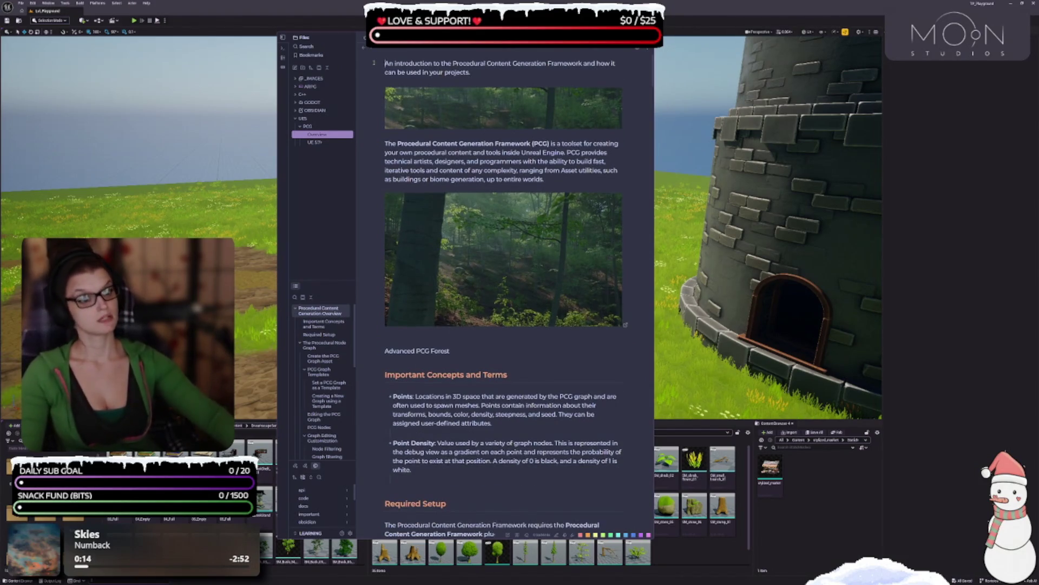
key("ctrl+z")
key("ctrl+z")
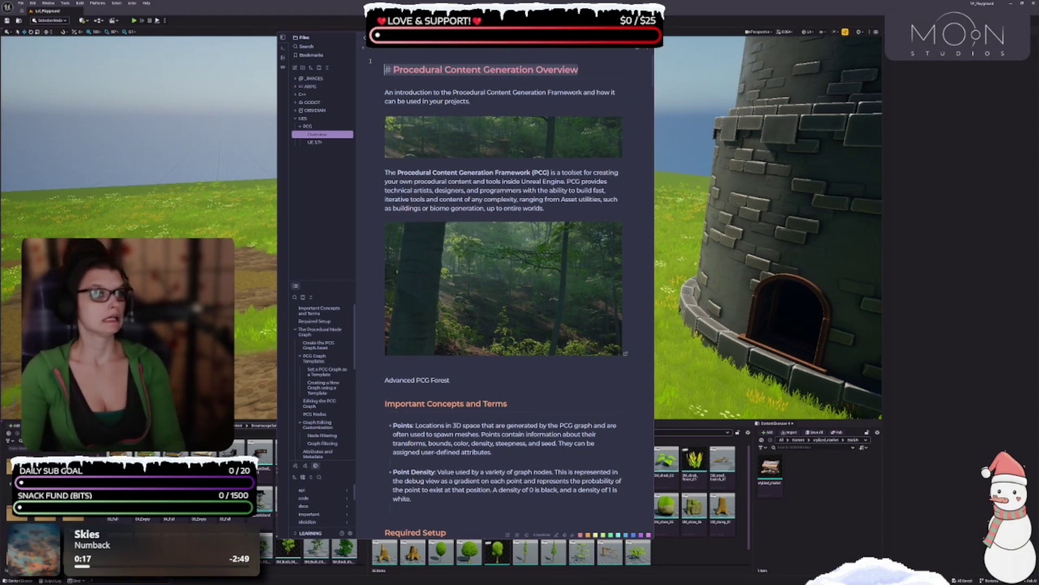
left_click(412, 80)
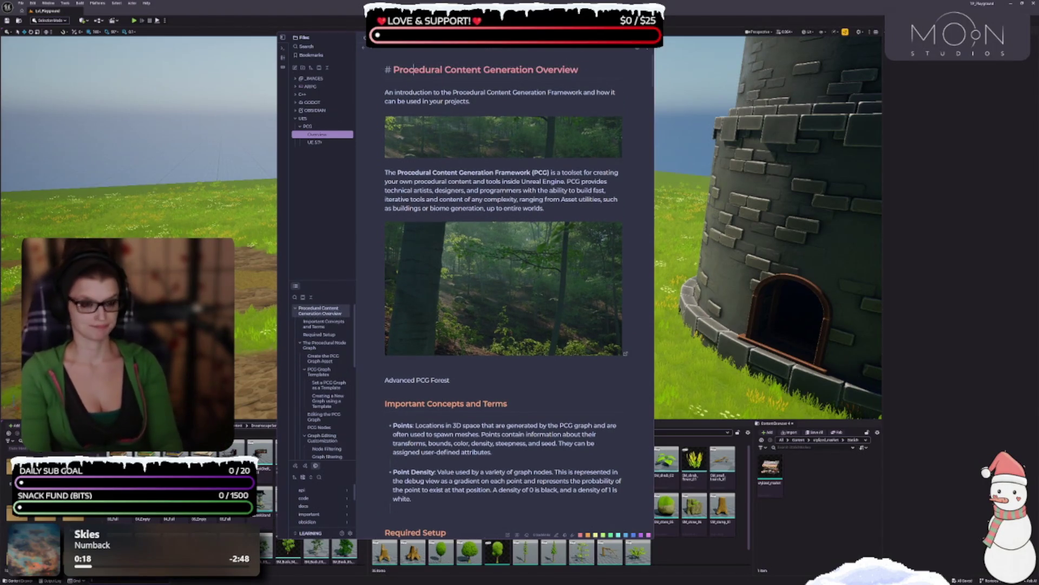
left_click(314, 142)
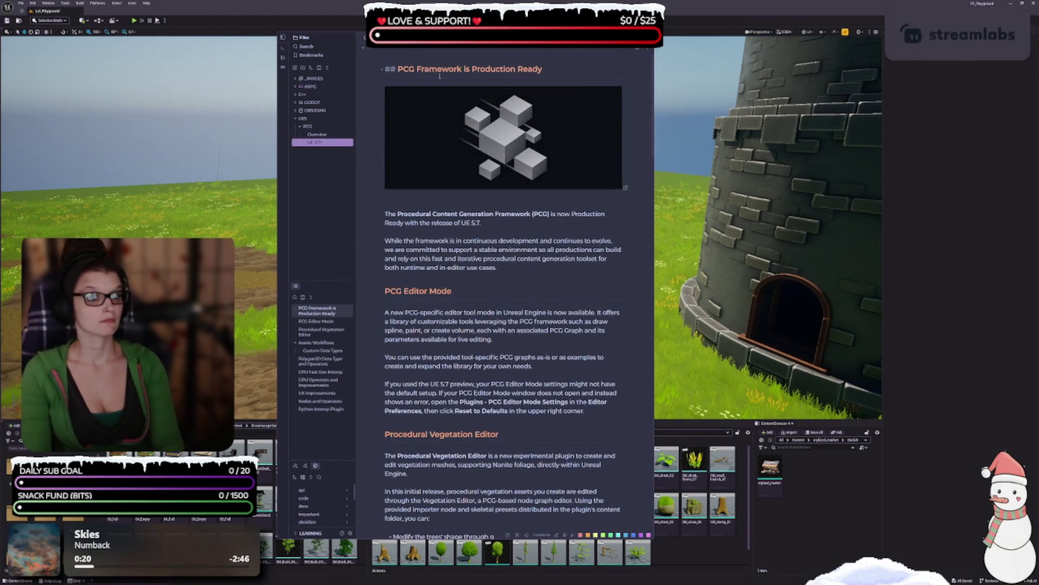
left_click(464, 258)
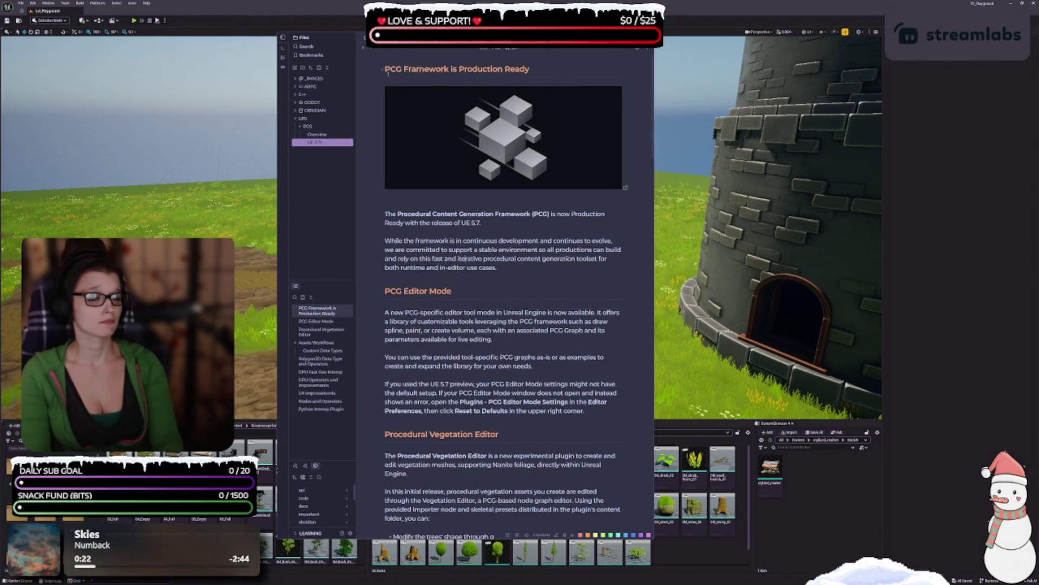
left_click(318, 134)
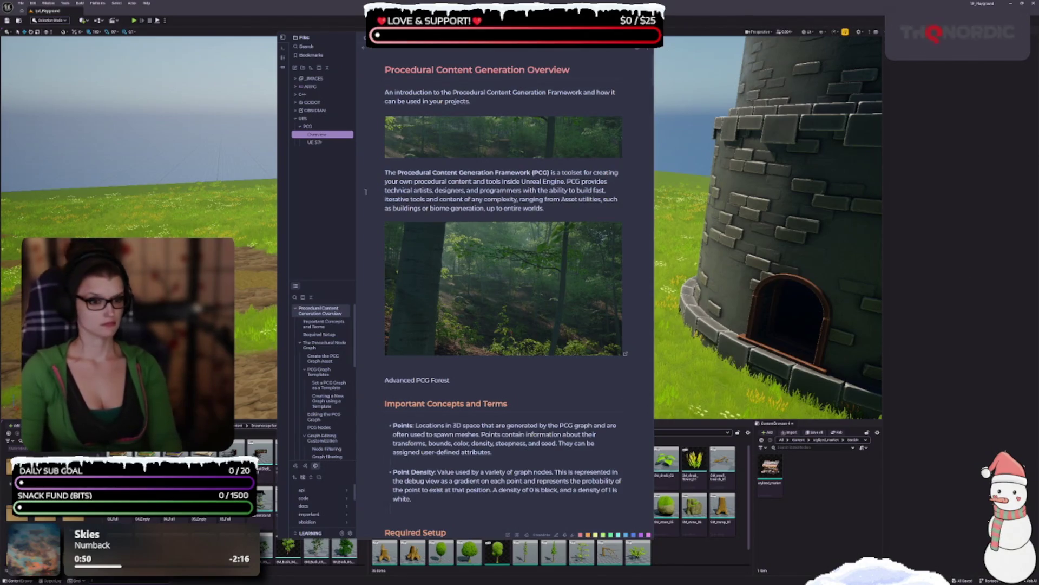
- Create a new PCG note filled with the Editor Mode article
left_click(314, 127)
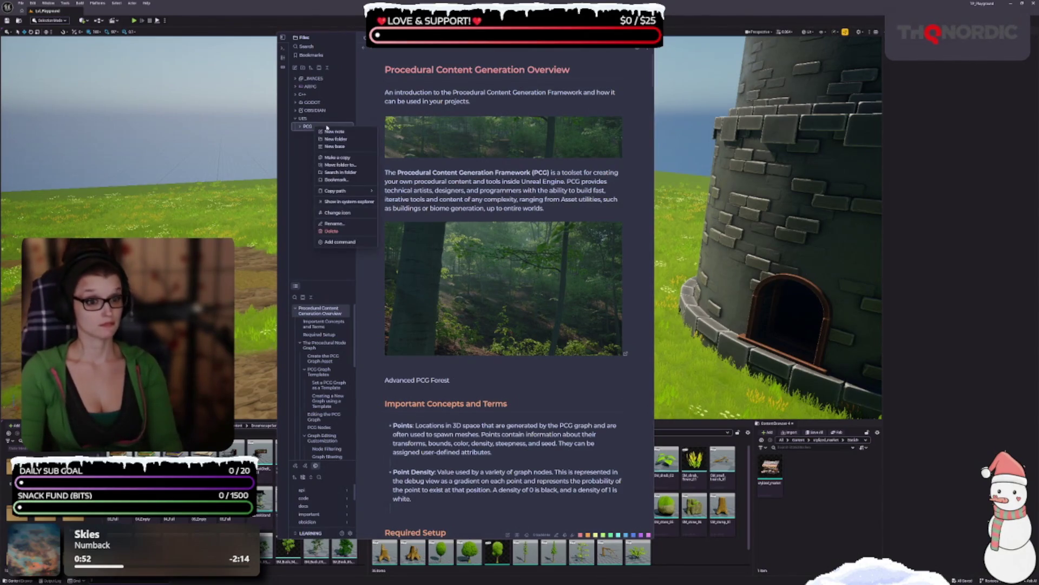
left_click(453, 47)
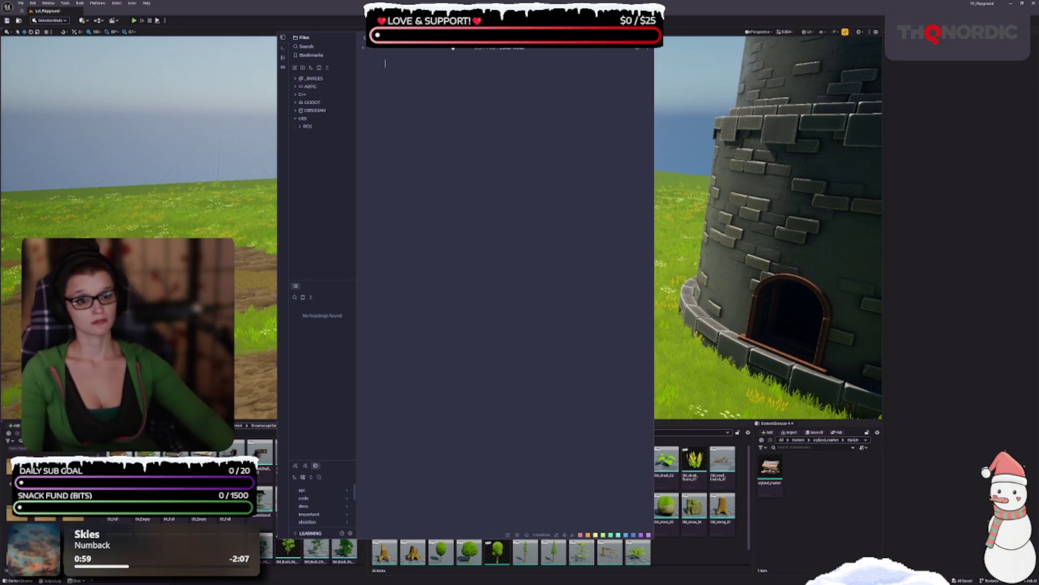
key("ctrl+shift+t")
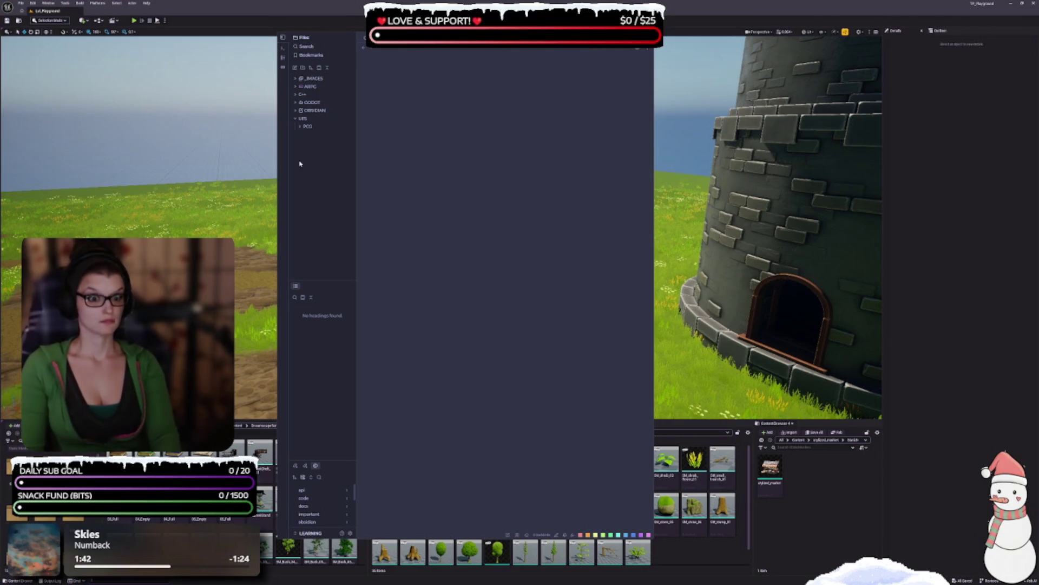
- Name a note Shape Grammar, paste its article, and add another new note in PCG
left_click(307, 125)
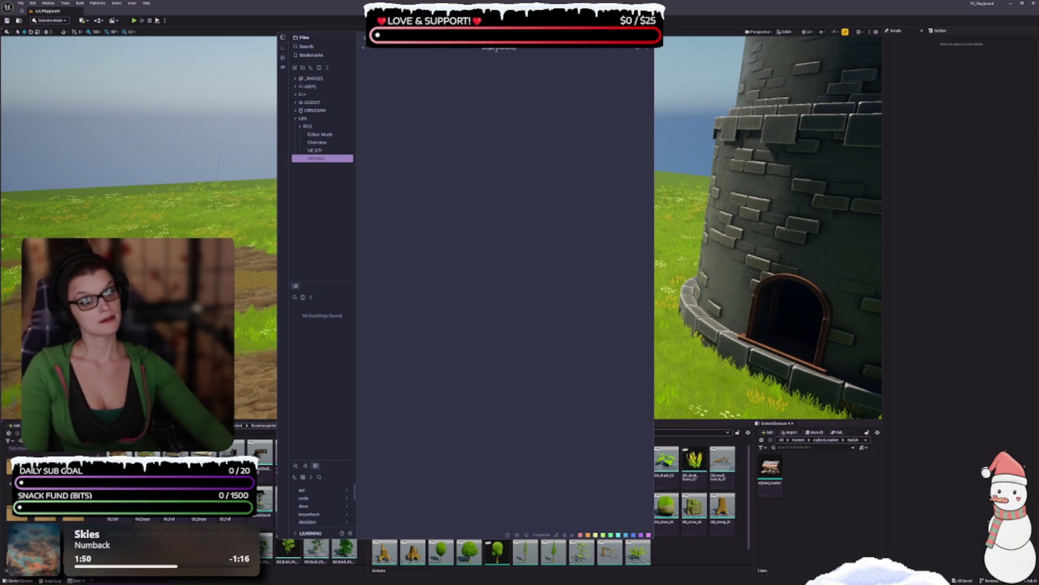
key("Return")
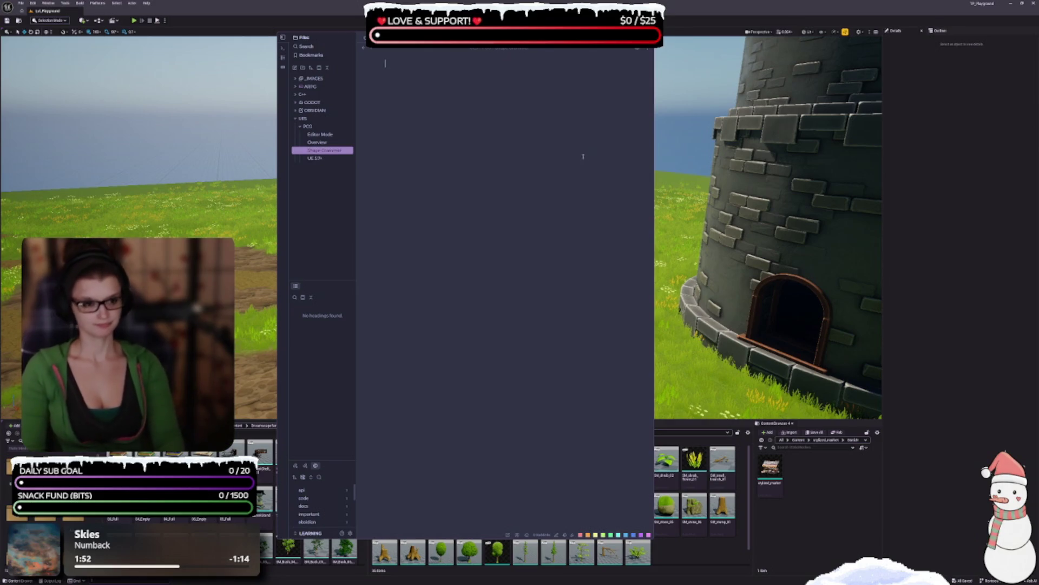
key("ctrl+v")
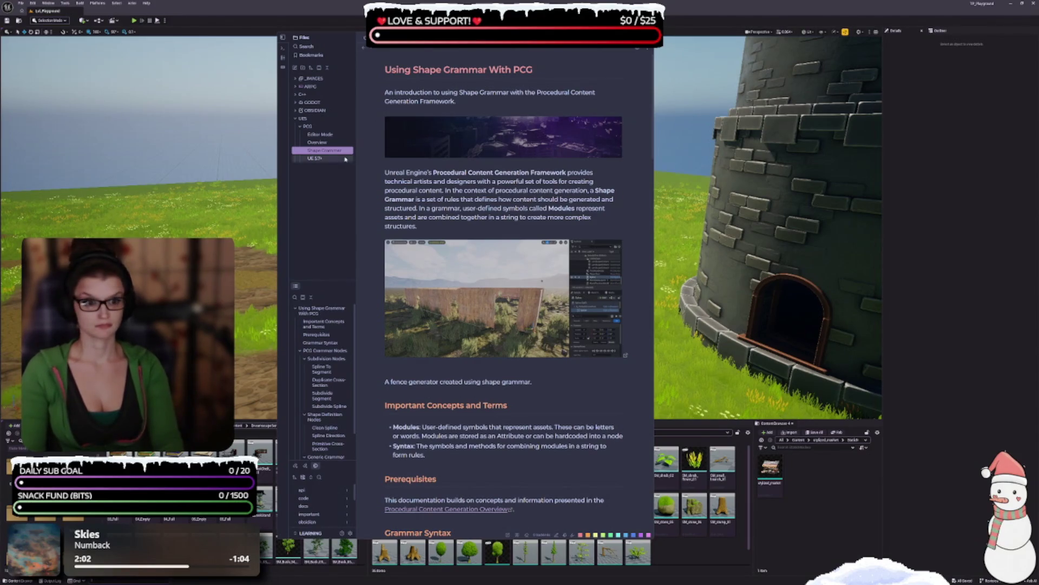
right_click(307, 127)
left_click(328, 134)
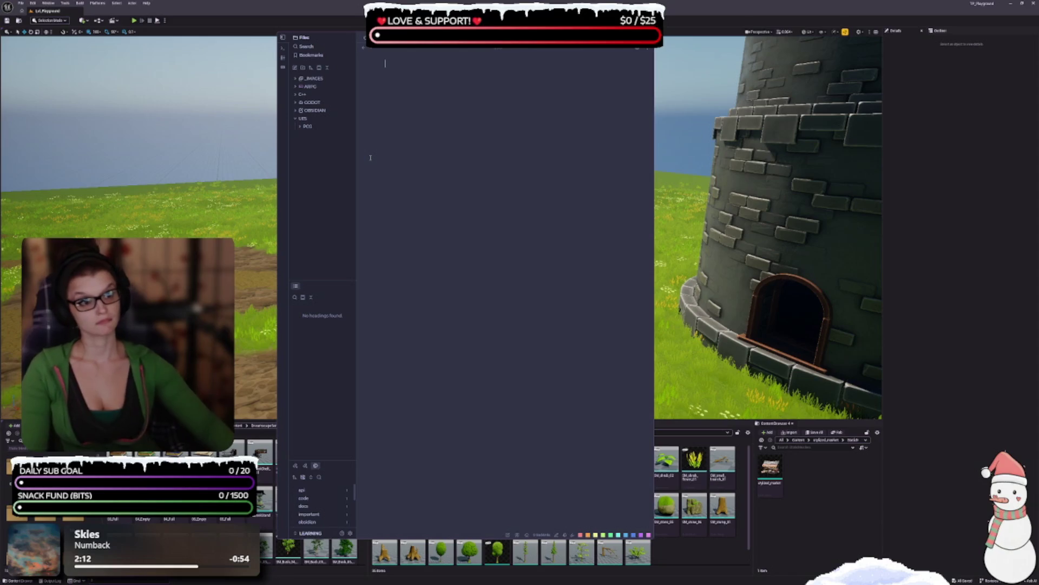
- Paste the Using PCG with GPU Processing article, then add another blank note in PCG
left_click(385, 63)
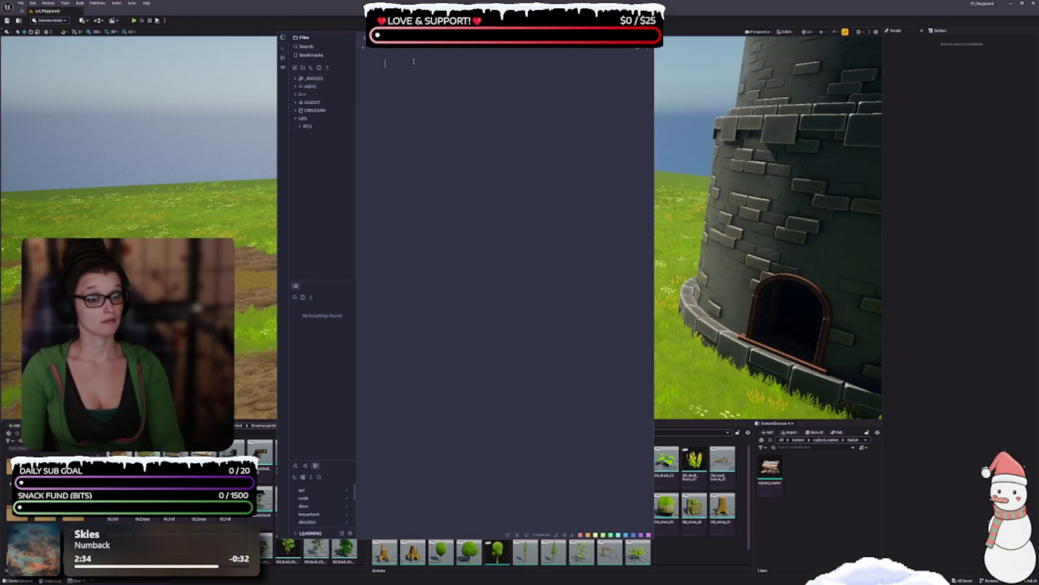
key("ctrl+v")
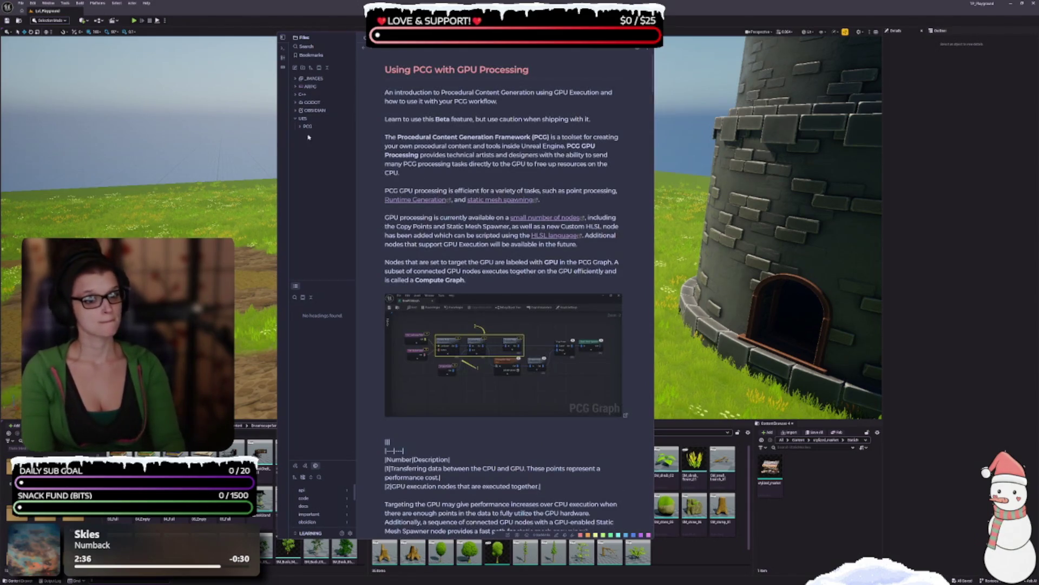
right_click(306, 126)
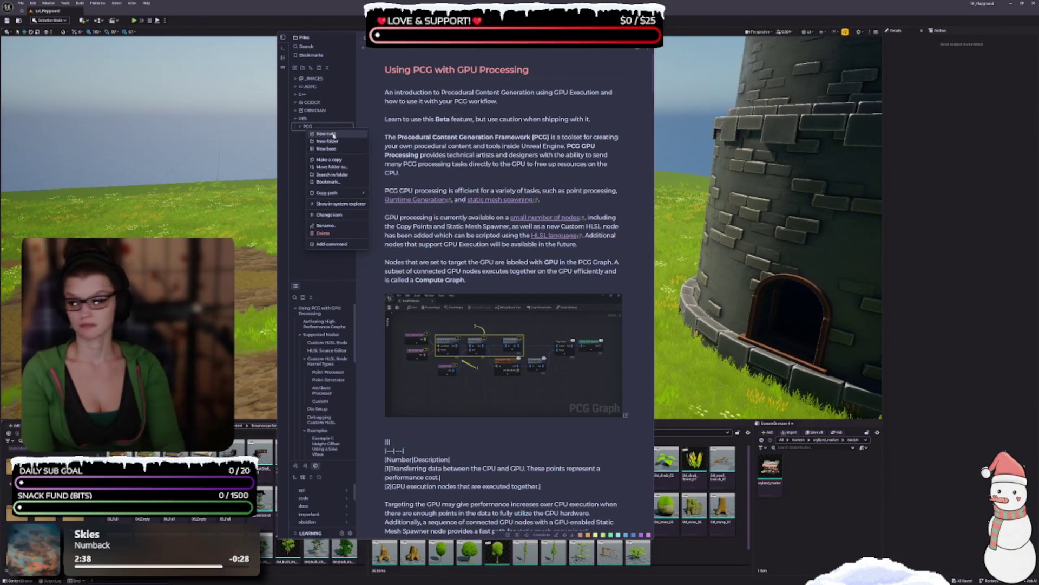
left_click(326, 133)
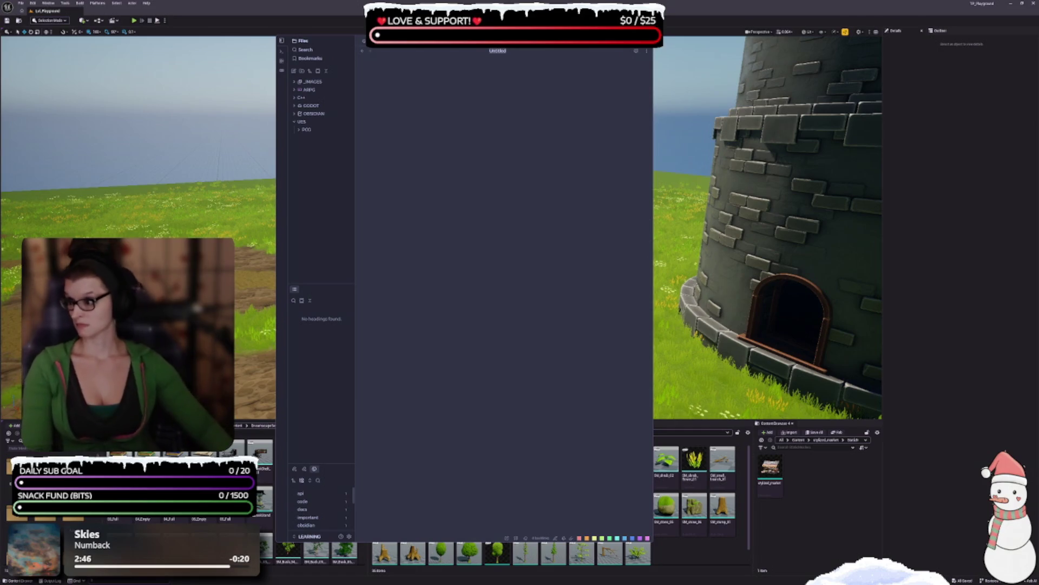
- Clear the mistyped 'Development L' text and paste the Creating a Fence Generator Using Shape Grammar article
type("Dev")
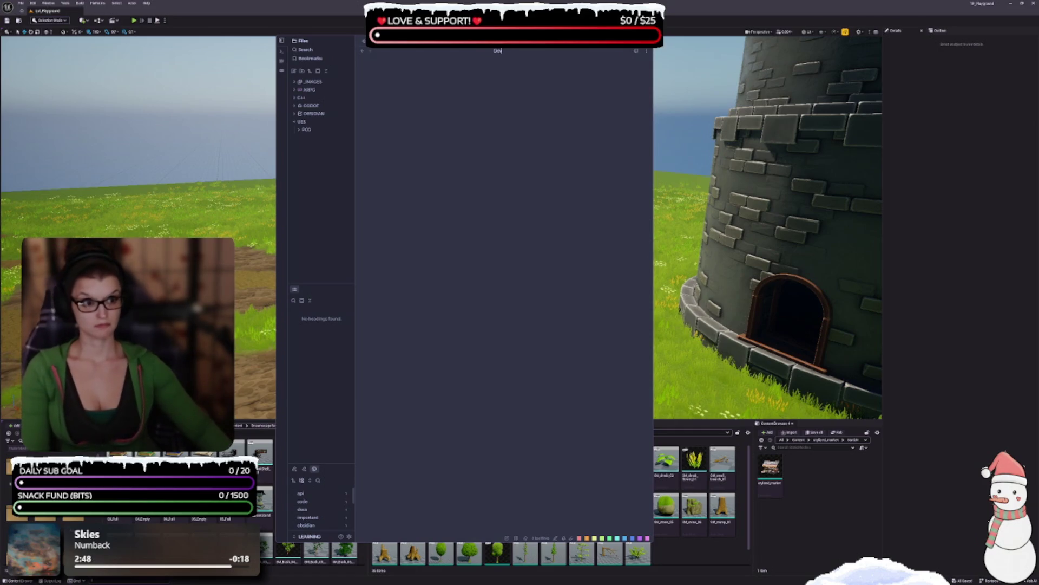
type("elopment L")
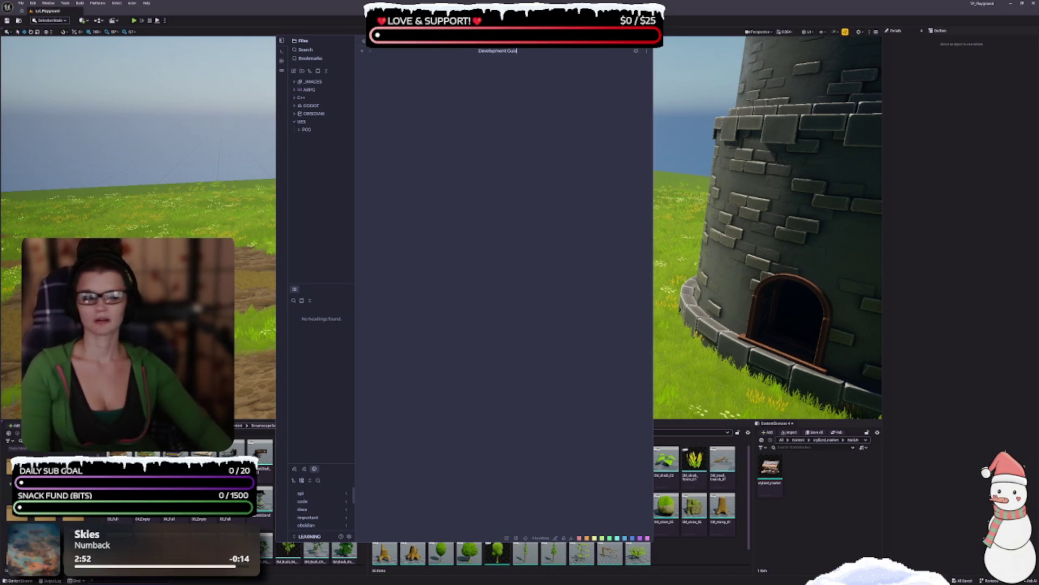
key("ctrl+a")
key("BackSpace")
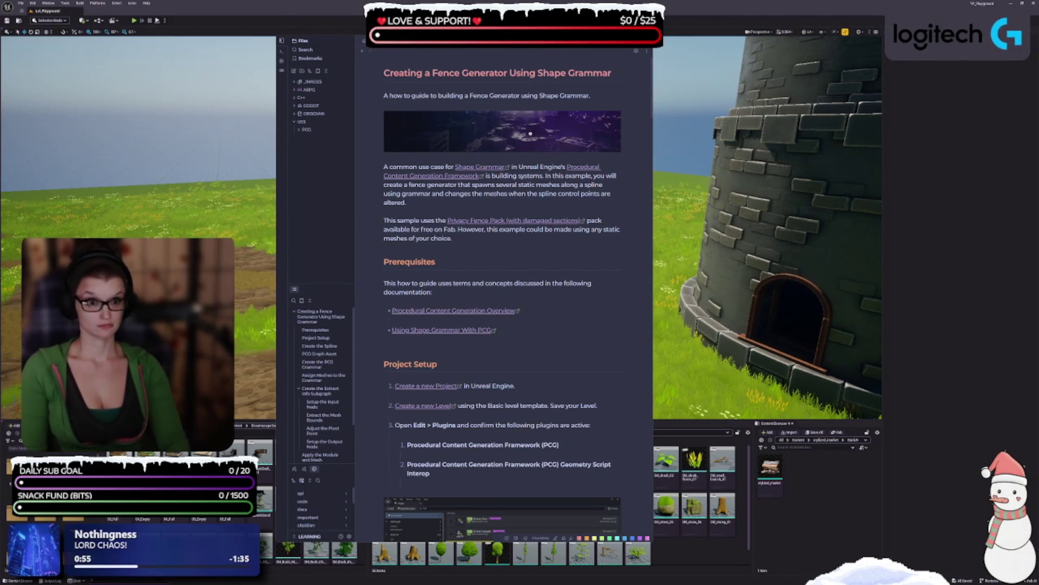
left_click(308, 130)
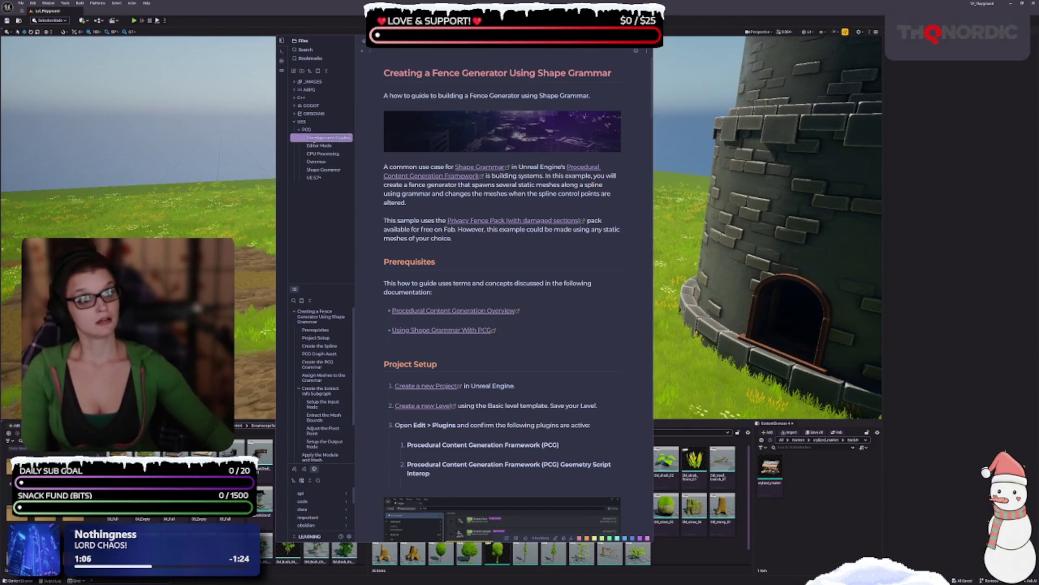
- Rename the note to Fence Generator
type("Gdnce Gen")
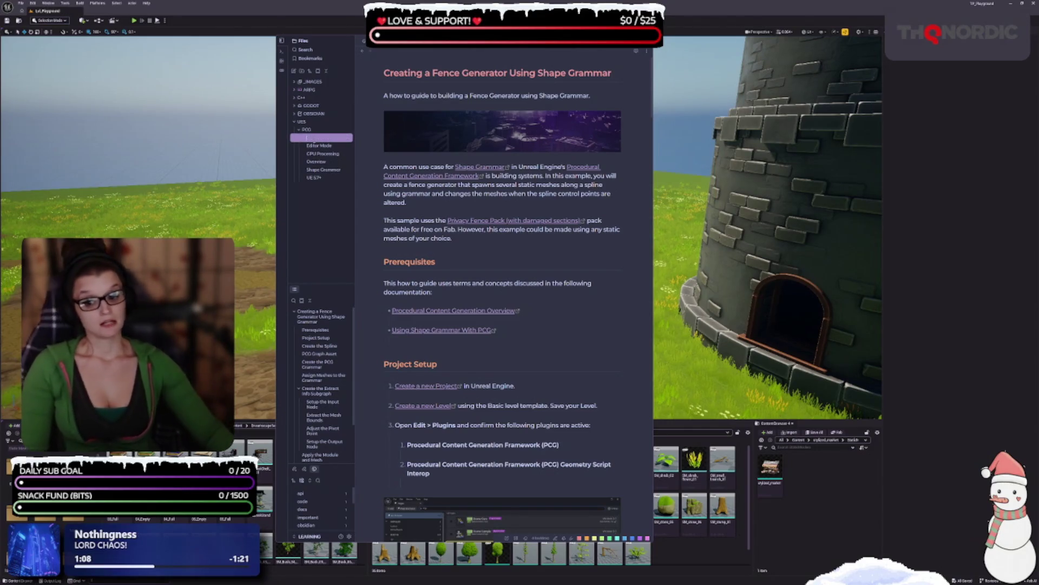
type("erator")
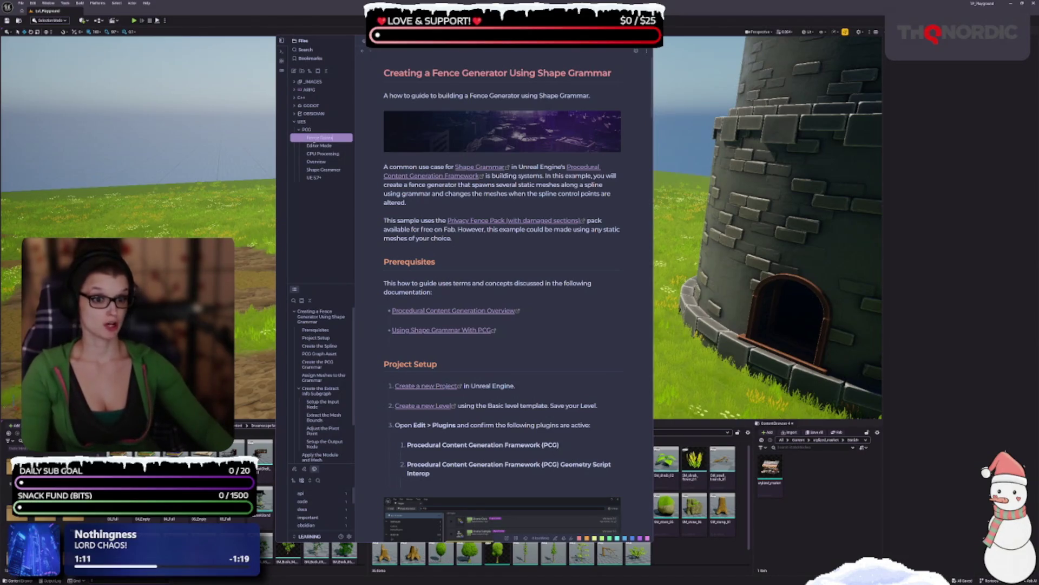
key("Return")
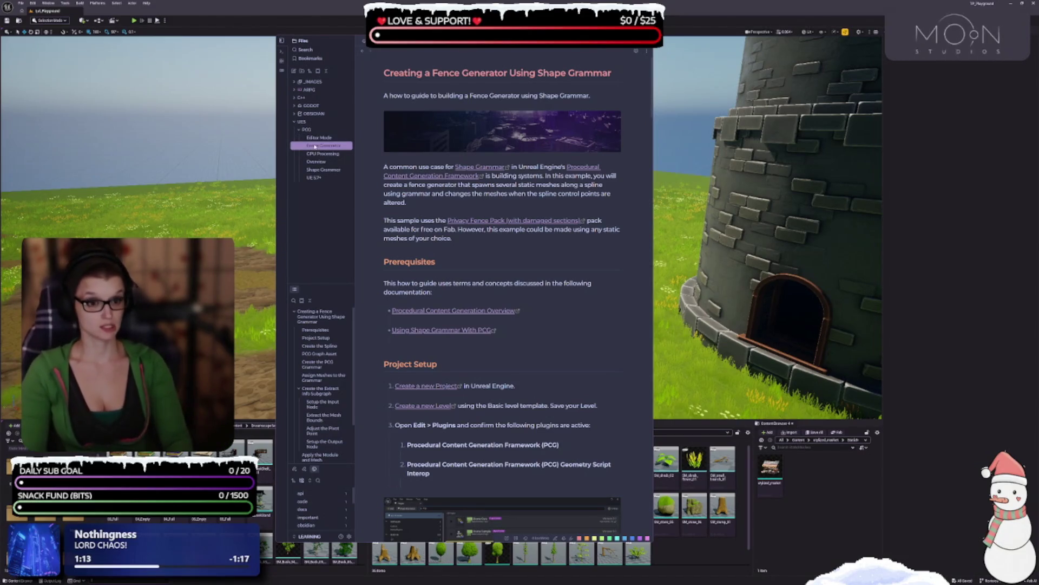
right_click(317, 145)
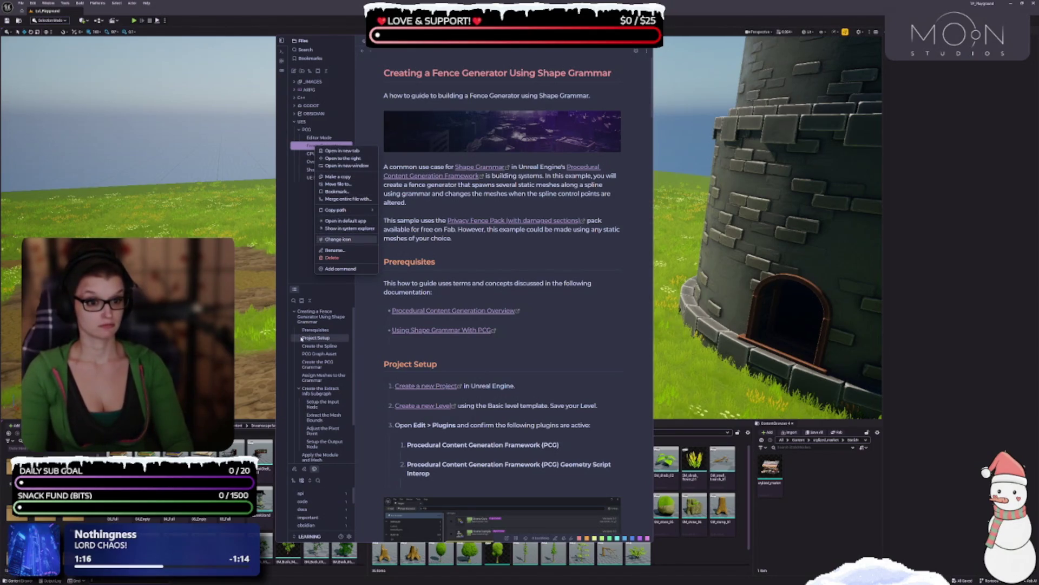
left_click(297, 211)
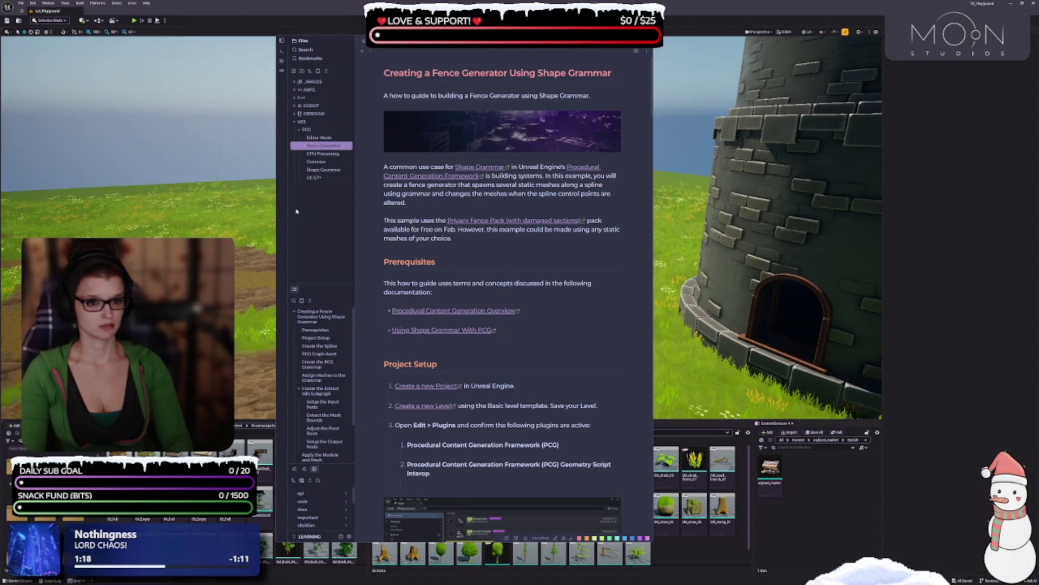
- Create a Development Guides subfolder in PCG and move Fence Generator into it
right_click(312, 130)
left_click(343, 144)
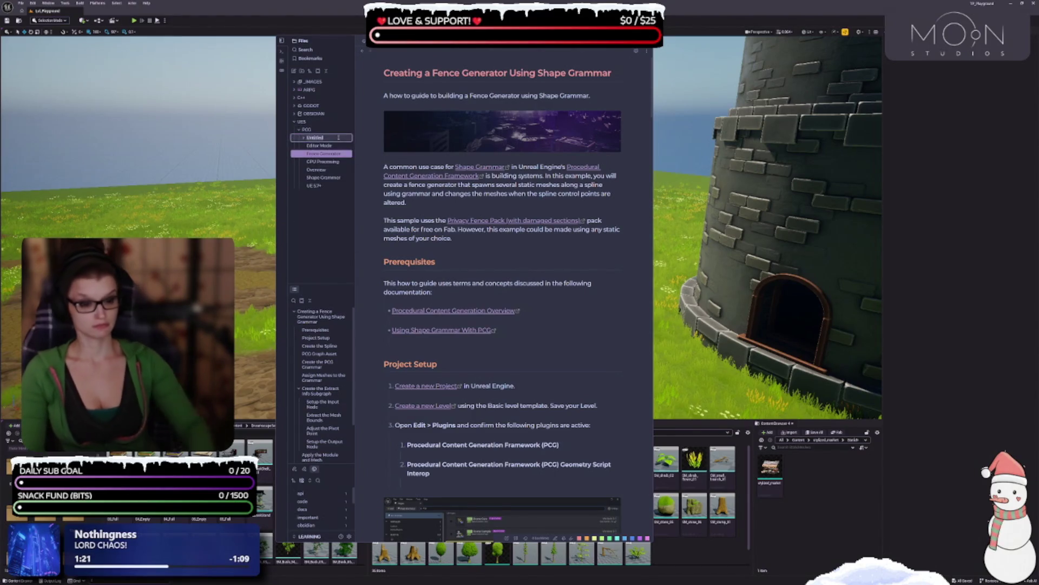
type("Development")
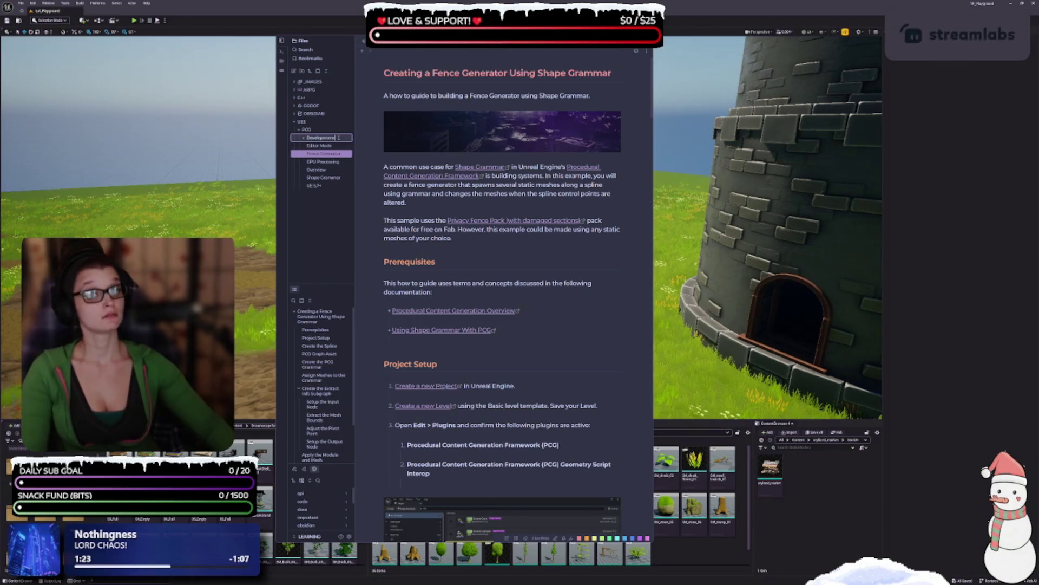
type(" Guides")
key("Return")
left_click_drag(320, 154, 317, 139)
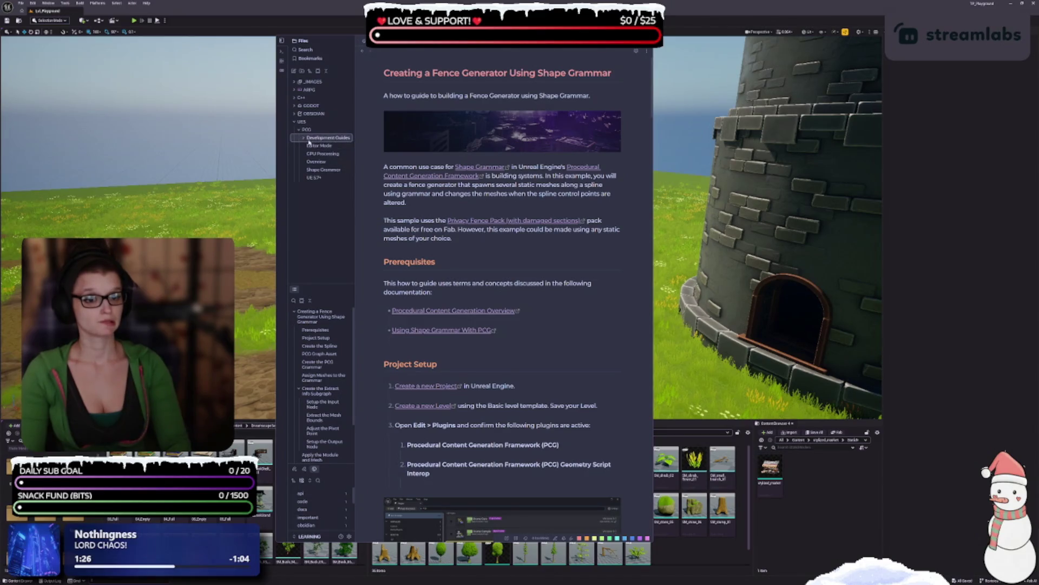
right_click(325, 138)
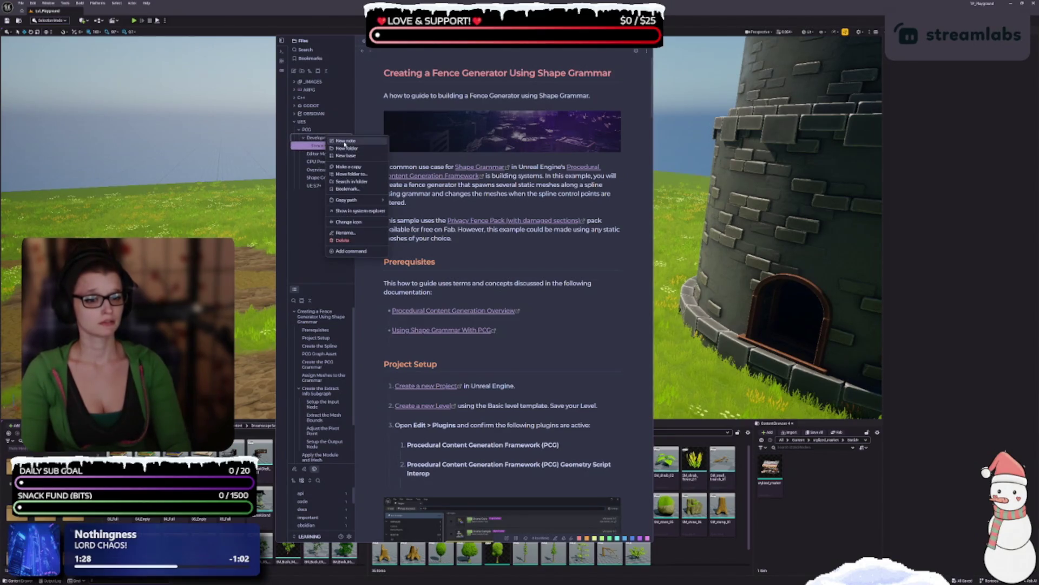
- Create the Generation Modes note in Development Guides and paste its PCG documentation
left_click(345, 142)
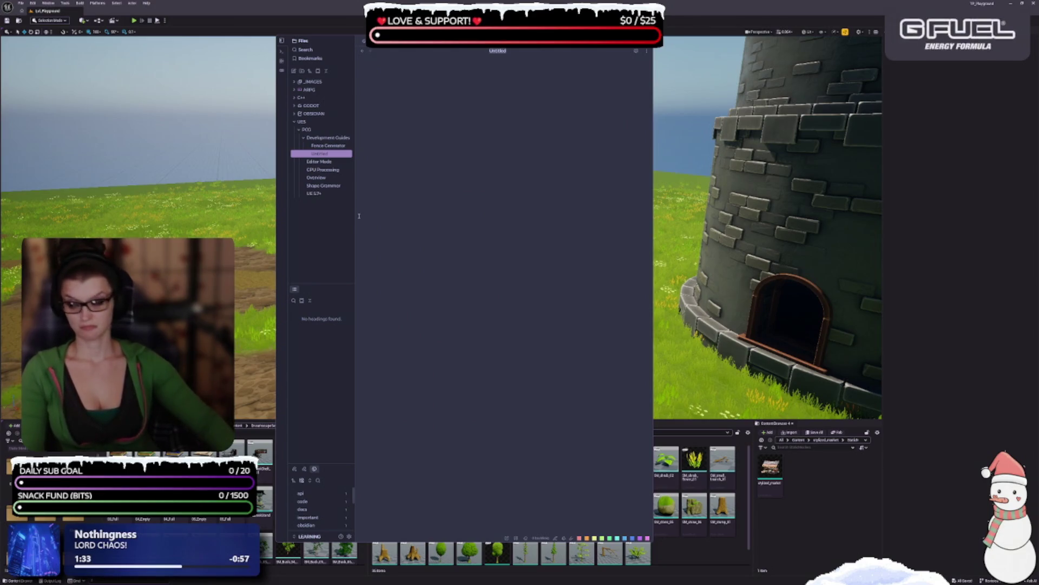
type("Cor")
type("al")
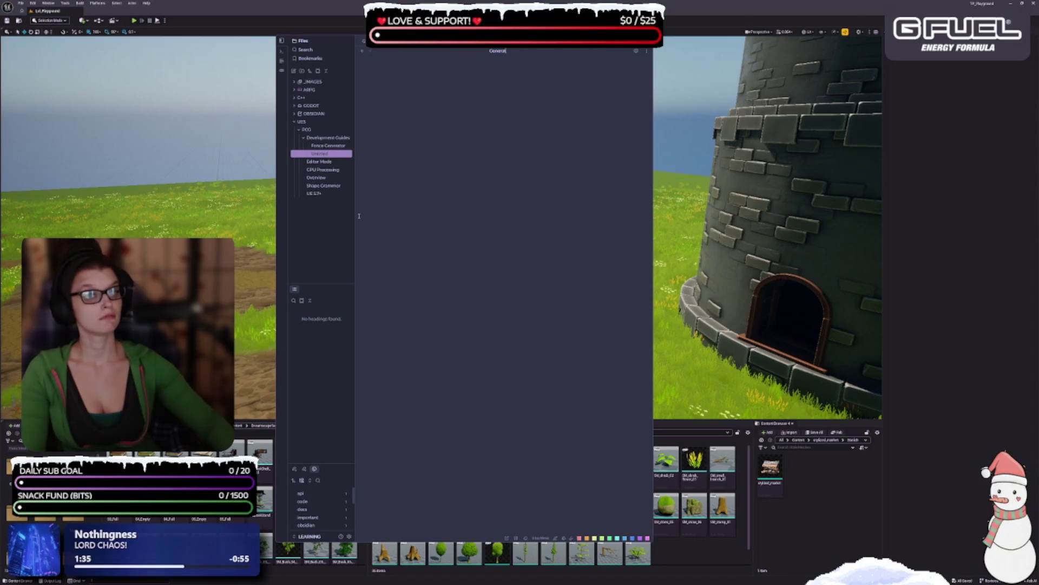
type("es")
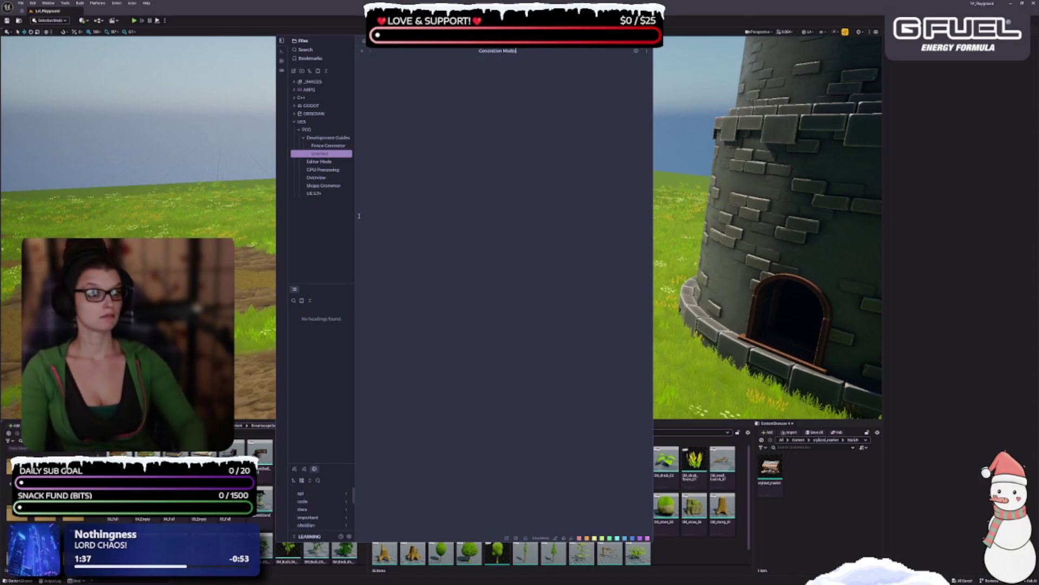
key("Return")
key("ctrl+v")
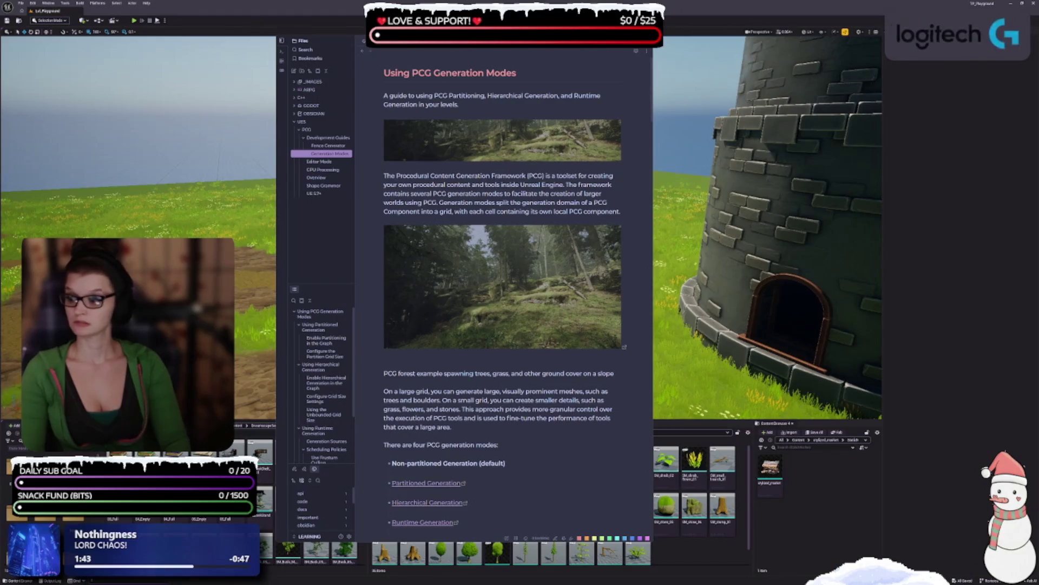
- Add a Data Types Reference note with the PCG data types article, then start another note
right_click(328, 138)
left_click(328, 146)
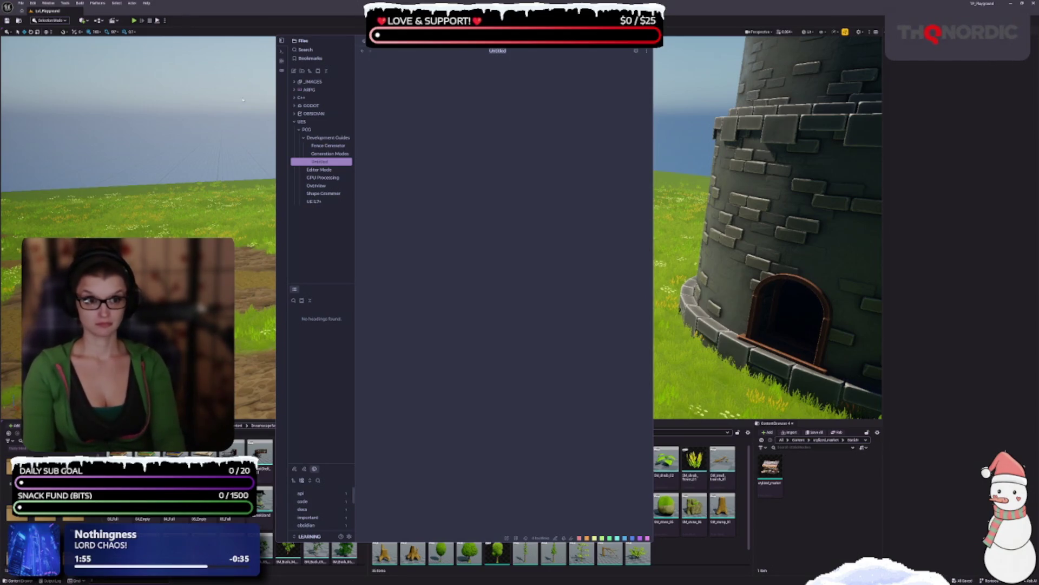
left_click_drag(517, 49, 519, 52)
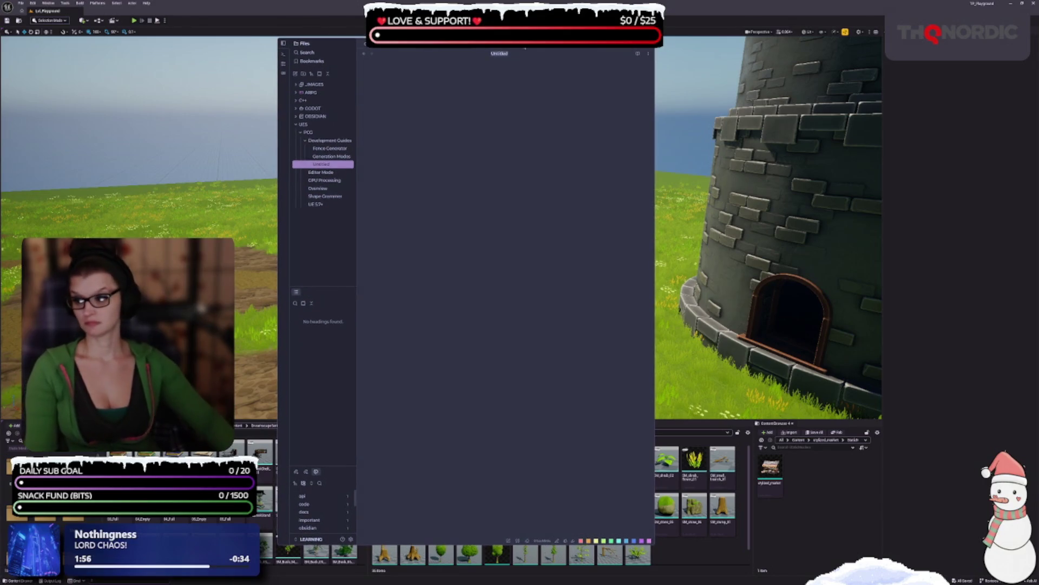
type("Data Type")
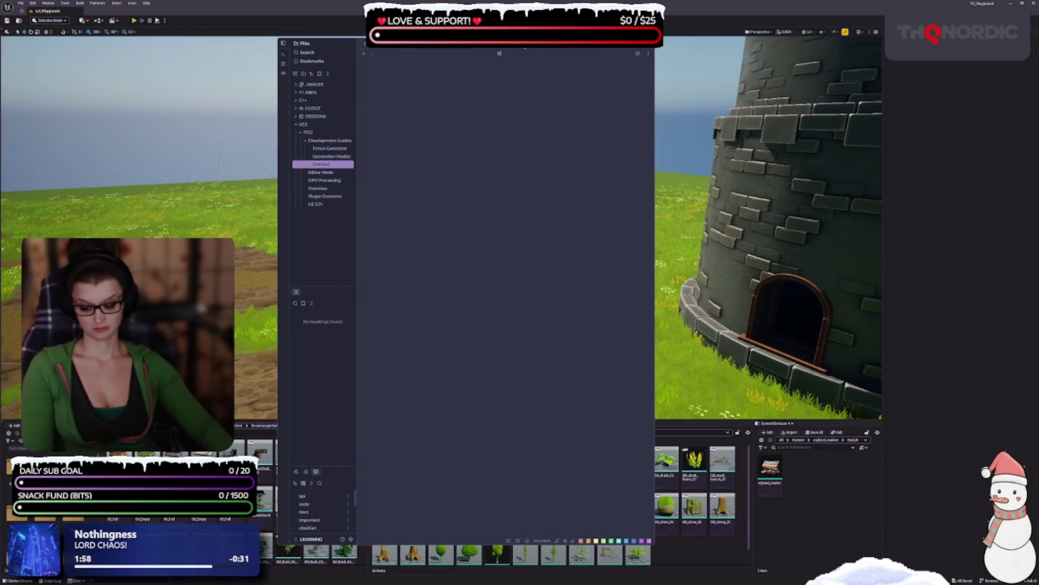
type("s Referenc")
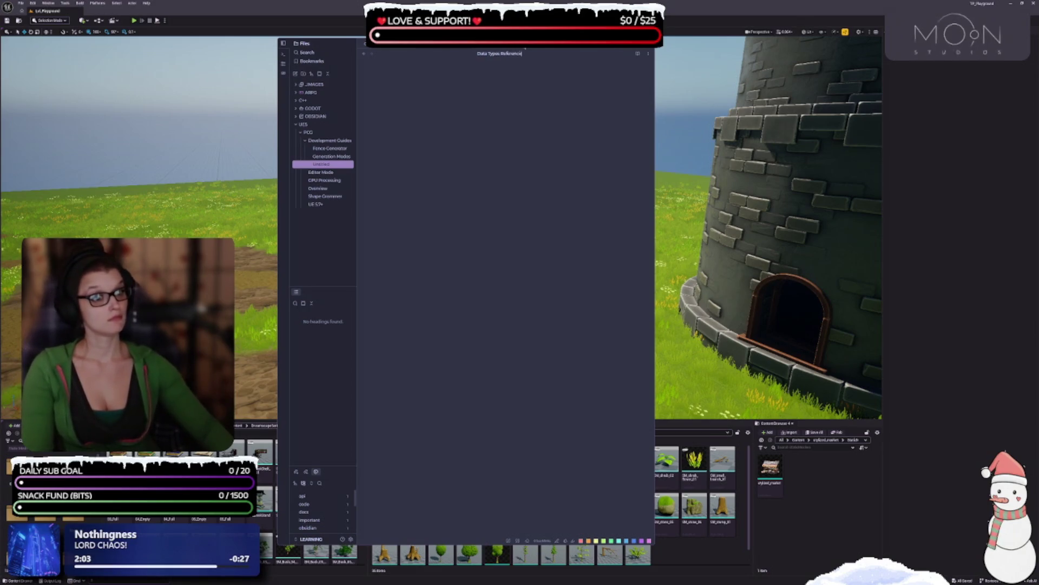
type("e")
key("Return")
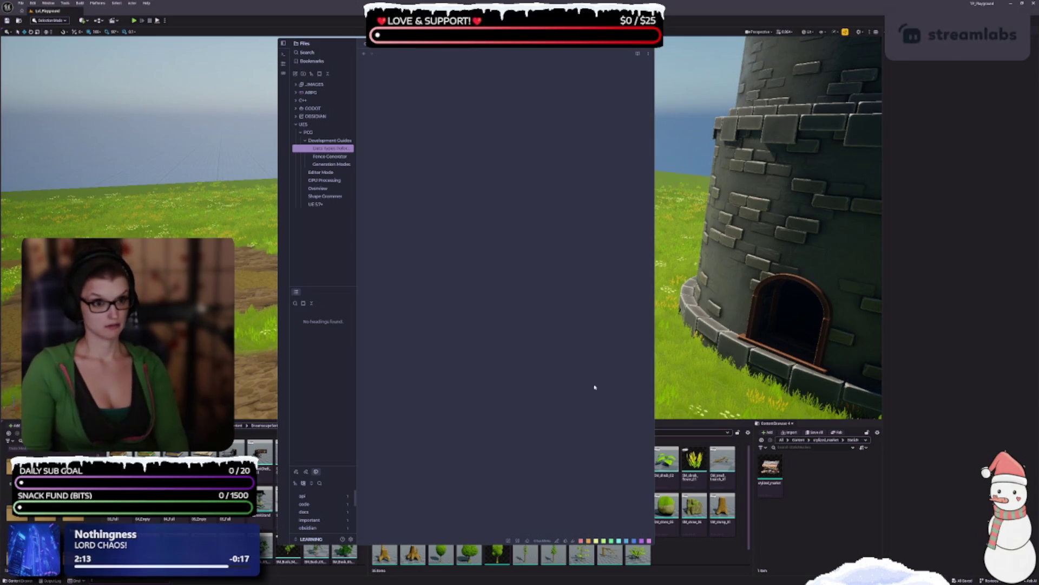
left_click(402, 84)
key("ctrl+v")
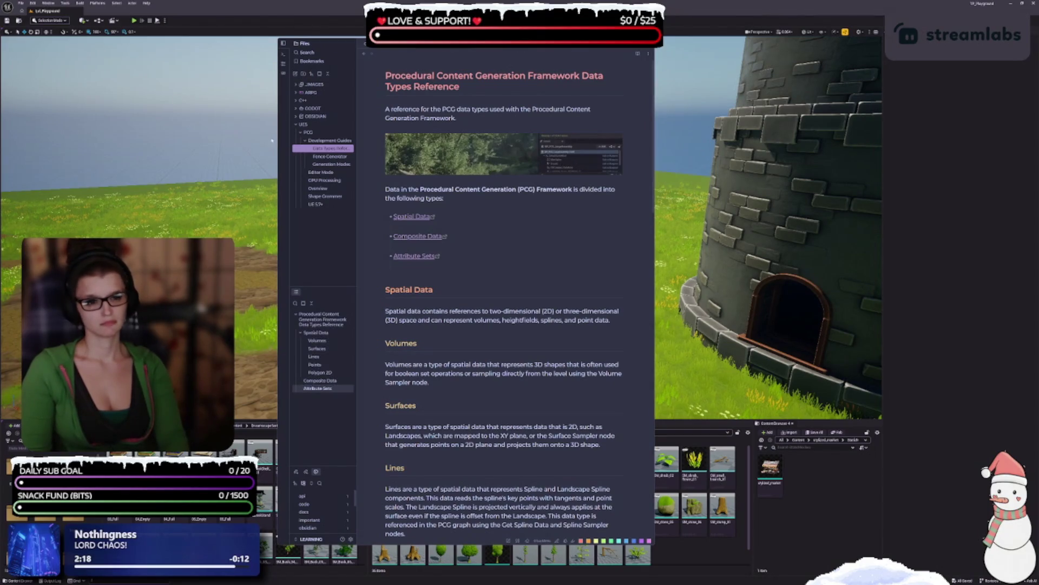
right_click(323, 145)
left_click(337, 150)
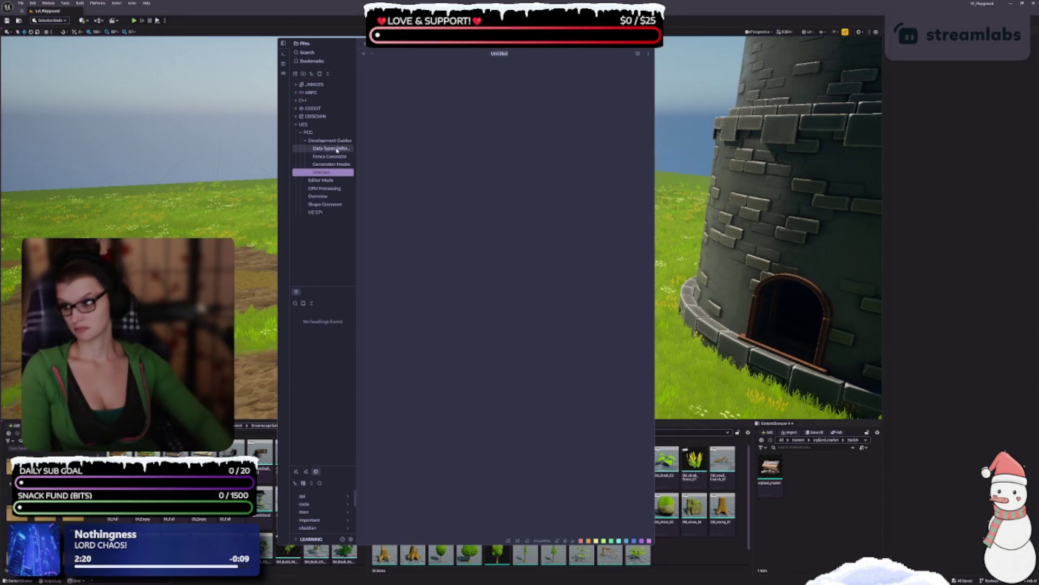
- Title the new note Node Reference and fill it with the PCG node reference article
type("Node R")
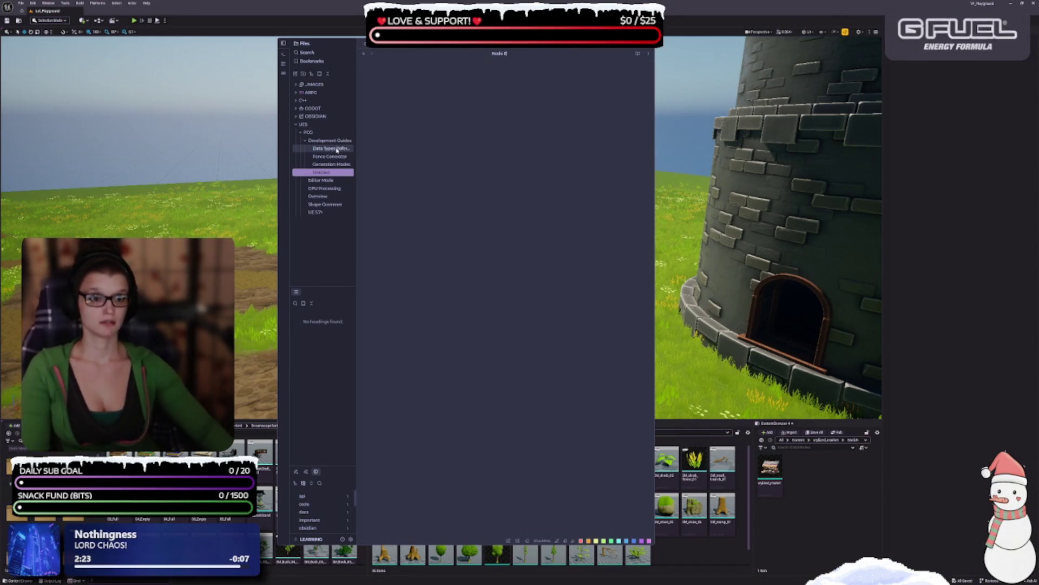
type("eference")
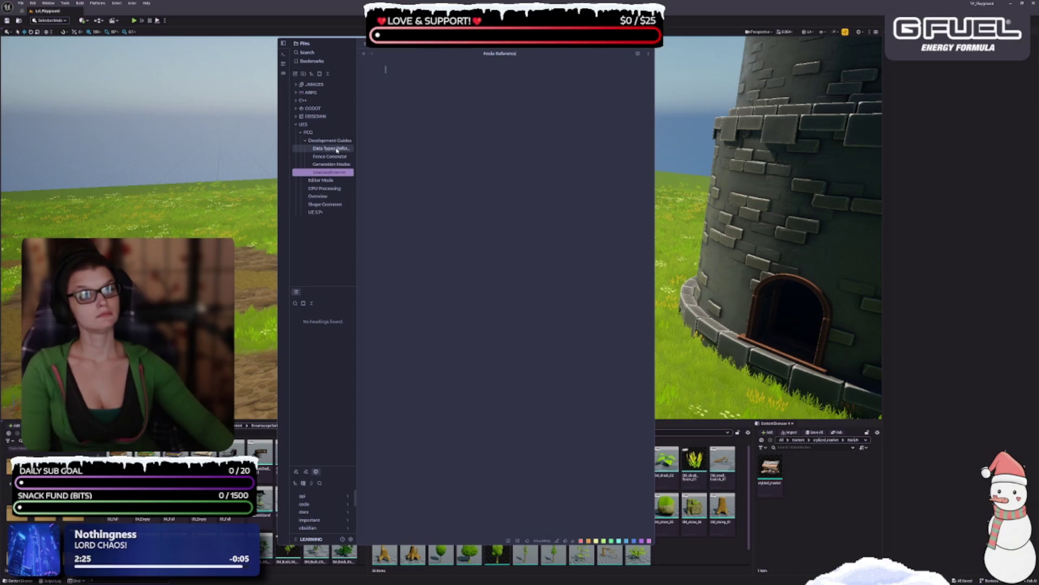
key("Return")
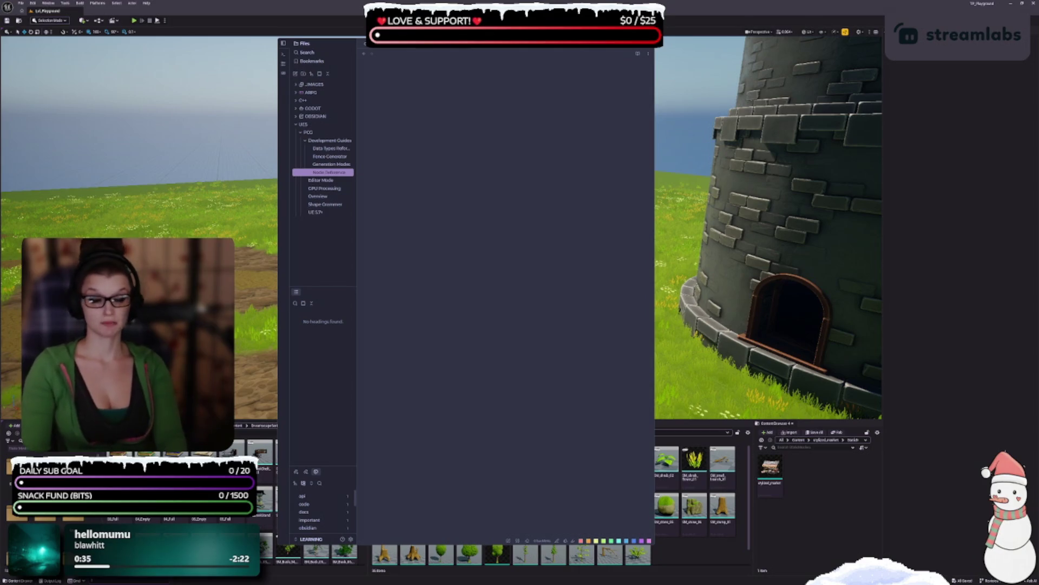
left_click(440, 82)
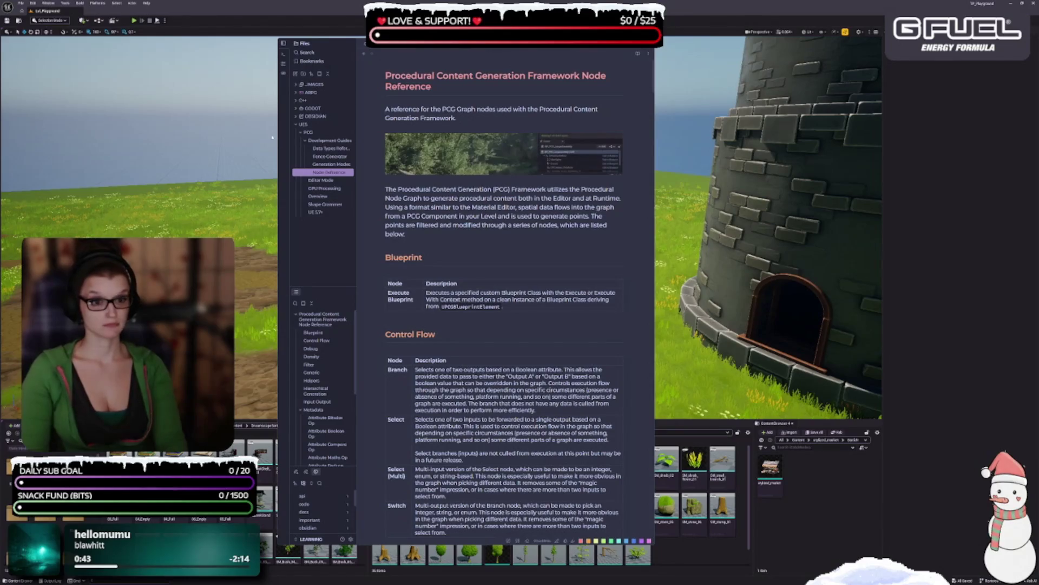
- Create another Development Guides note titled 'Using PCG with World Partition'
right_click(325, 142)
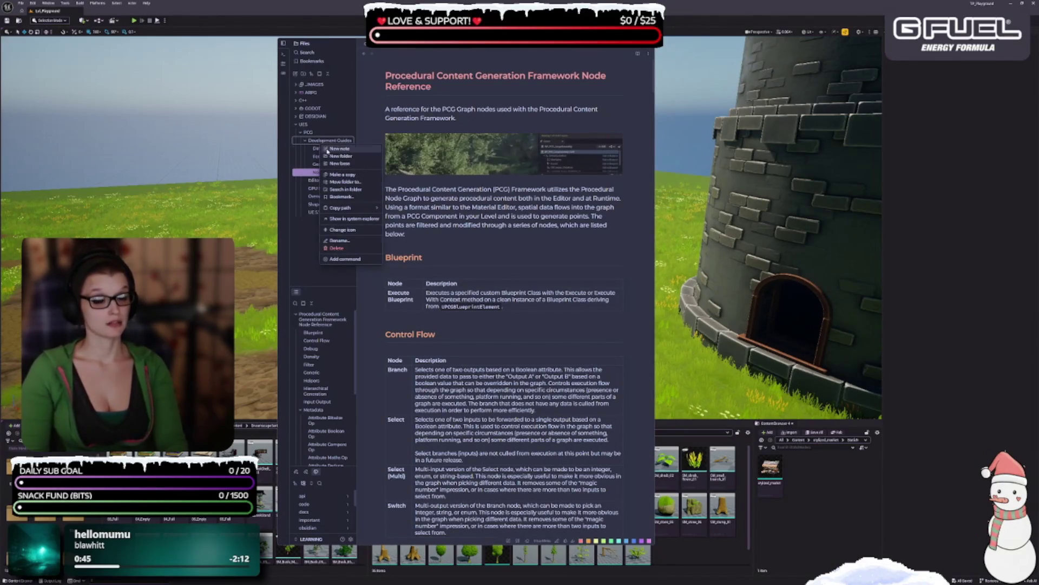
left_click(339, 148)
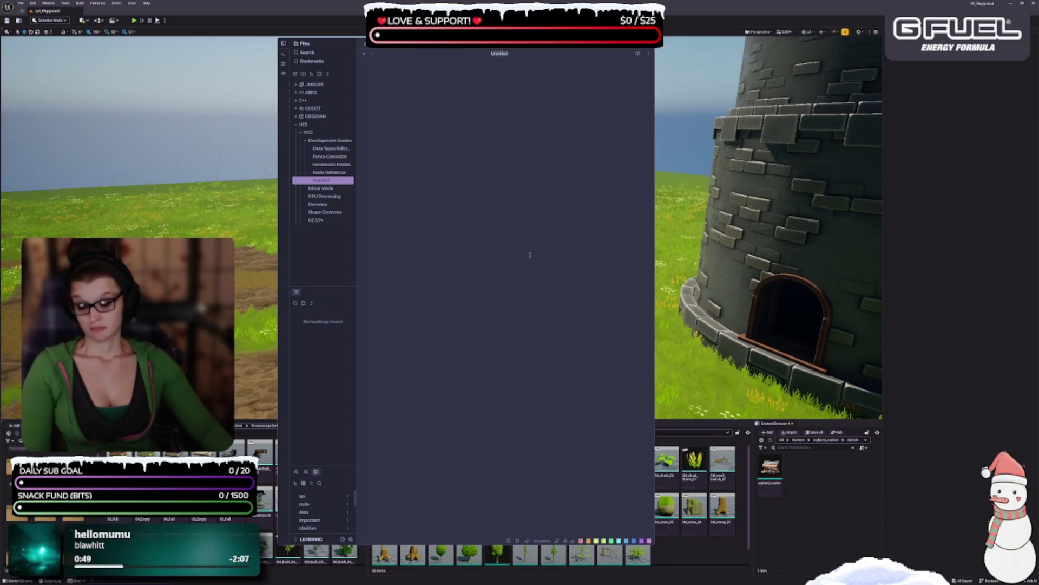
type("Using")
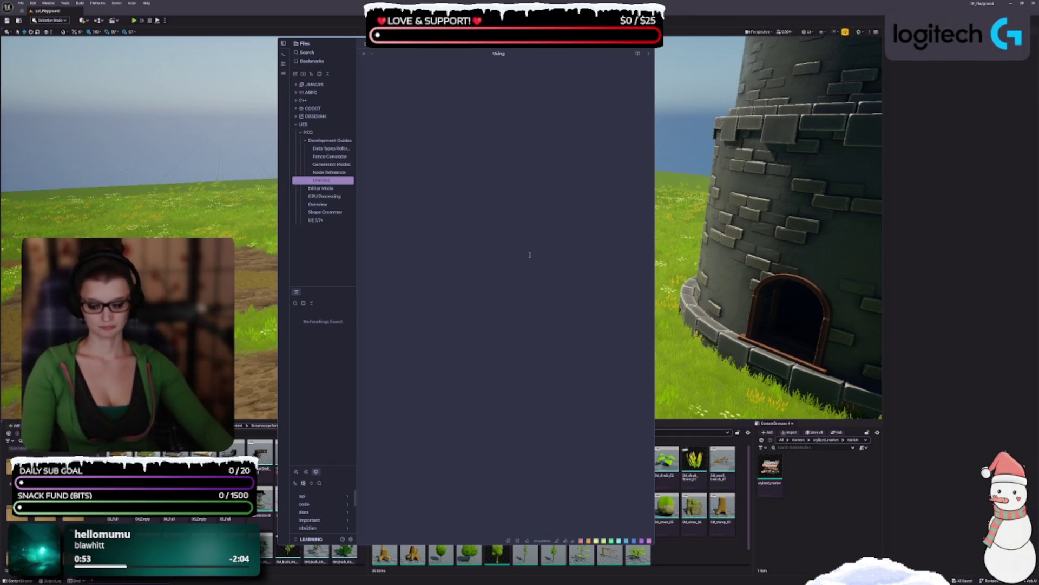
type(" PCG with")
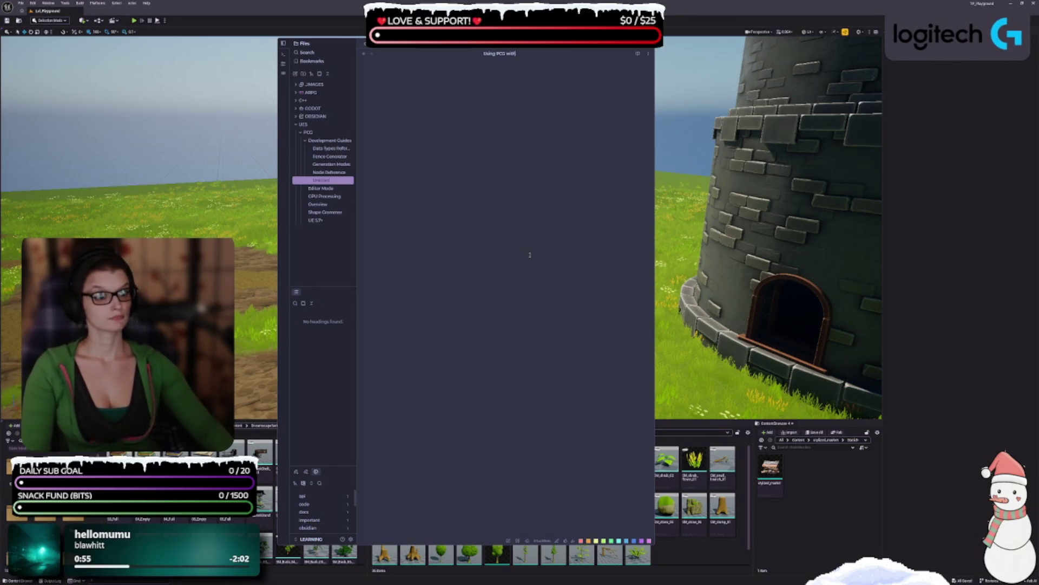
type(" World Partition")
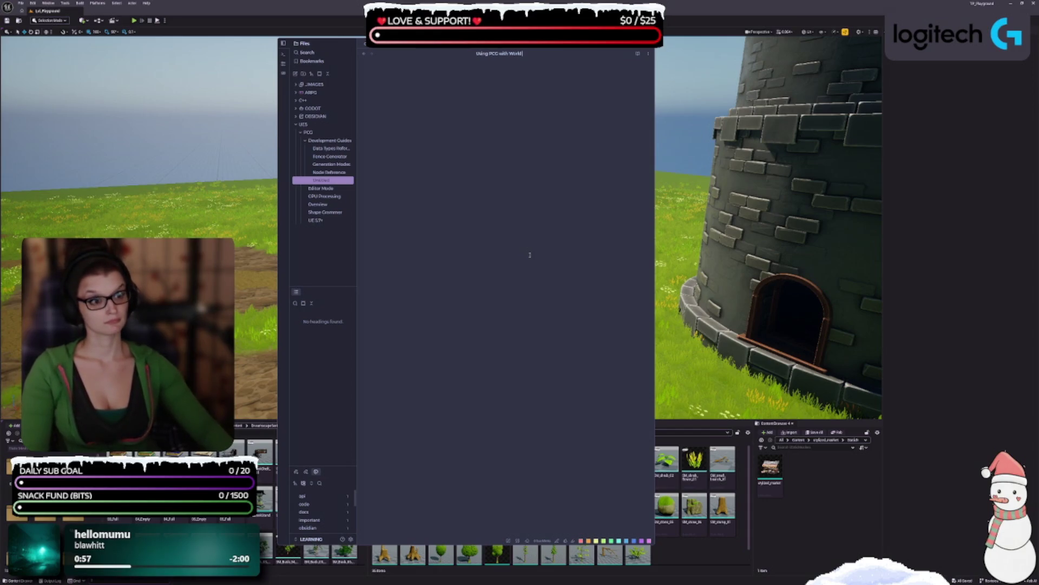
- Confirm the Using PCG with World Partition note with its article, and name a new PCG folder Biome
key("Return")
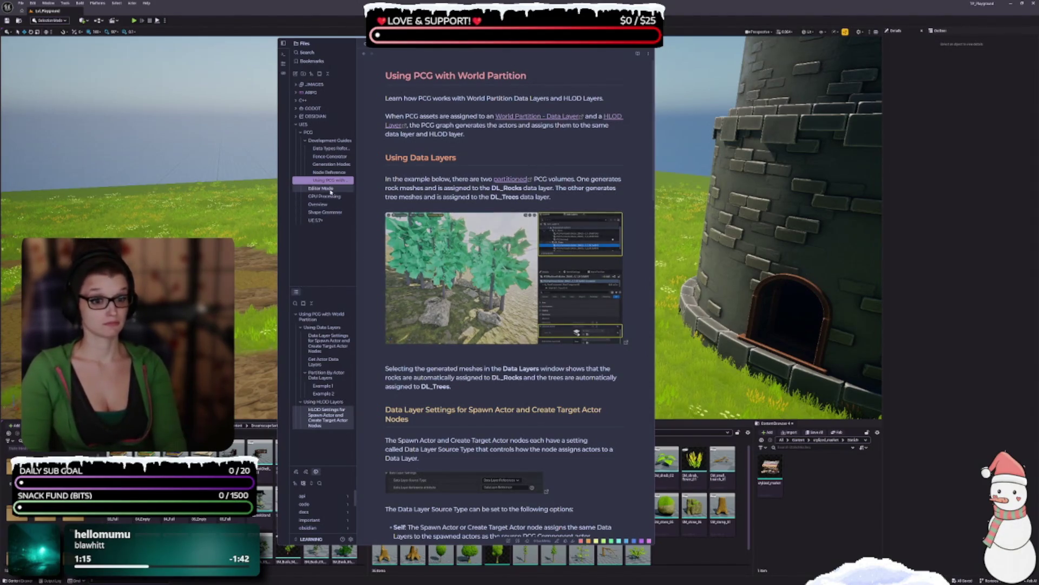
type("Biome")
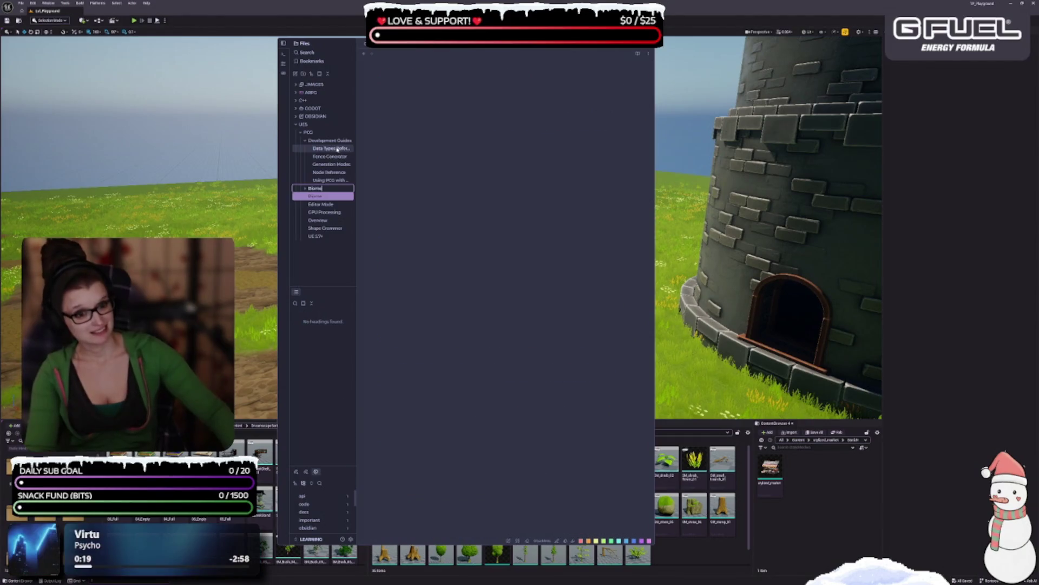
key("Return")
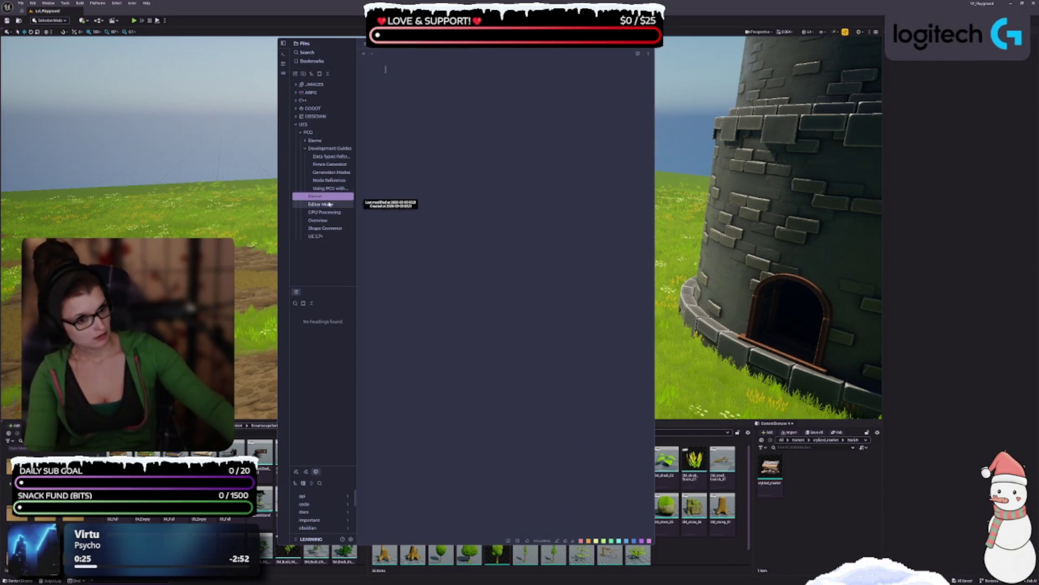
left_click(325, 203)
left_click(323, 197)
left_click_drag(325, 197, 313, 142)
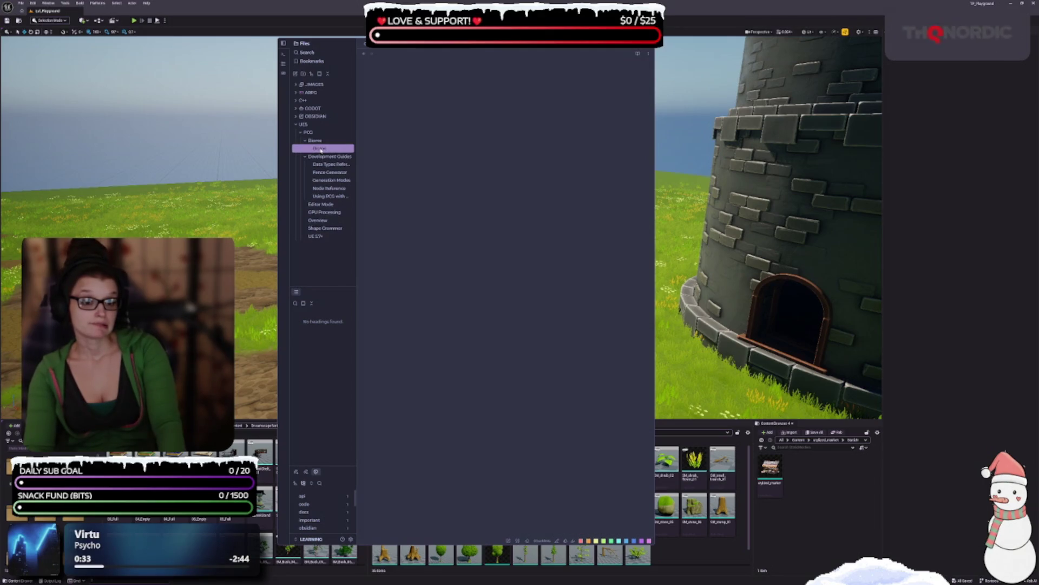
mouse_move(484, 60)
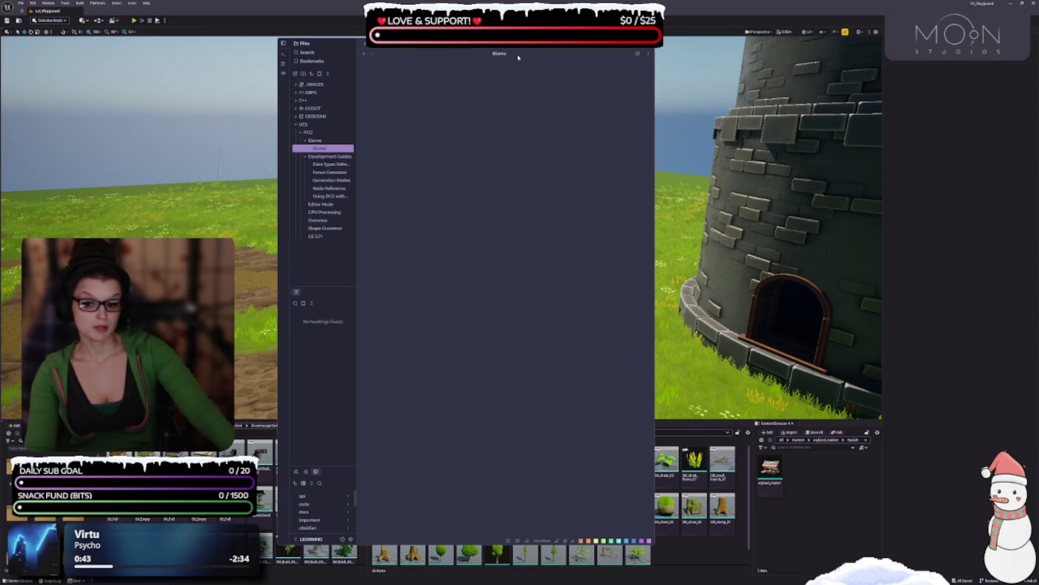
key("BackSpace")
key("BackSpace")
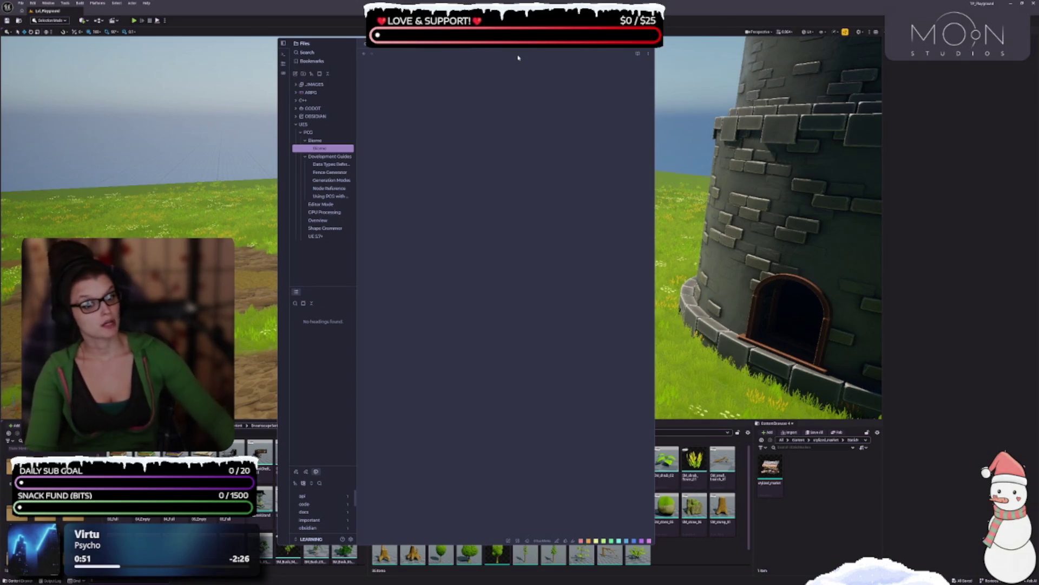
type("ClusOver")
key("BackSpace")
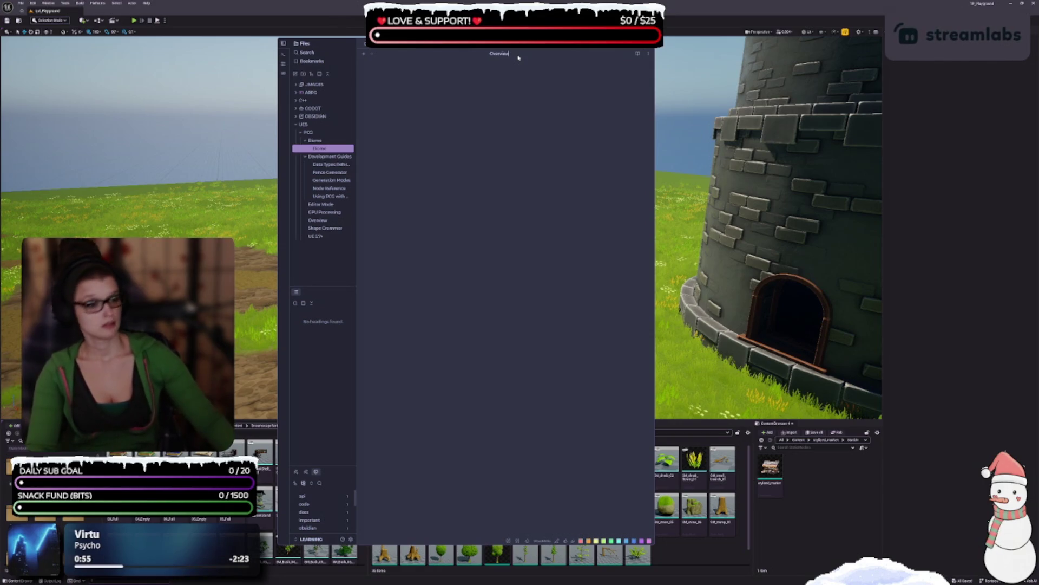
key("Return")
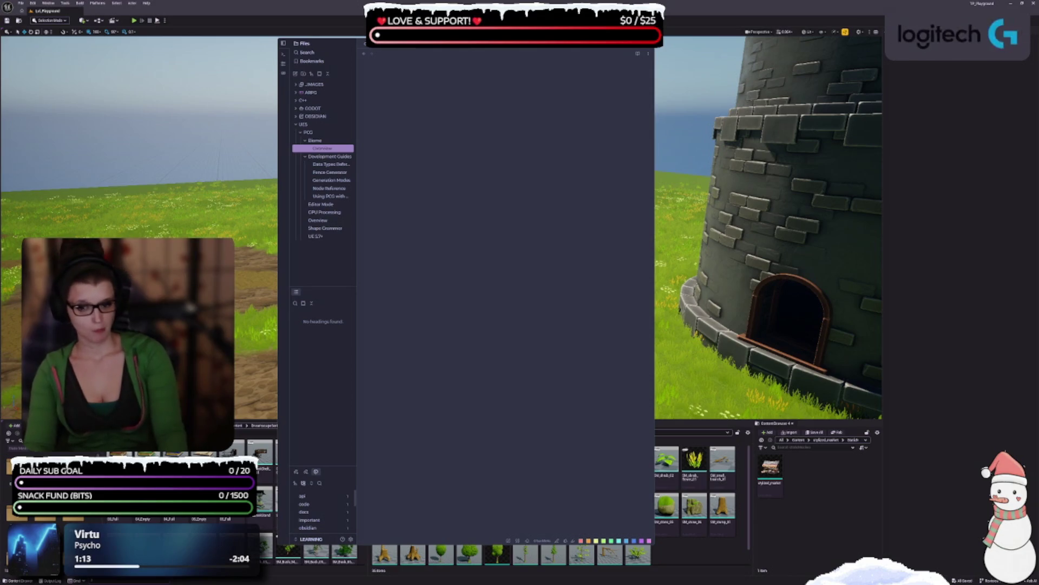
left_click(494, 181)
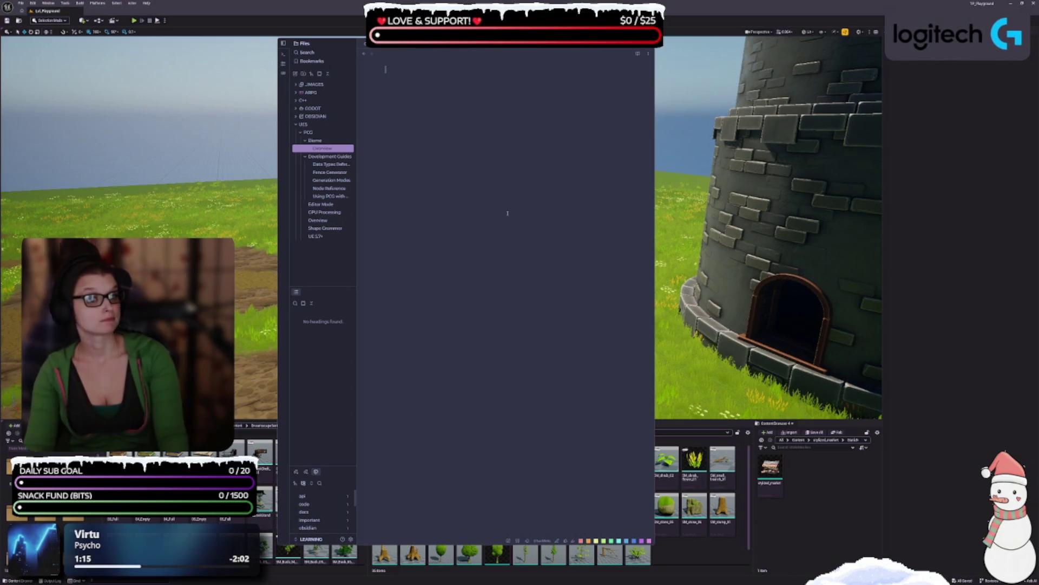
key("ctrl+v")
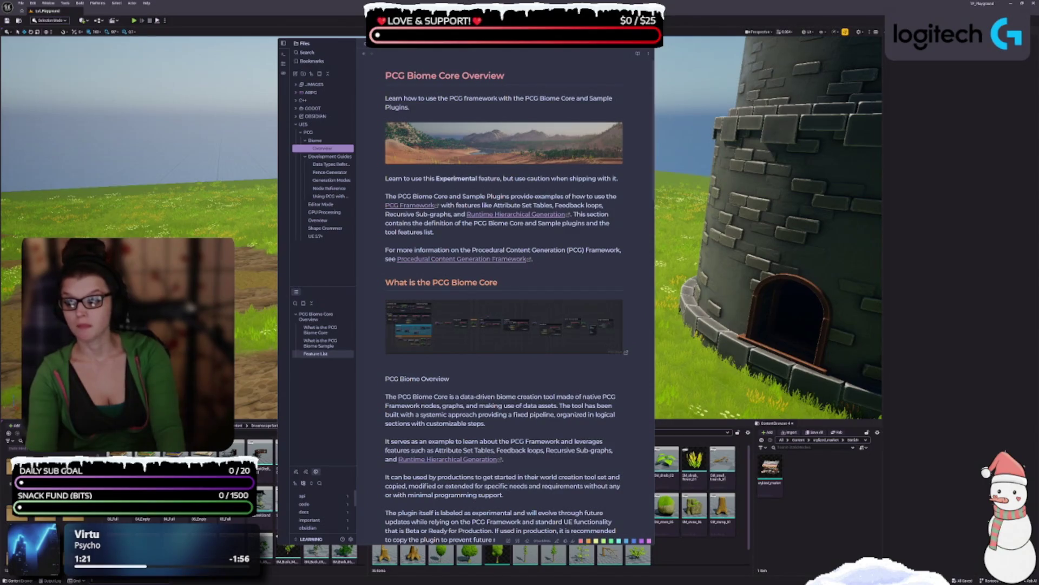
right_click(325, 149)
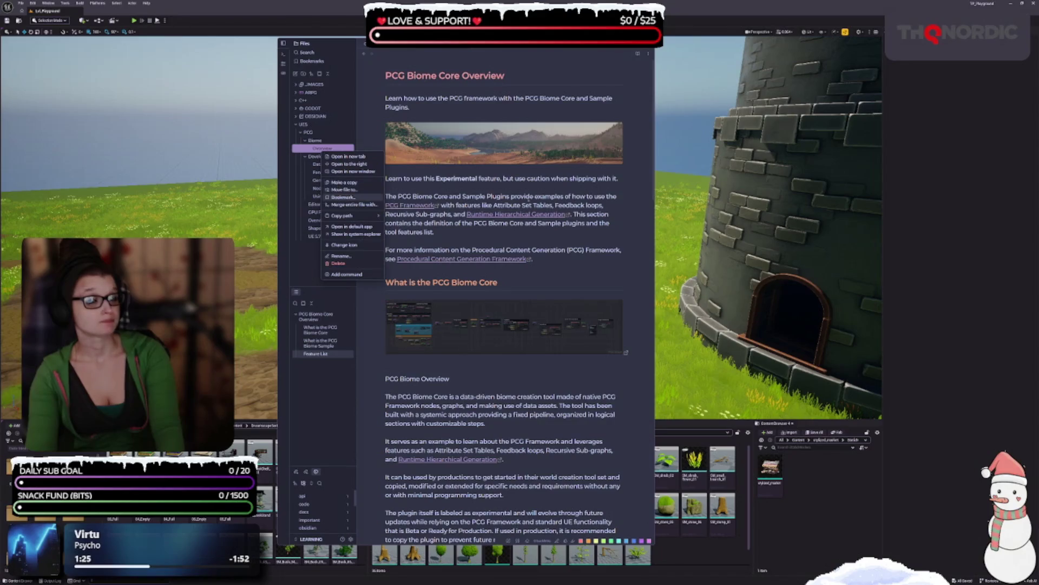
key("Escape")
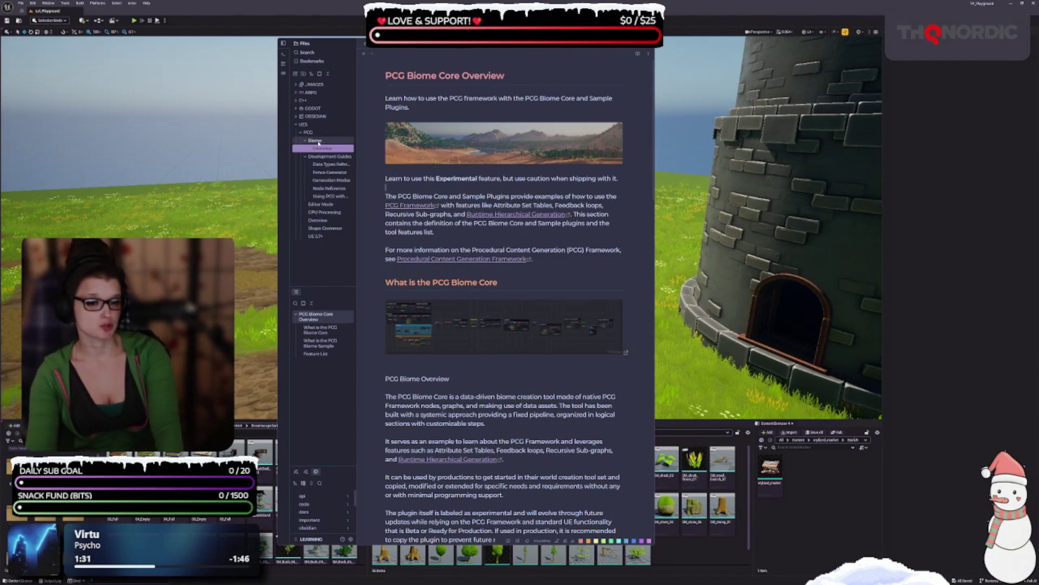
right_click(337, 142)
- Add a Quick Start note to Biome with the PCG Biome Quick Start docs, then start another note
left_click(338, 147)
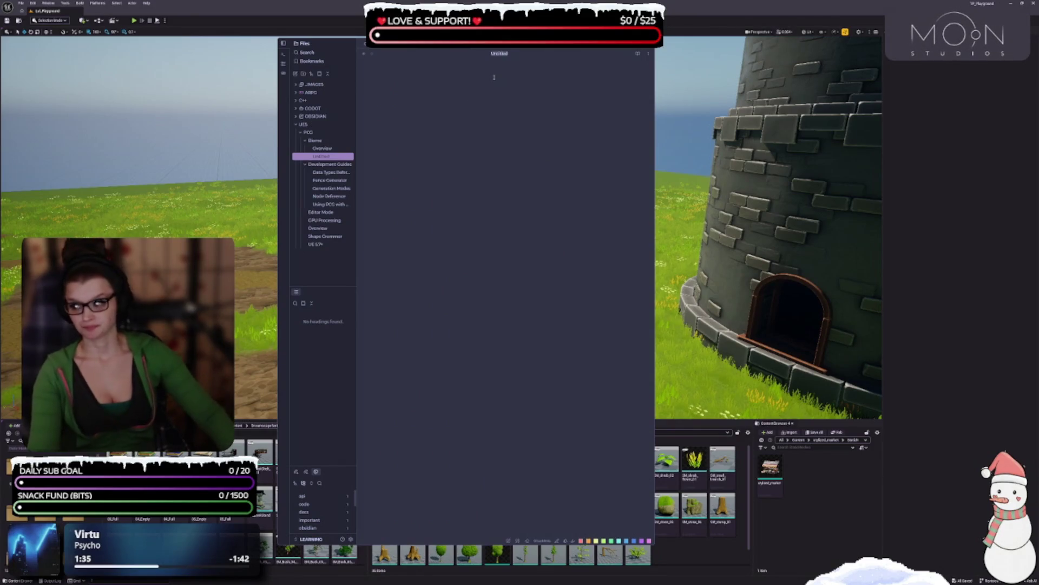
type("q")
key("BackSpace")
type("Start")
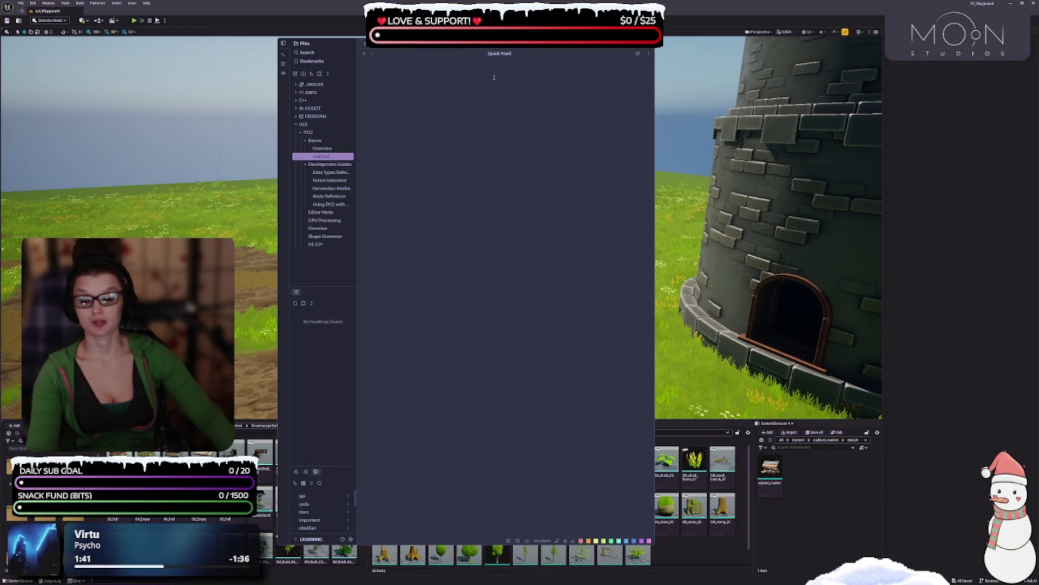
key("Return")
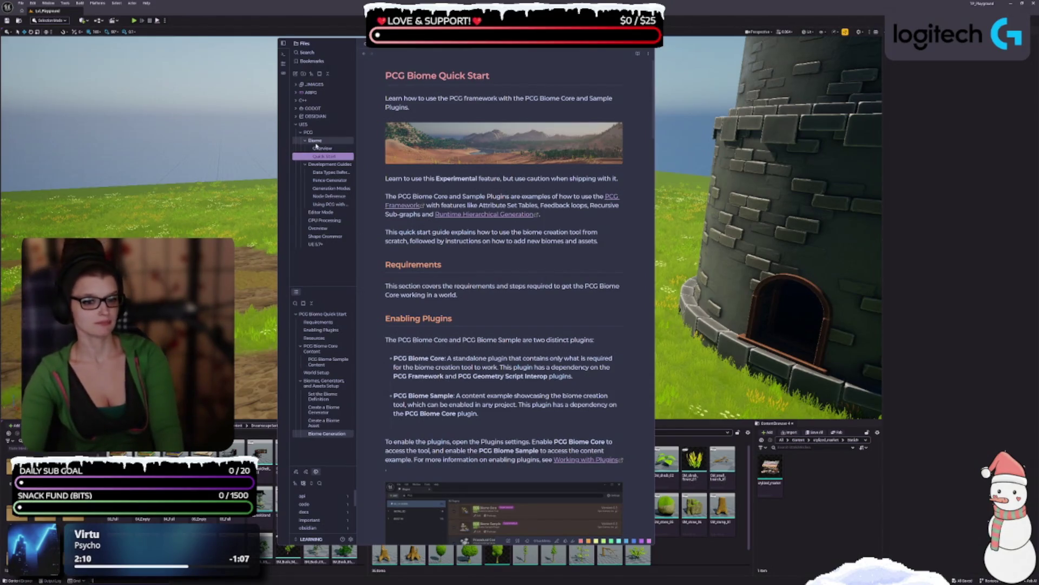
right_click(316, 142)
left_click(337, 148)
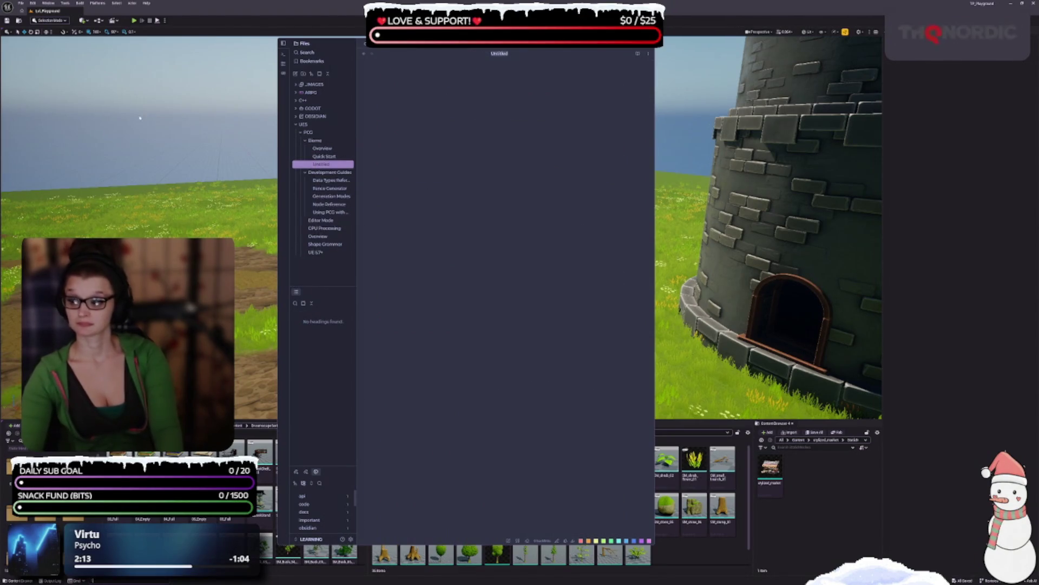
- Name the note Reference with the PCG Biome Reference docs, then start a third Biome note
type("PC")
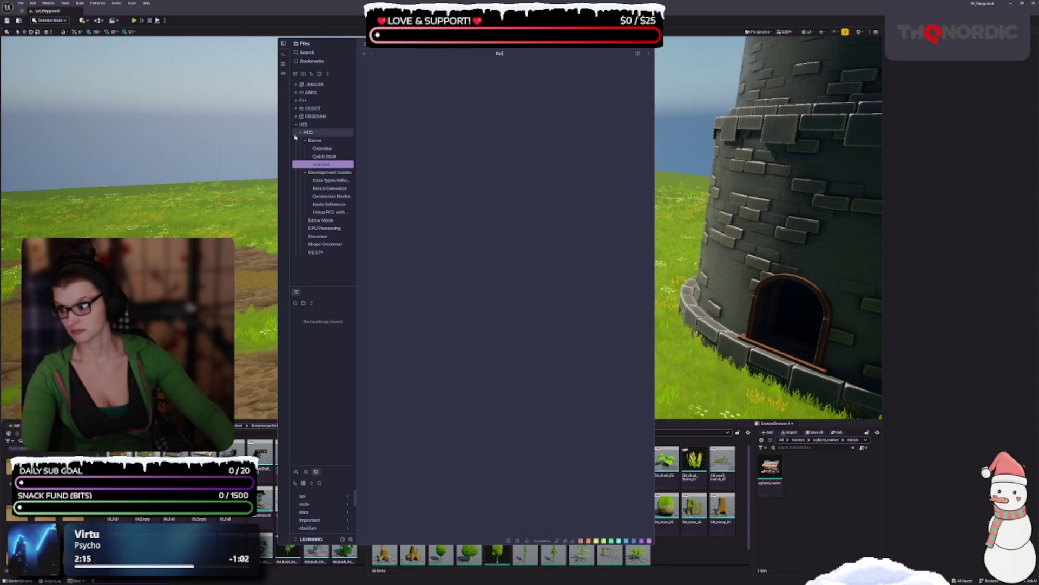
type("ce")
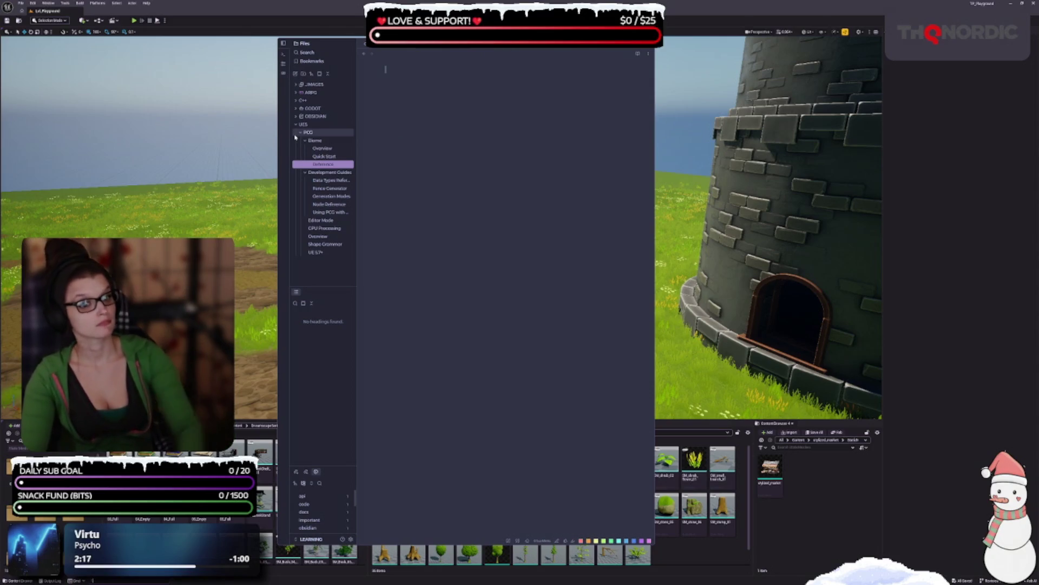
key("Return")
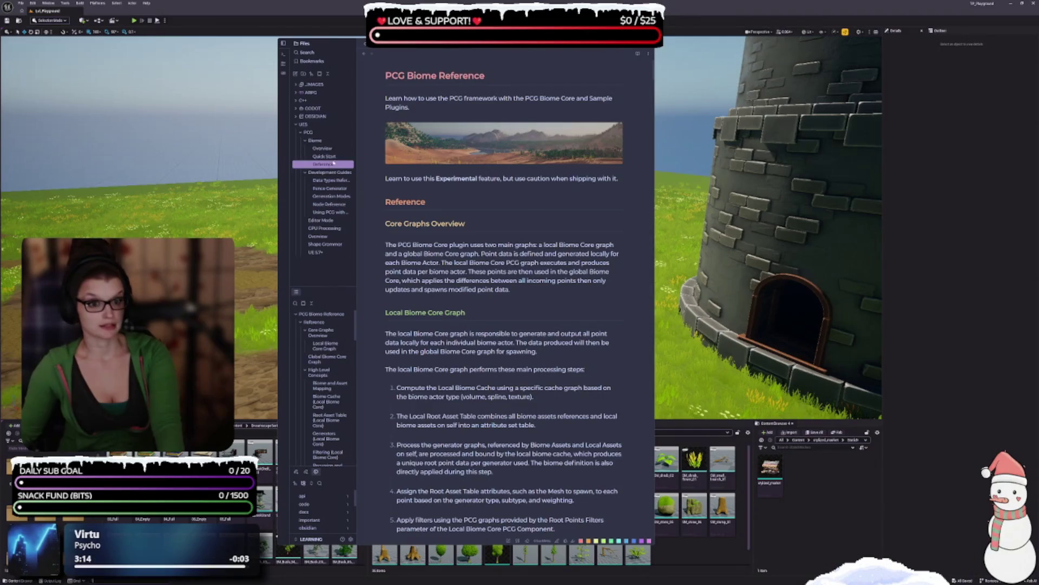
right_click(327, 142)
left_click(336, 145)
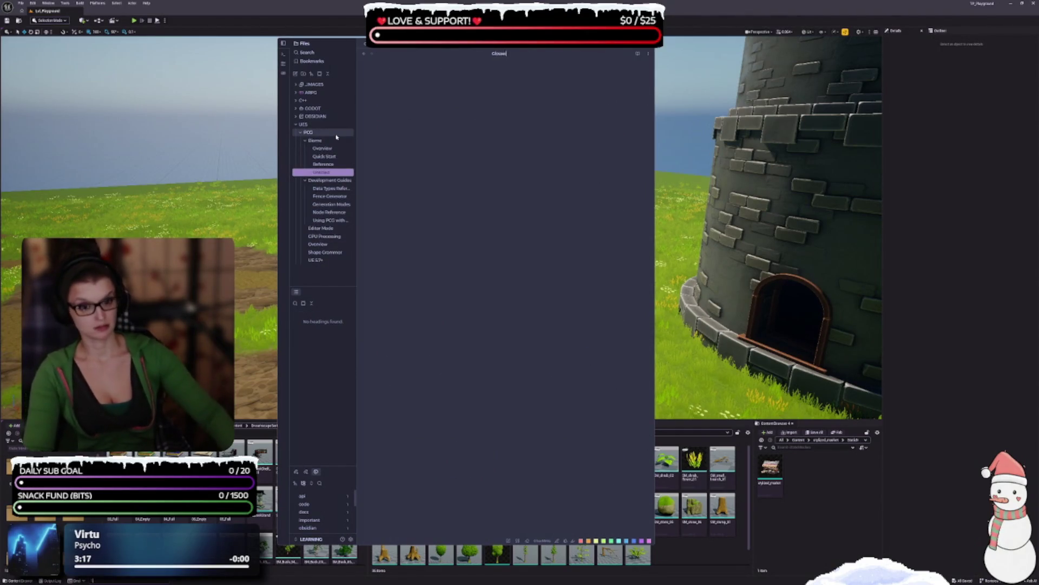
- Name the note Glossary with the PCG Biome Glossary terms and collapse the Biome folder
key("Return")
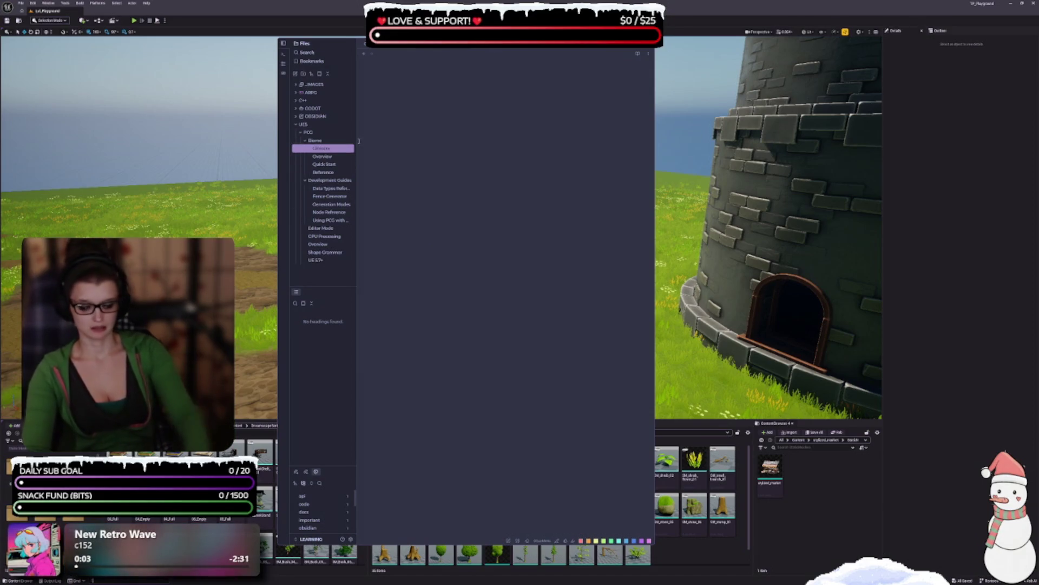
key("BackSpace")
key("BackSpace")
key("BackSpace")
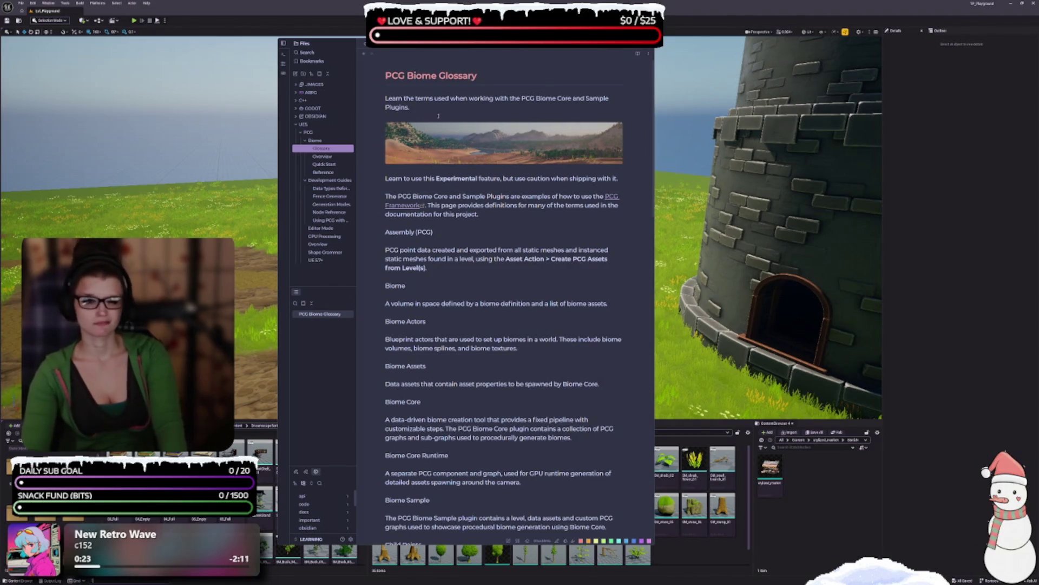
left_click(307, 141)
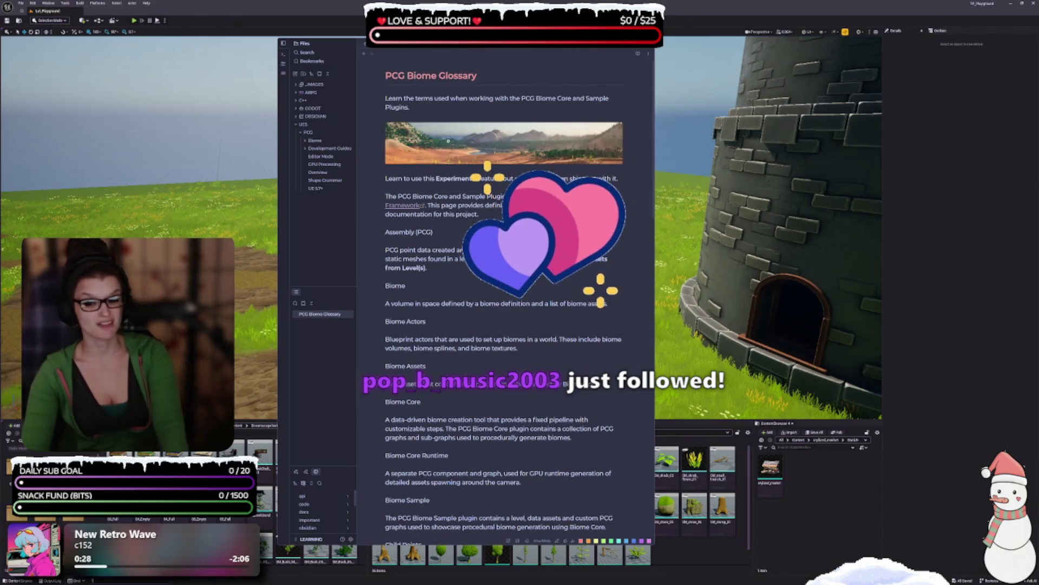
right_click(311, 133)
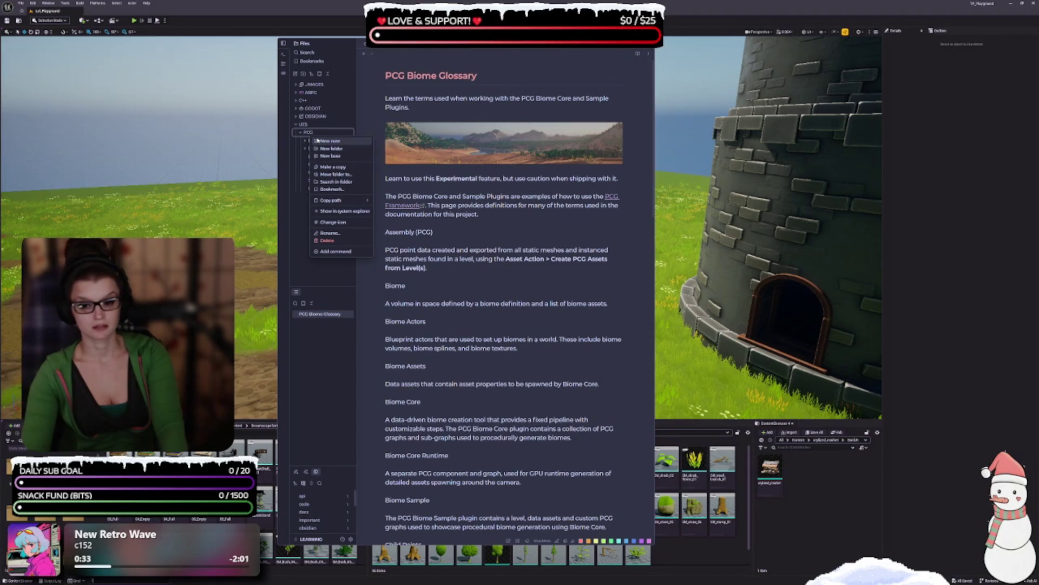
- Add a 'Procedural Vegetation Editor (PVE)' note to PCG holding its documentation
left_click(322, 141)
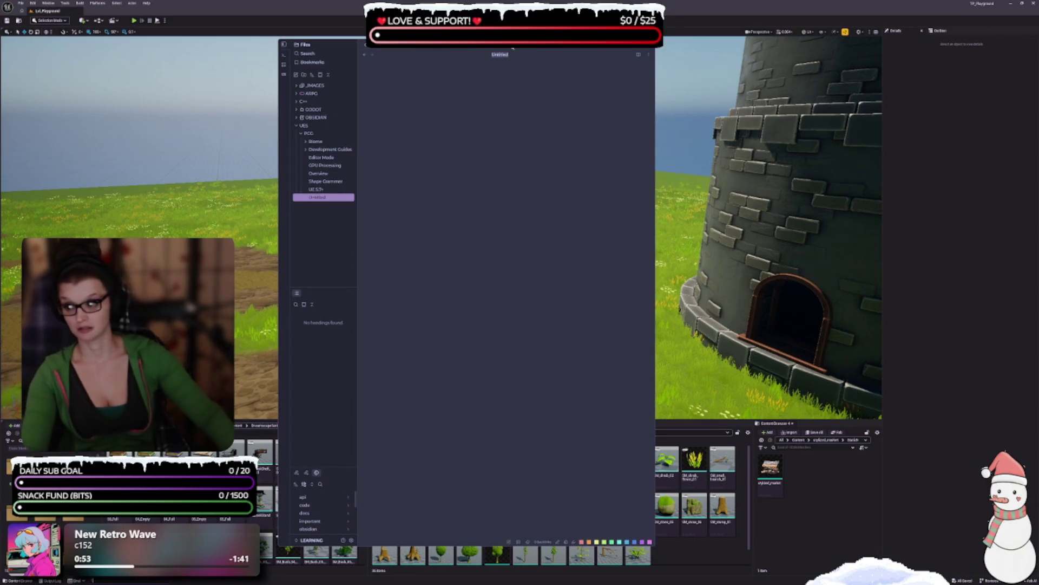
type("Pr")
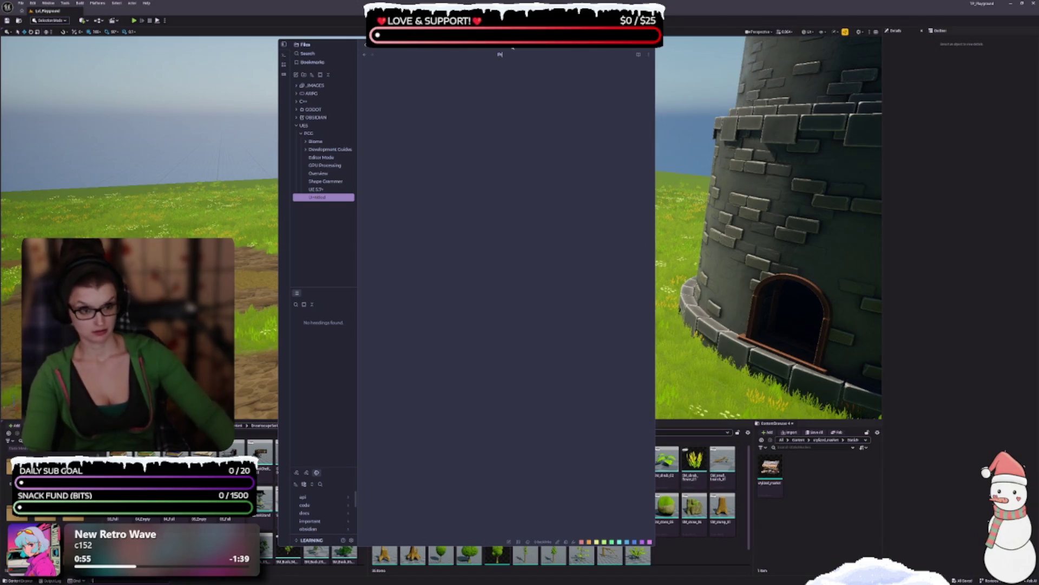
type("oce")
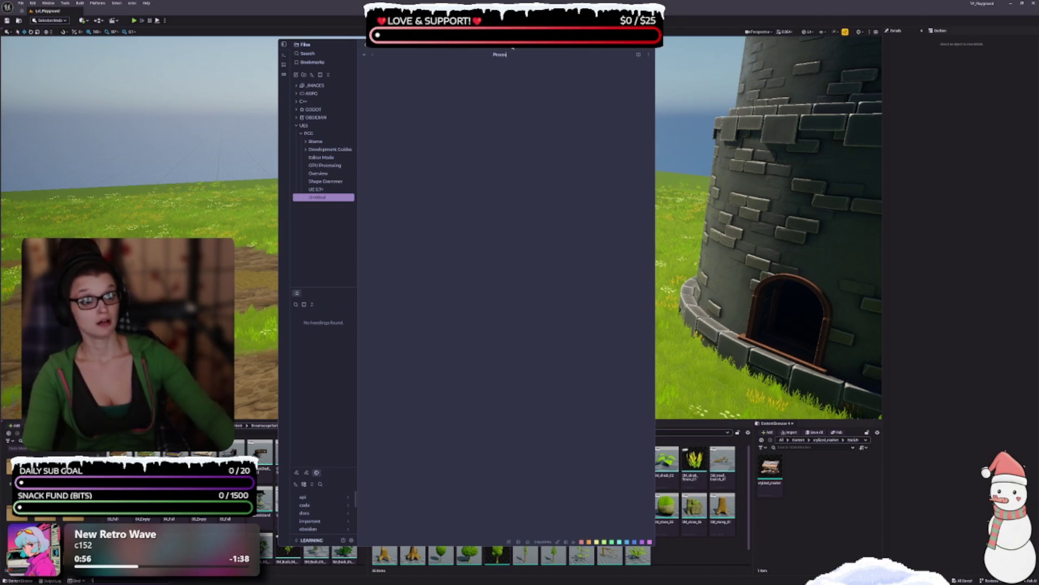
type("dural")
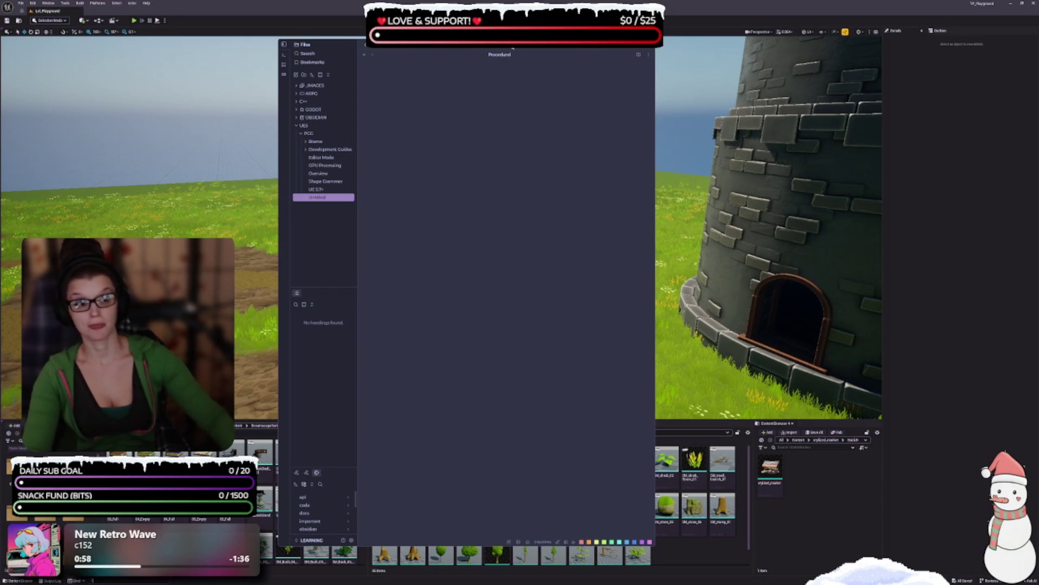
type(" Vegetation")
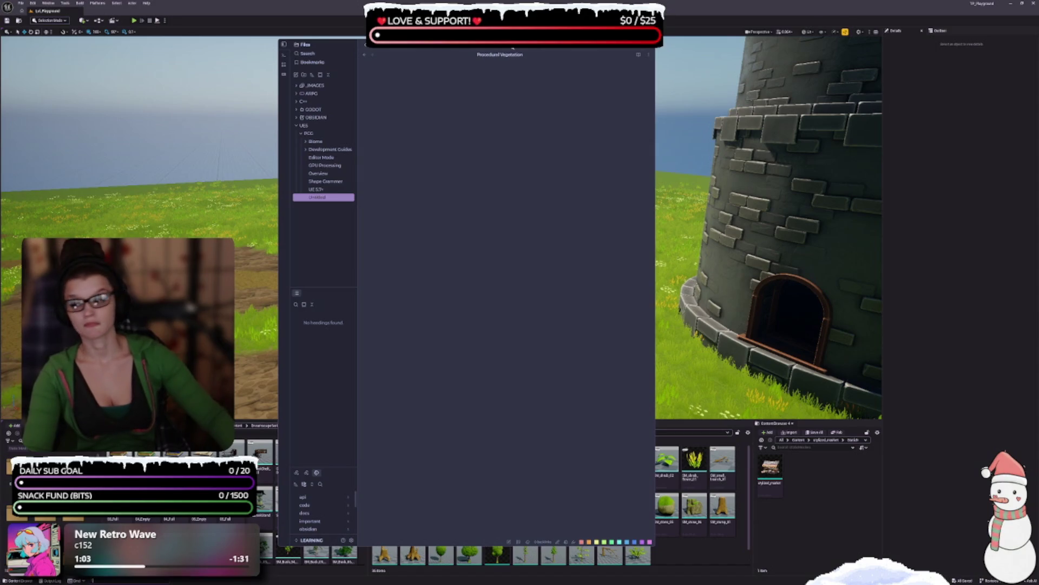
type(" Edito")
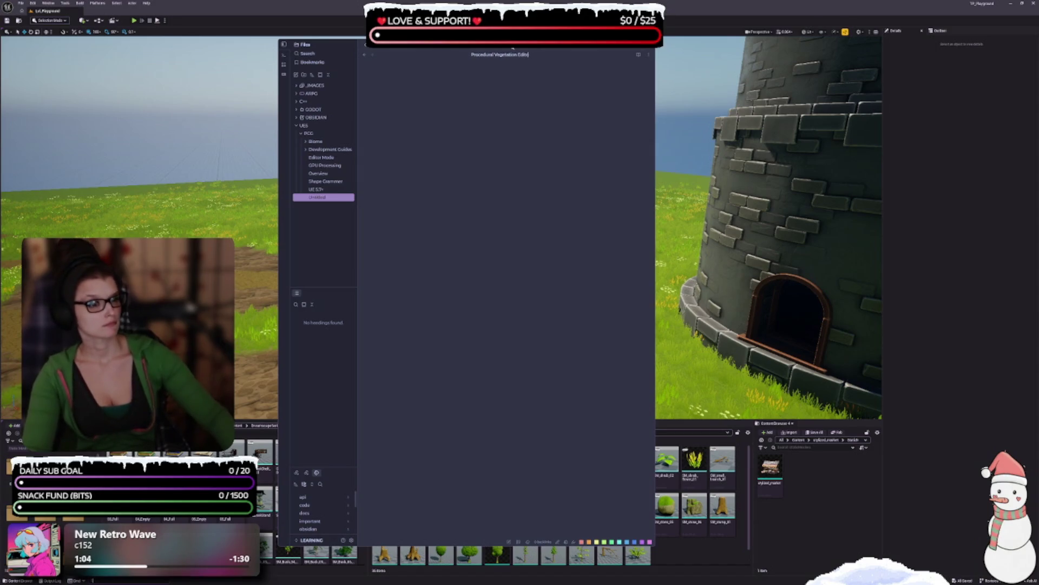
type("r (")
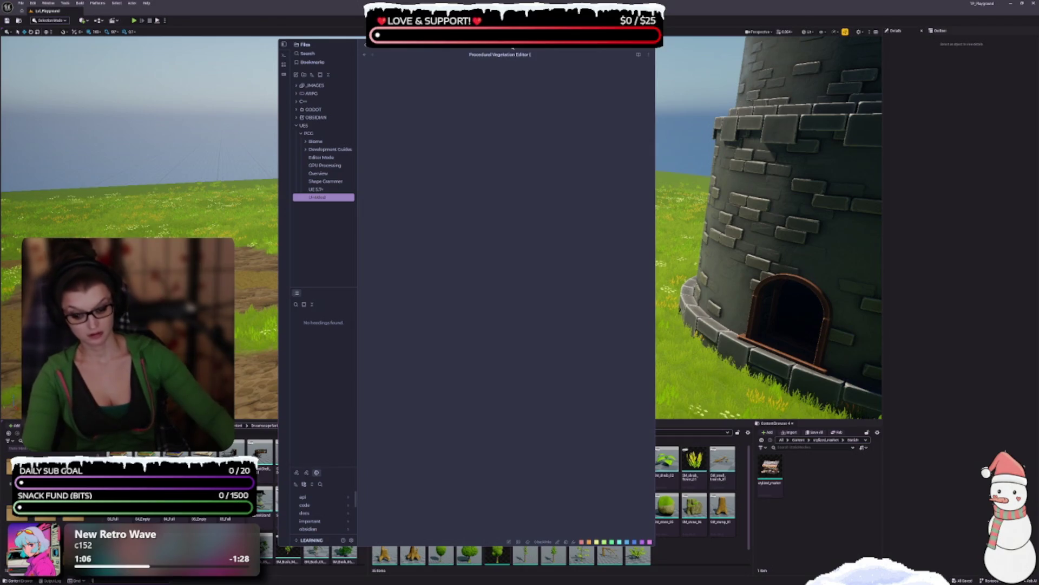
type("PVE)")
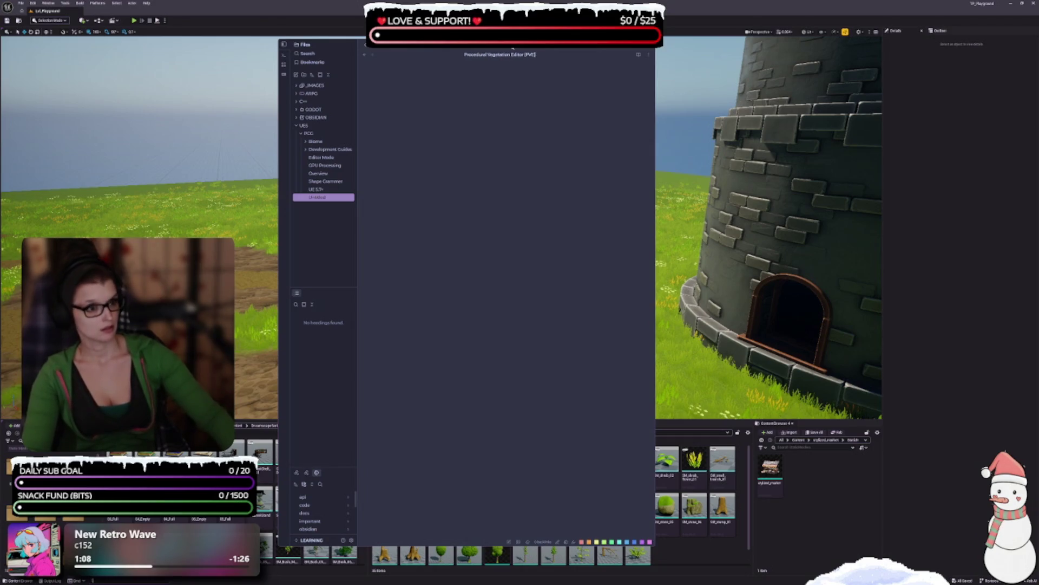
key("Return")
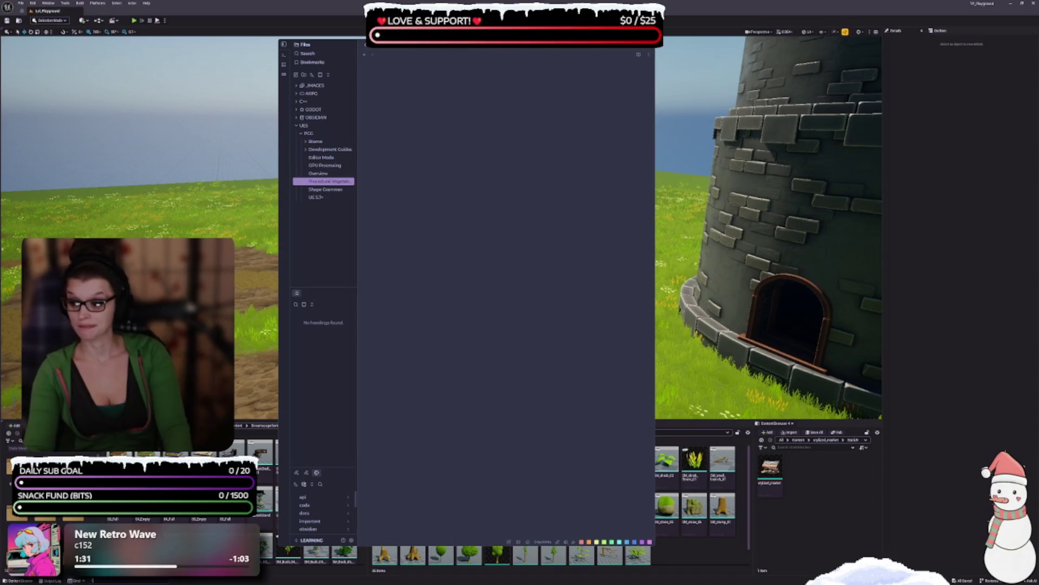
left_click(491, 184)
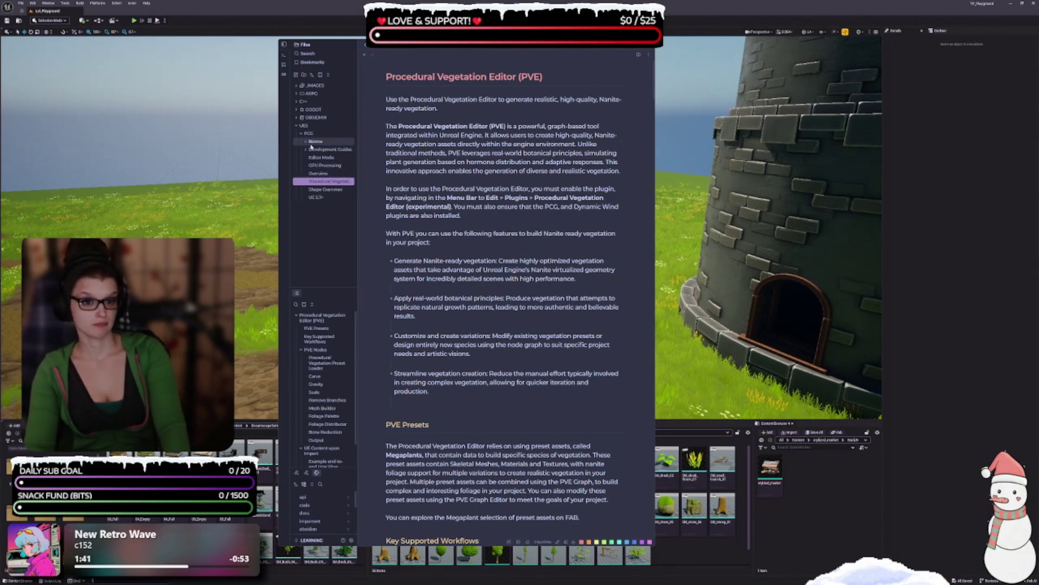
- Create another new note titled 'Runtime Generation (PCG)'
key("ctrl+n")
type("Runti")
type("me Generation (")
type("PCG)")
key("Return")
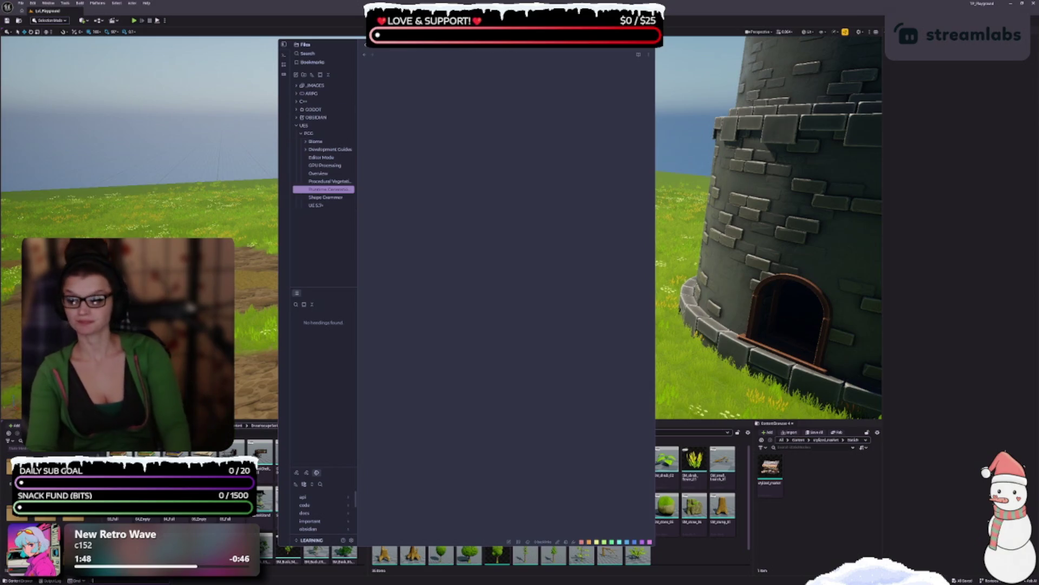
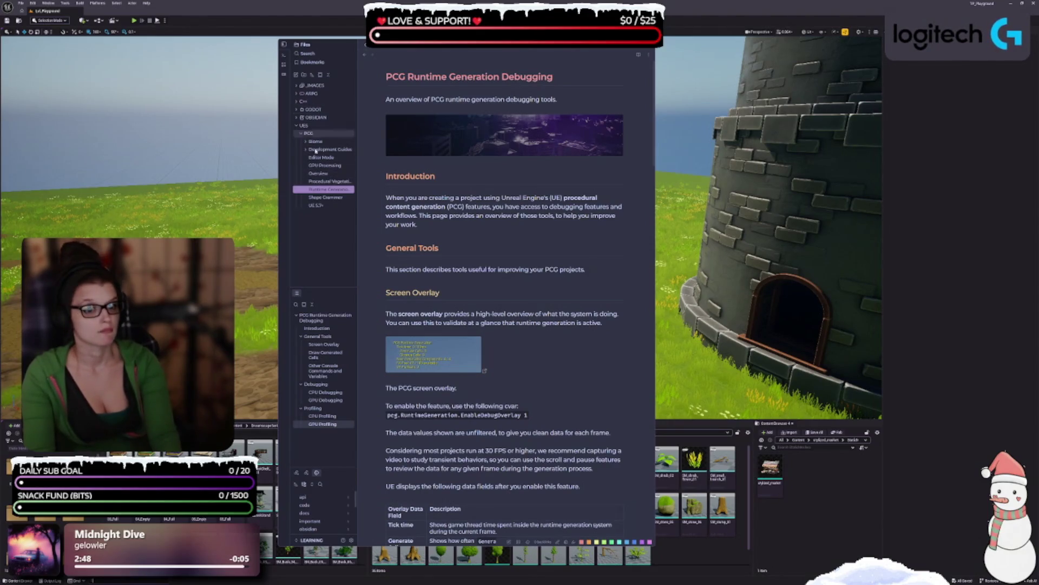
- Create a new note titled 'Tech Artist's Guide to PCG' and paste the article into it
key("ctrl+n")
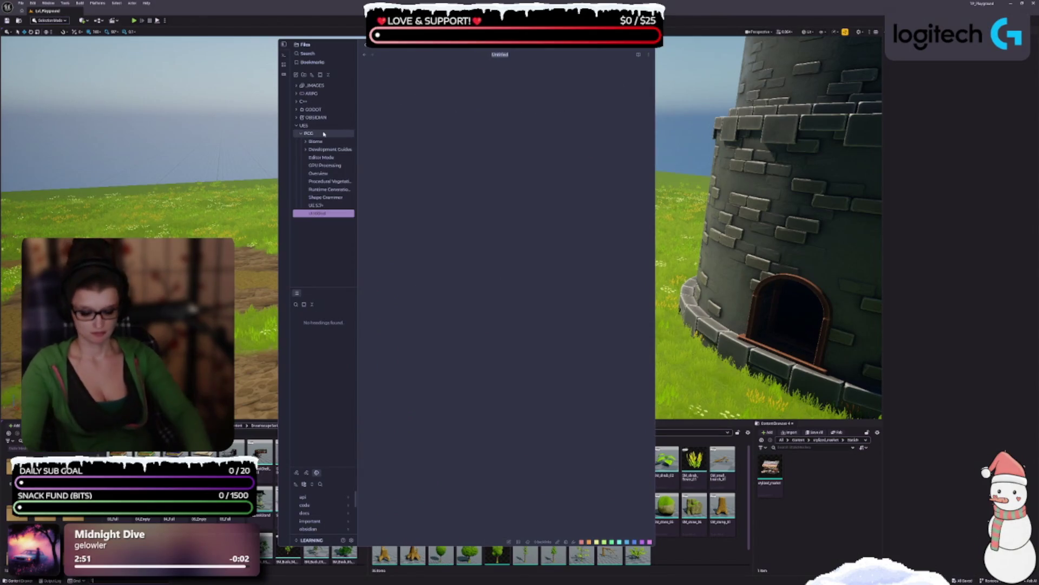
type("Tech Art")
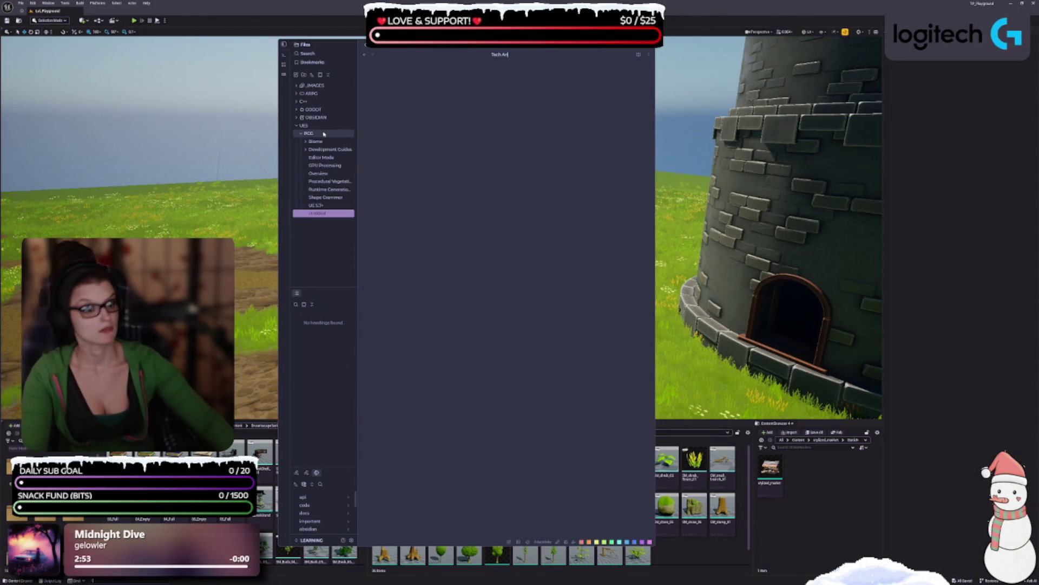
type("ist's Gu")
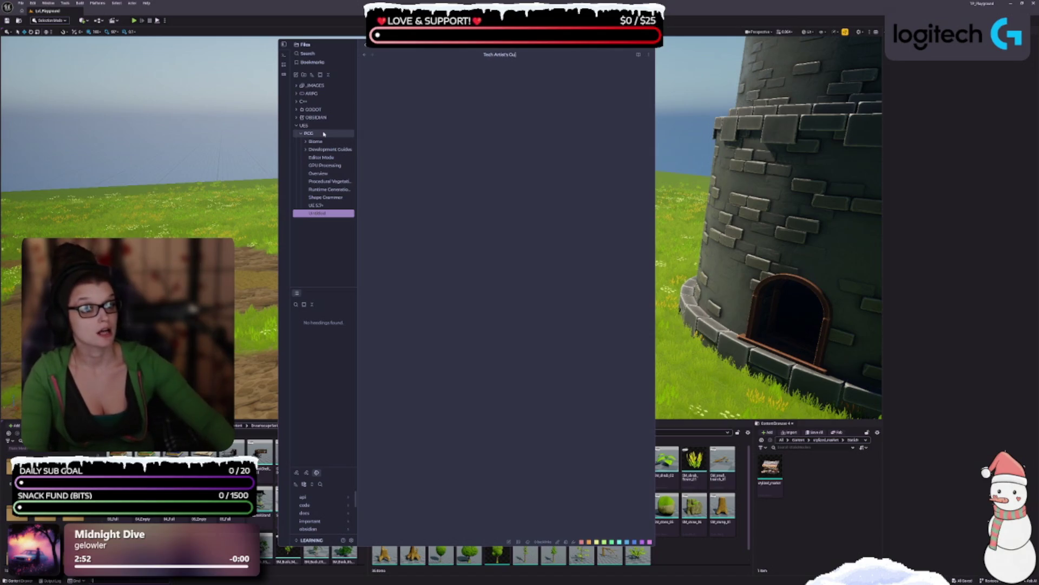
type("ide to PCG")
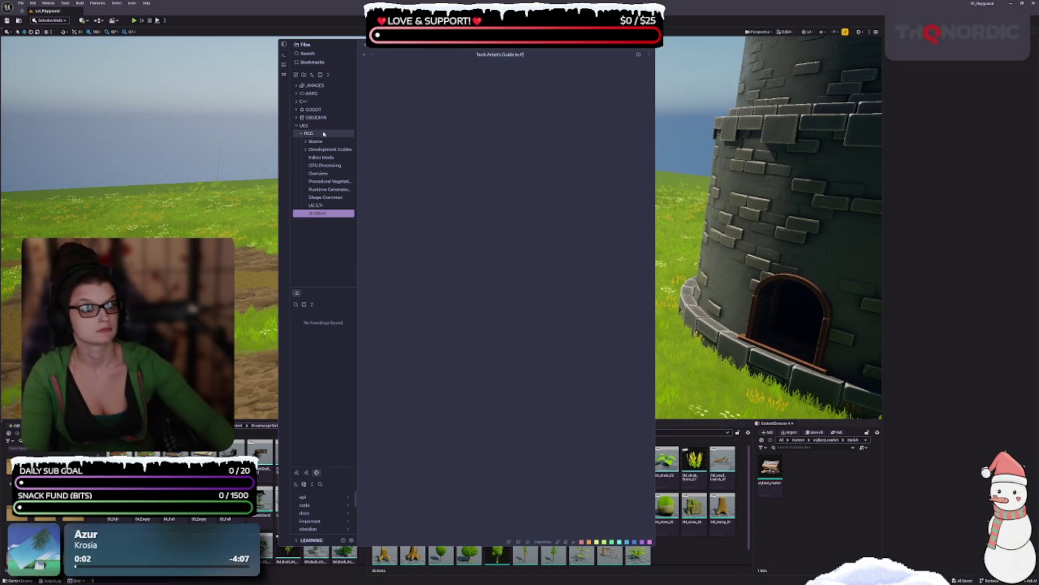
key("Return")
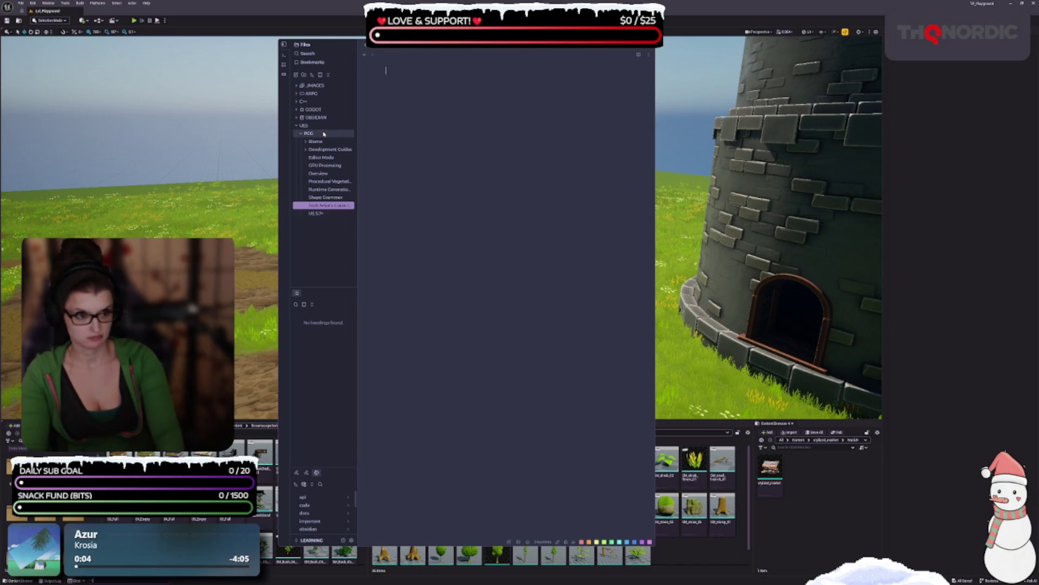
key("ctrl+v")
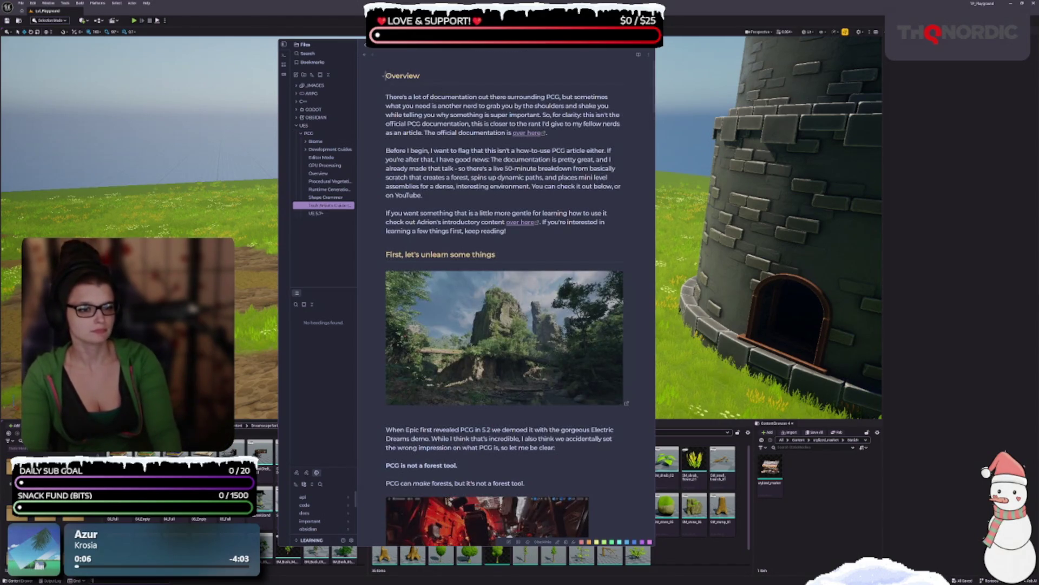
- Insert the guide's title heading and intro paragraph above the Overview heading
left_click(387, 78)
type("###")
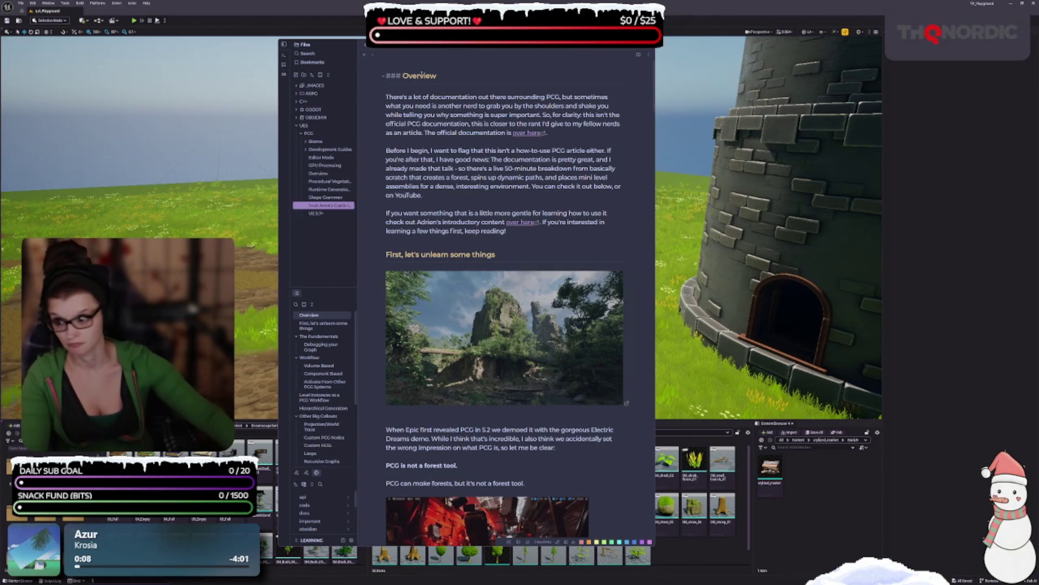
key("Return")
key("Up")
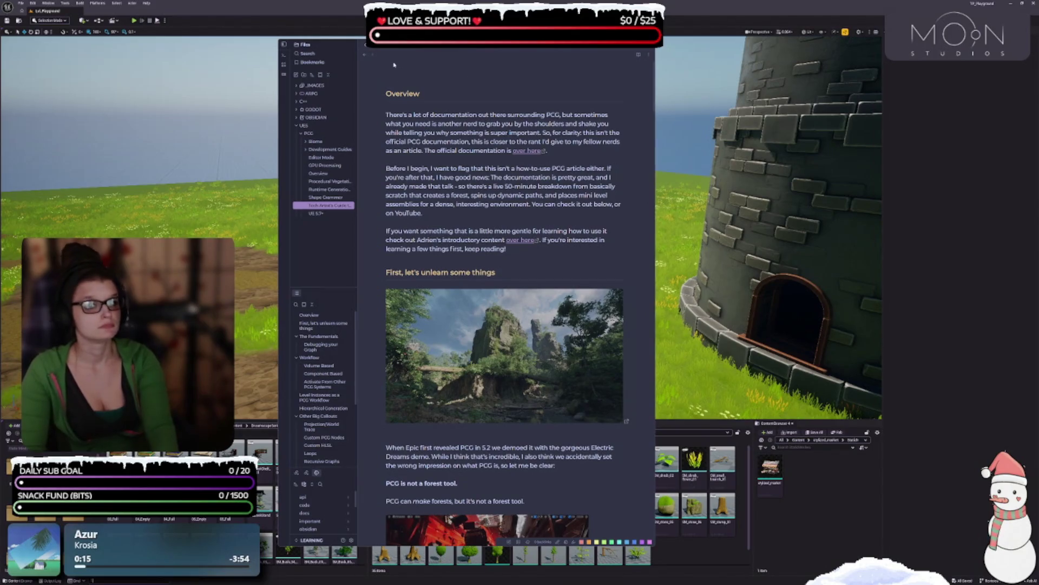
type("A Tech Artists Guide to PCG This talk breaks down the fundamentals of what you need to know as a tech artist when working with the Procedural Content Generation (PCG) system in Unreal Engine.")
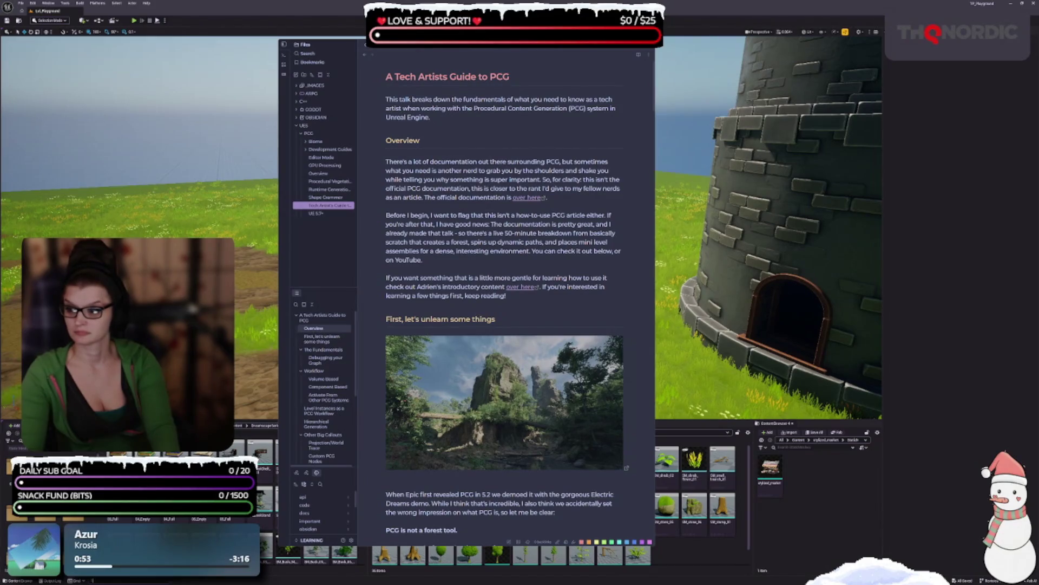
right_click(307, 134)
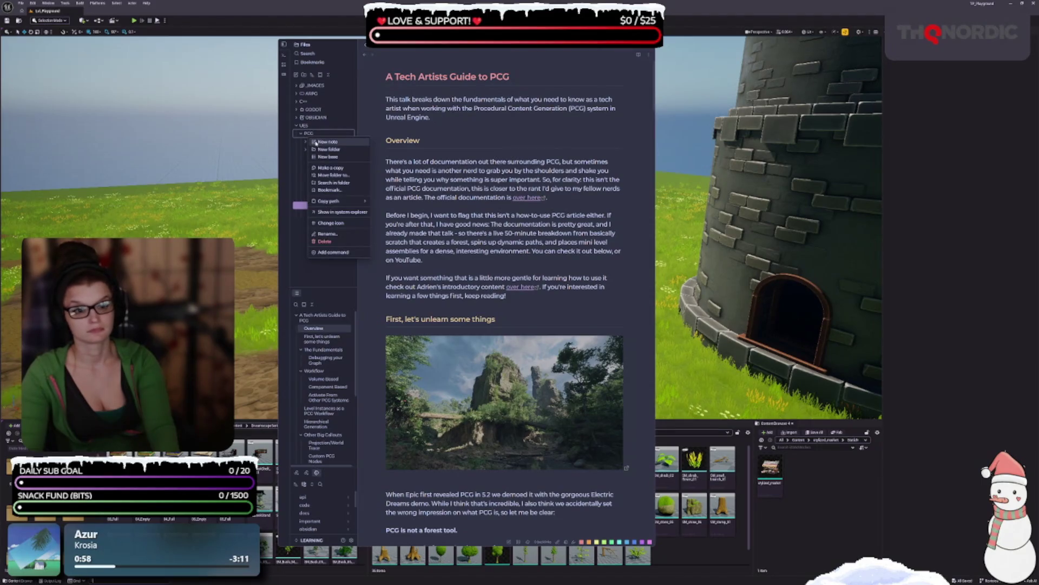
- Create a PCG-folder note titled 'Quickly Populating a Landscape with Procedural Content Generation' and paste the tutorial
left_click(324, 141)
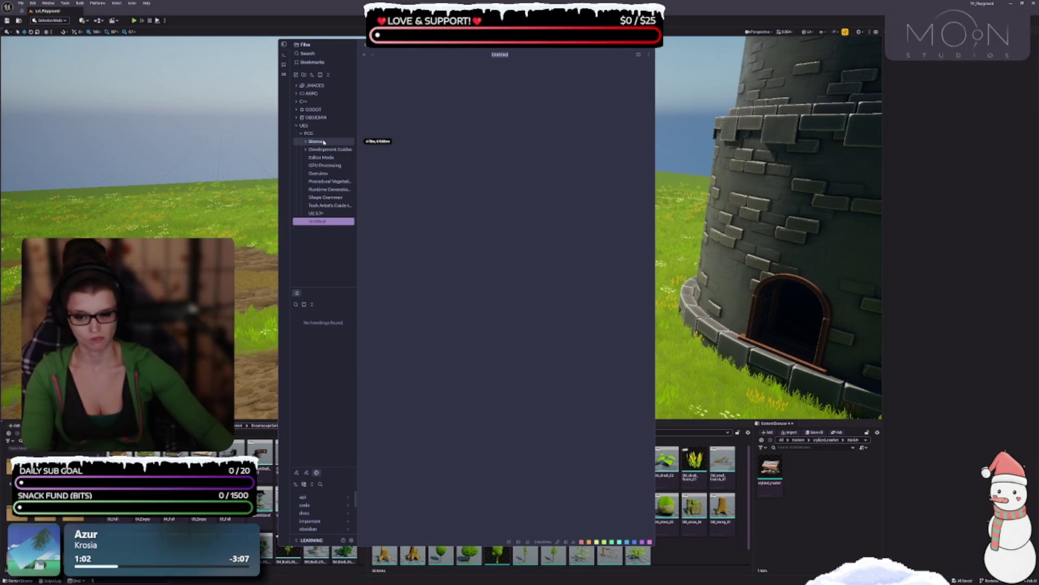
type("quickly fi")
key("BackSpace")
key("BackSpace")
type("Po")
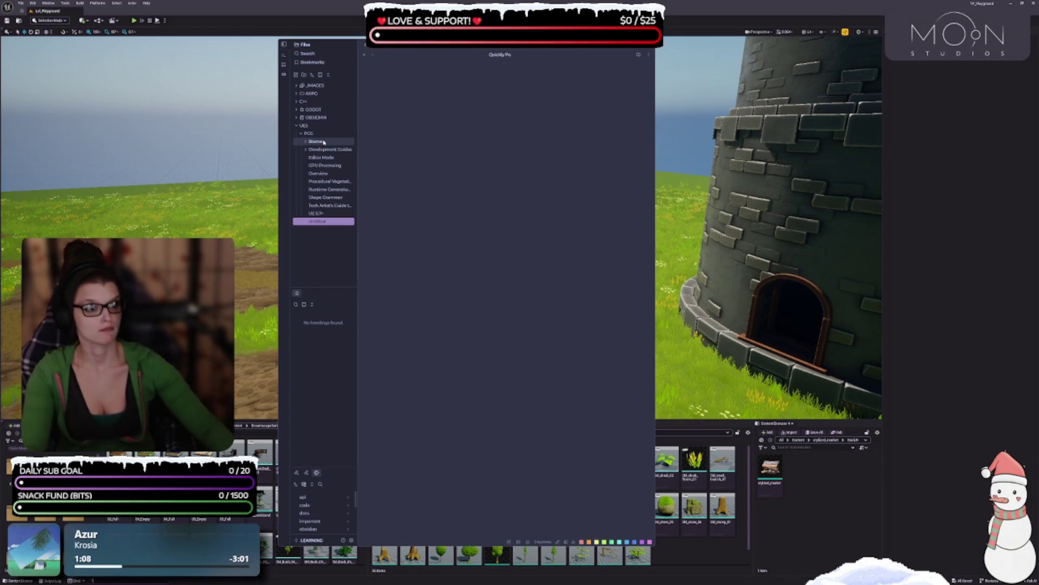
type("pu")
key("BackSpace")
key("BackSpace")
type("a l")
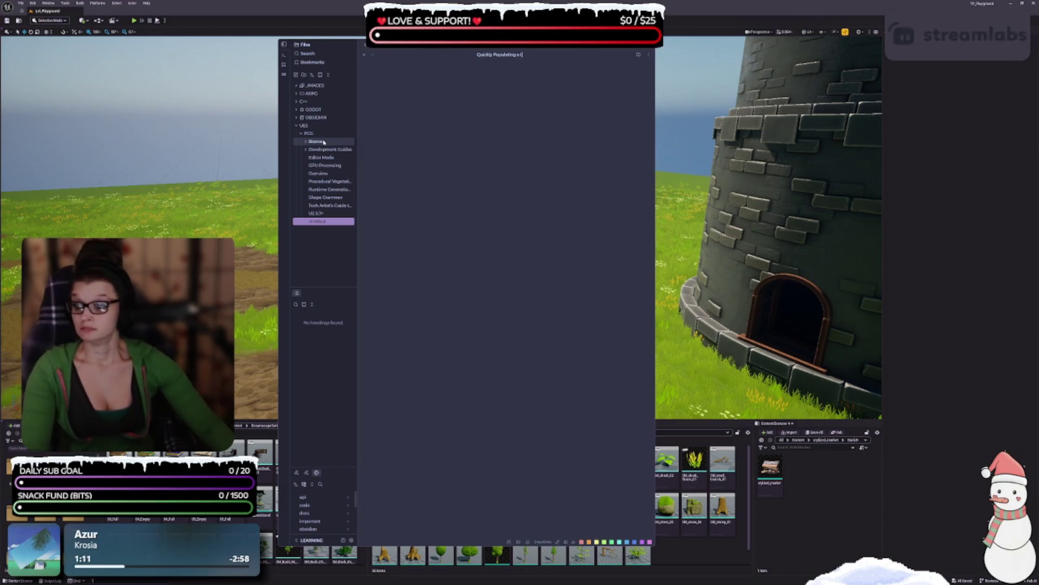
type("andscaprocedura")
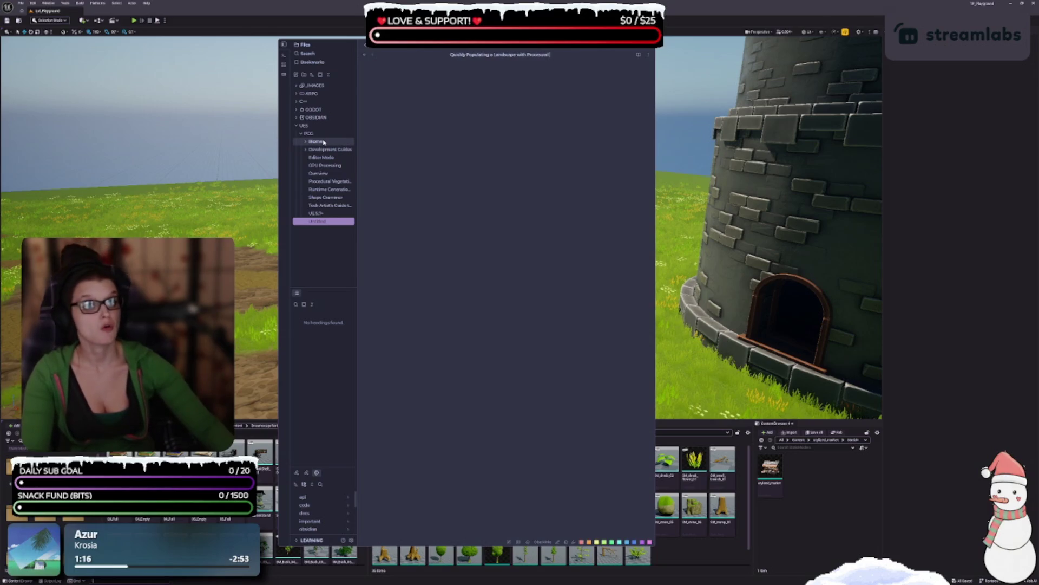
type("l Content")
key("BackSpace")
key("BackSpace")
key("BackSpace")
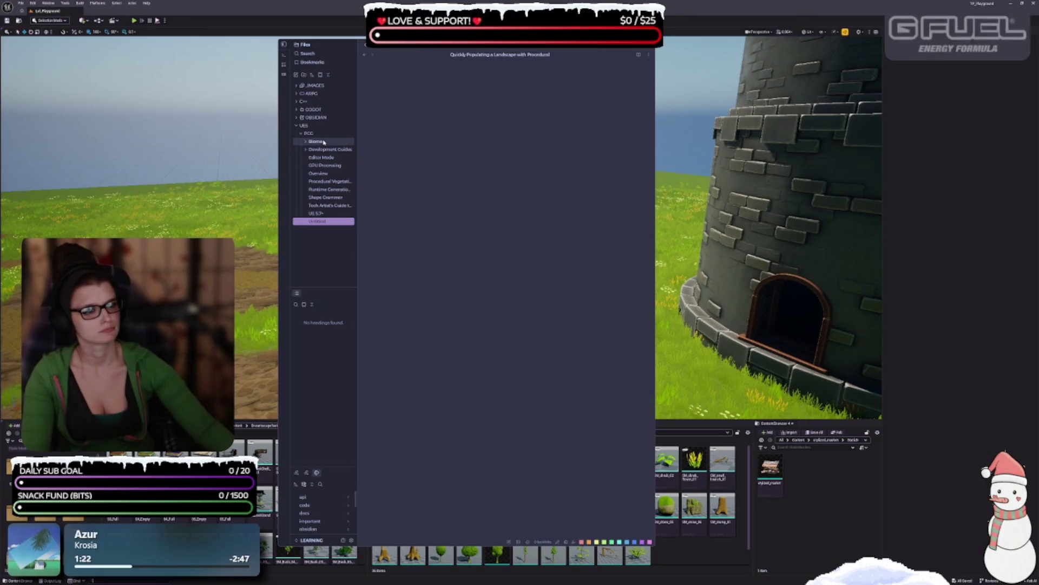
type("cedural Generation")
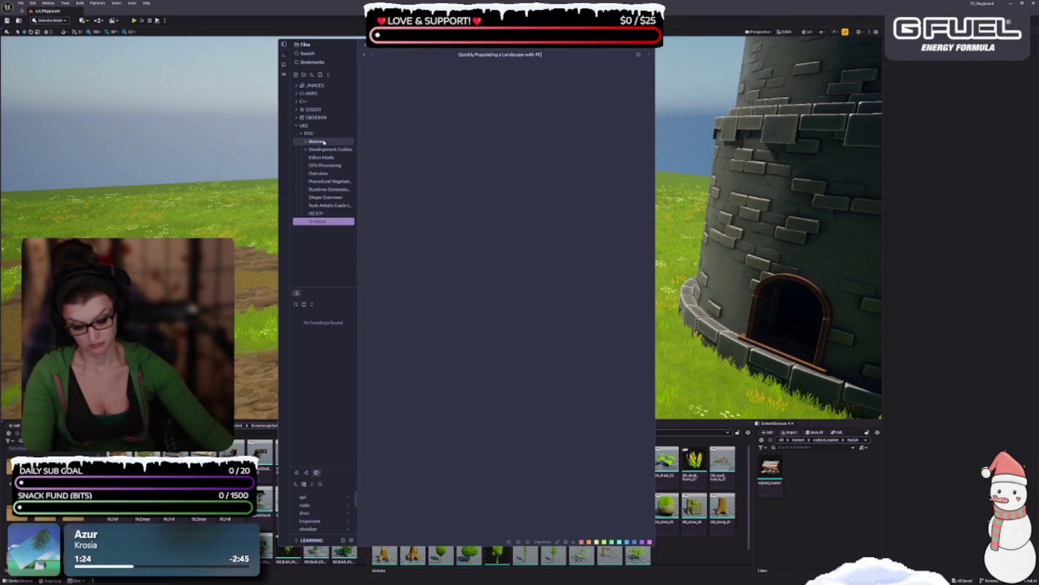
key("Return")
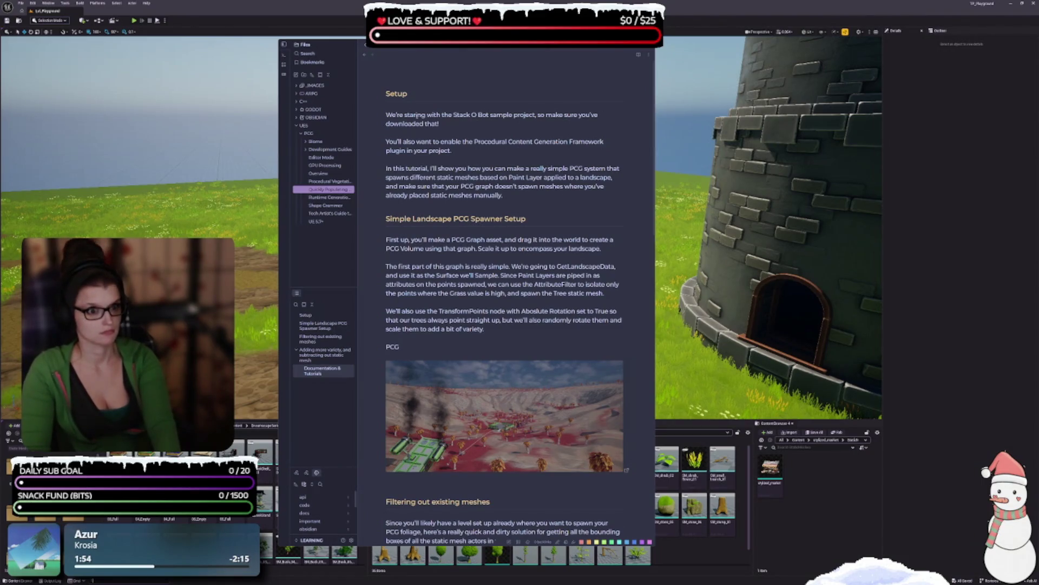
type("Crash Course: Quickly Populating a Landscape with Procedural Content Generation Framework  This tutorial shows you how to make a simple PCG system which spawns foliage and other ground scatter meshes on the landscape, but not where structures have already been placed")
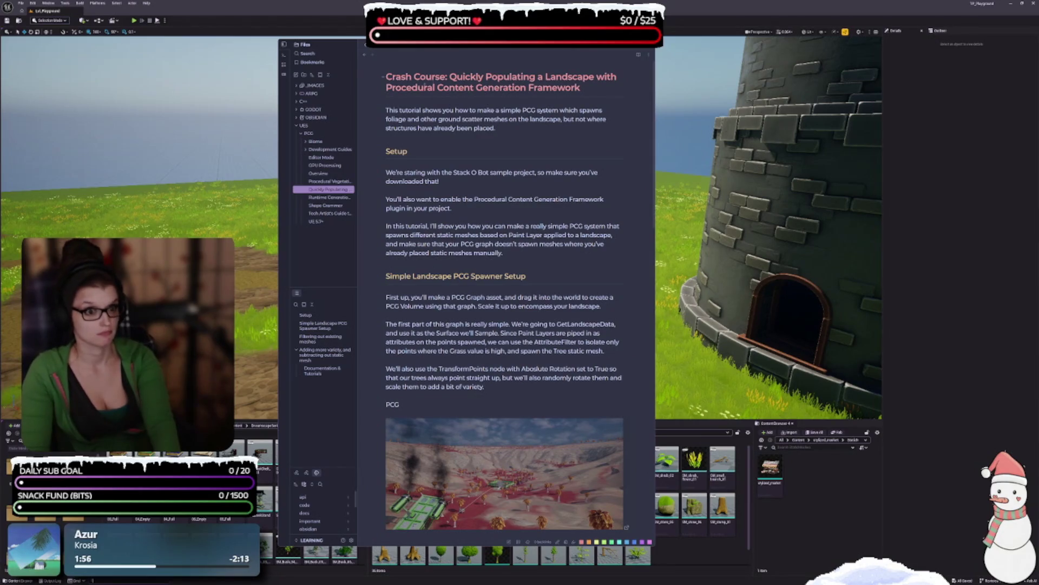
- Check the Setup heading's markdown level below the pasted Crash Course title and intro
left_click(388, 151)
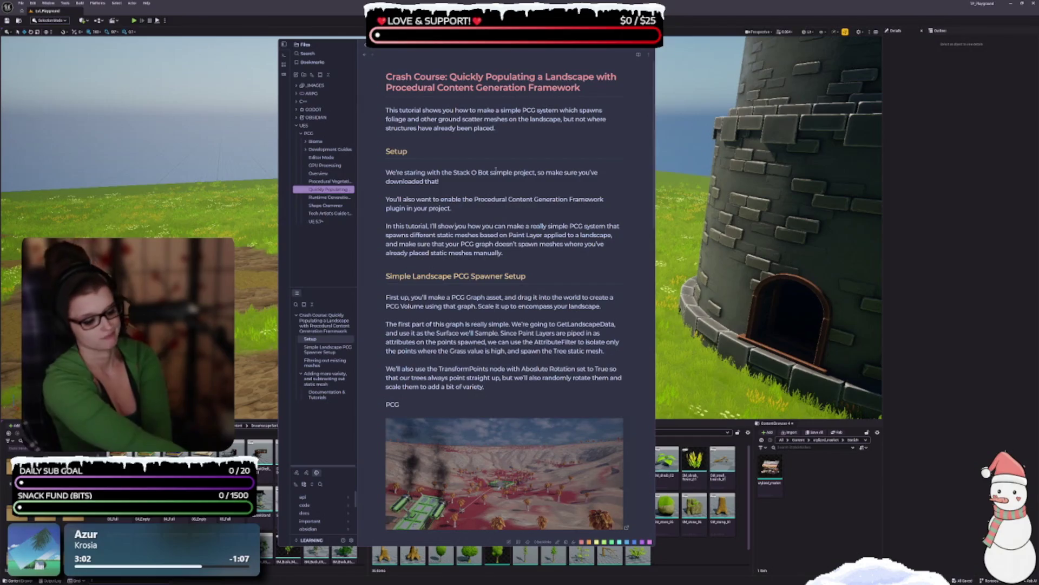
- Verify the Setup, Spawner Setup and Filtering out existing meshes heading levels, then open Runtime Generation Debugging
left_click(475, 147)
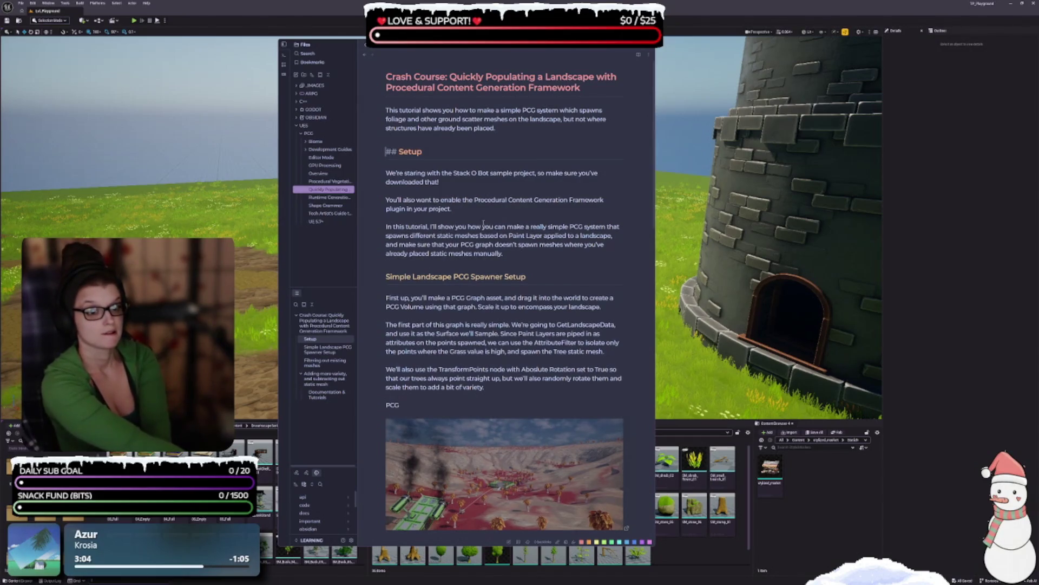
left_click(426, 275)
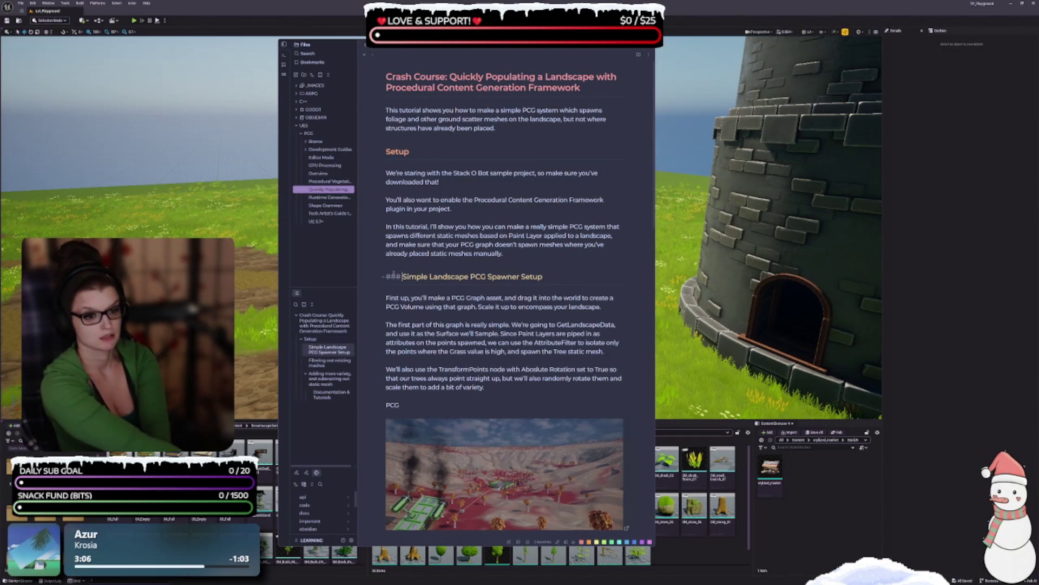
scroll(395, 370, "down", 4)
left_click(395, 370)
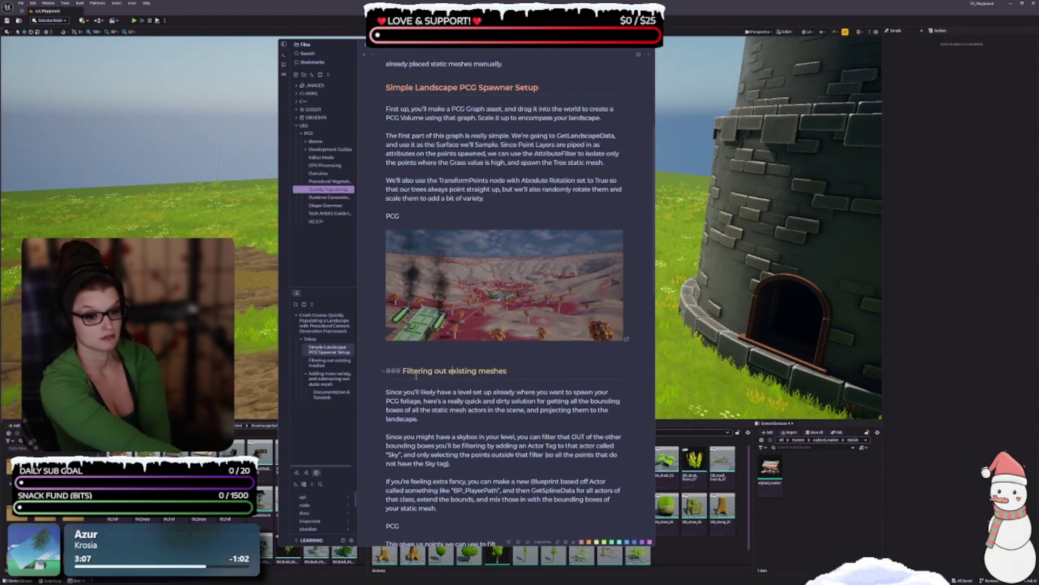
scroll(411, 271, "down", 10)
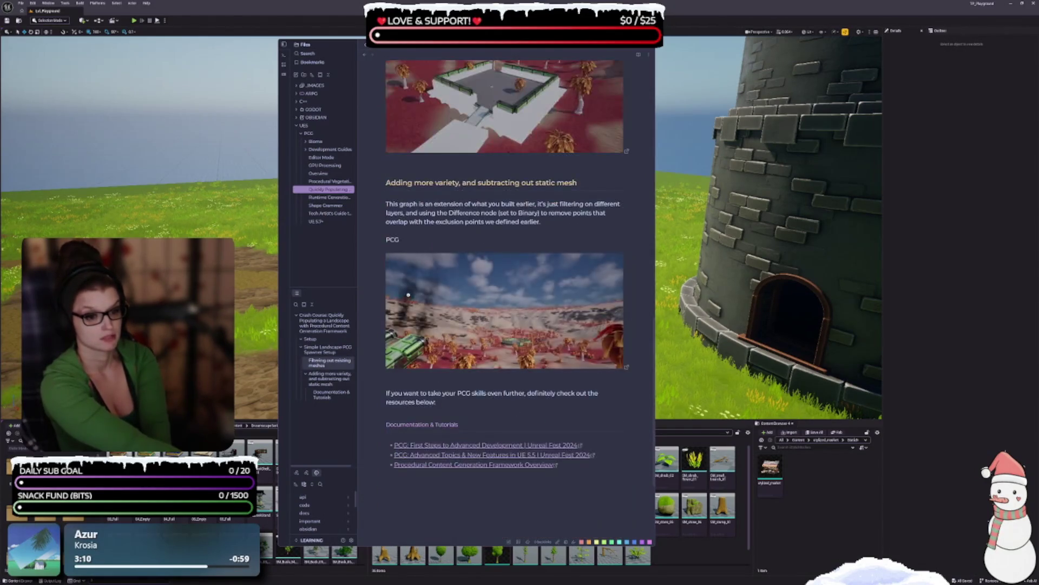
left_click(440, 183)
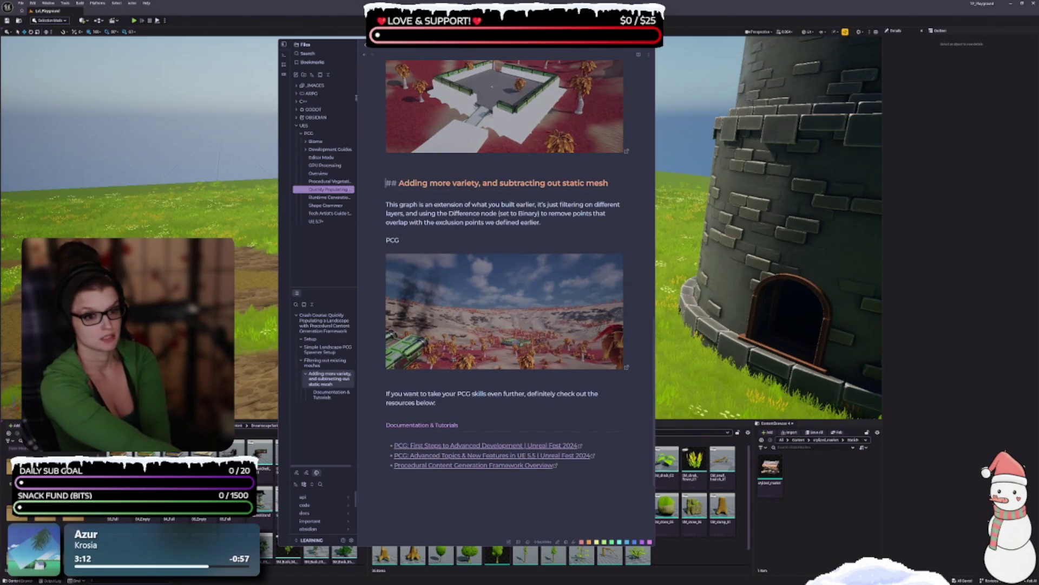
left_click(328, 197)
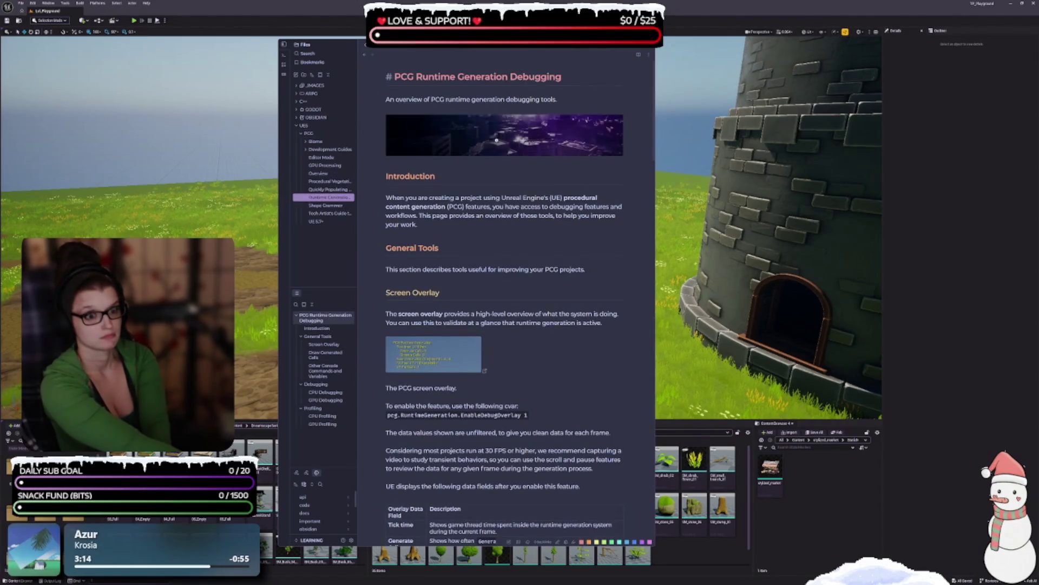
- In the Tech Artists Guide note, check the unlearn, Fundamentals, Debugging, Workflow and Volume Based heading levels
left_click(324, 206)
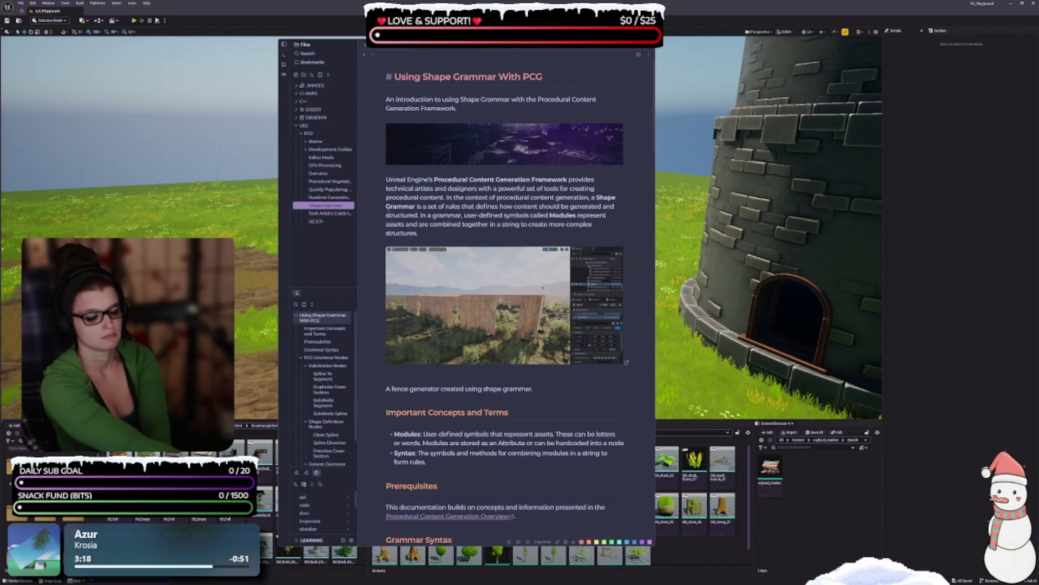
left_click(328, 212)
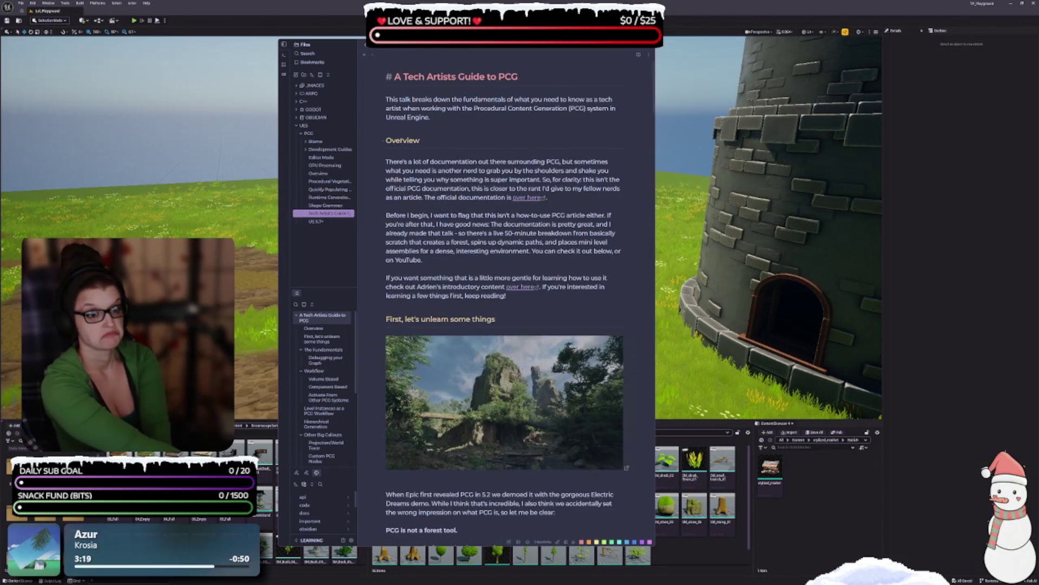
left_click(404, 142)
left_click(441, 320)
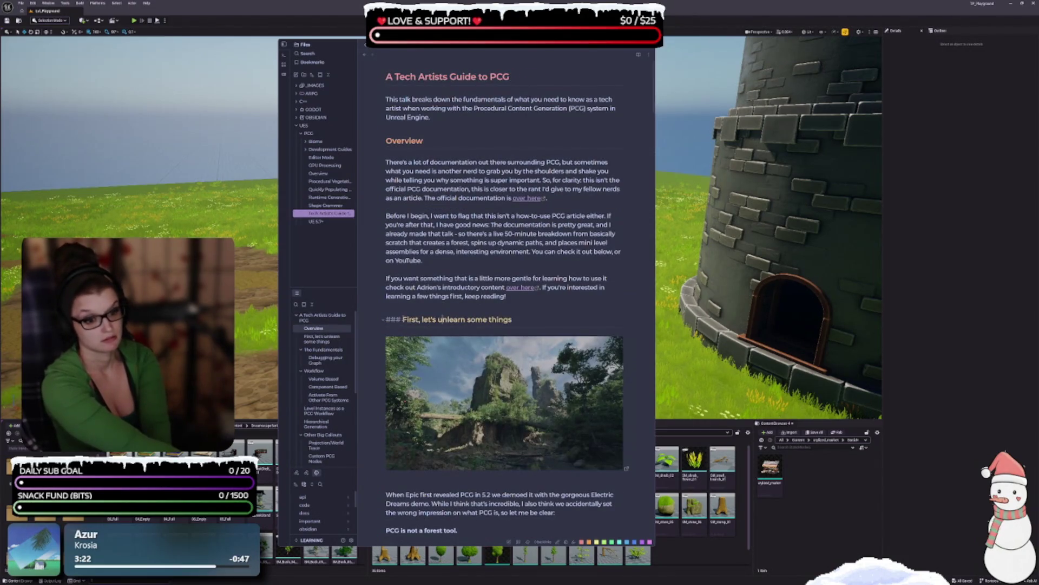
scroll(465, 365, "down", 15)
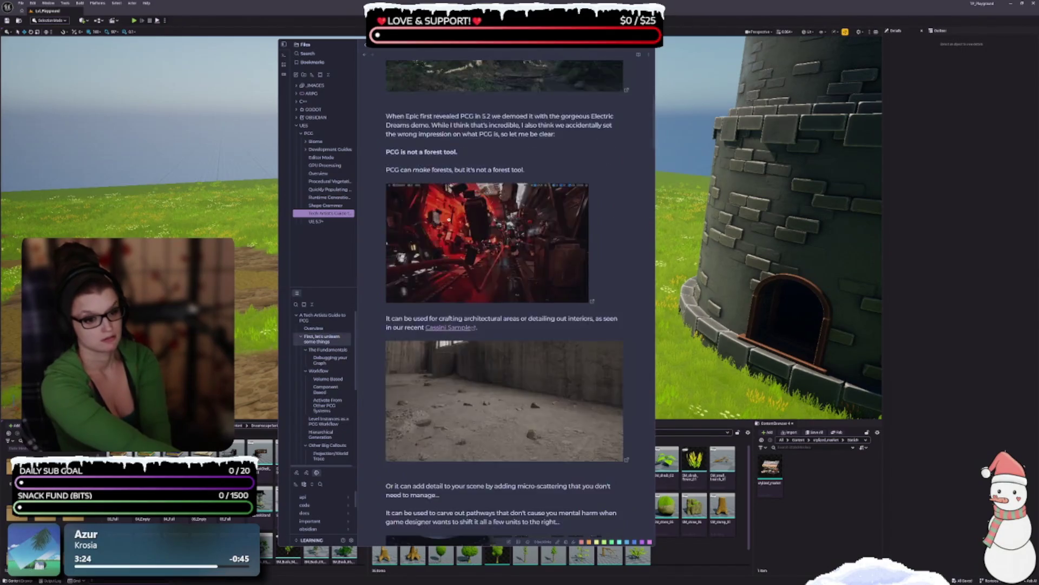
scroll(465, 364, "down", 7)
left_click(394, 252)
scroll(425, 204, "down", 15)
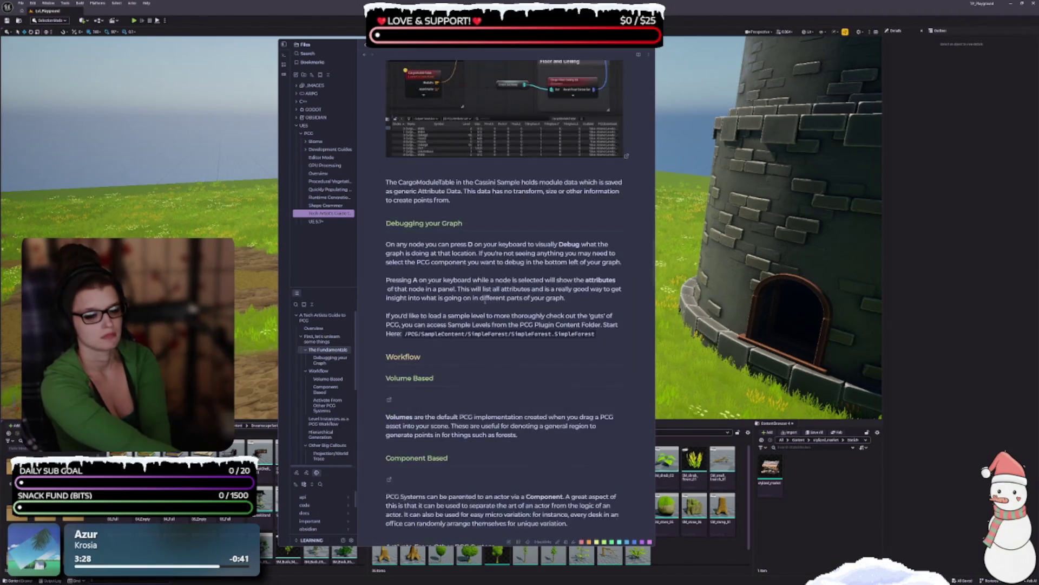
left_click(416, 224)
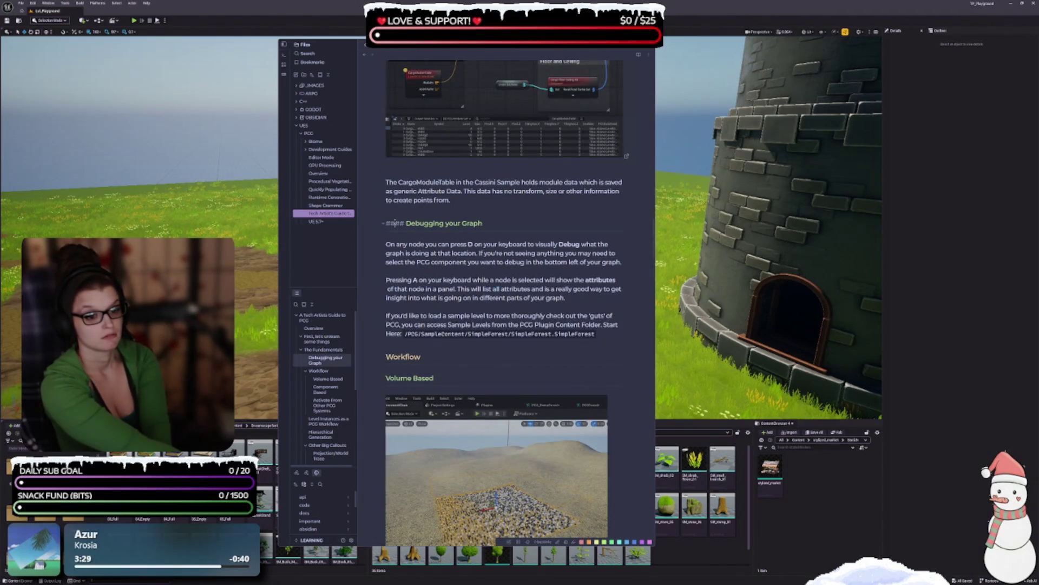
left_click(411, 357)
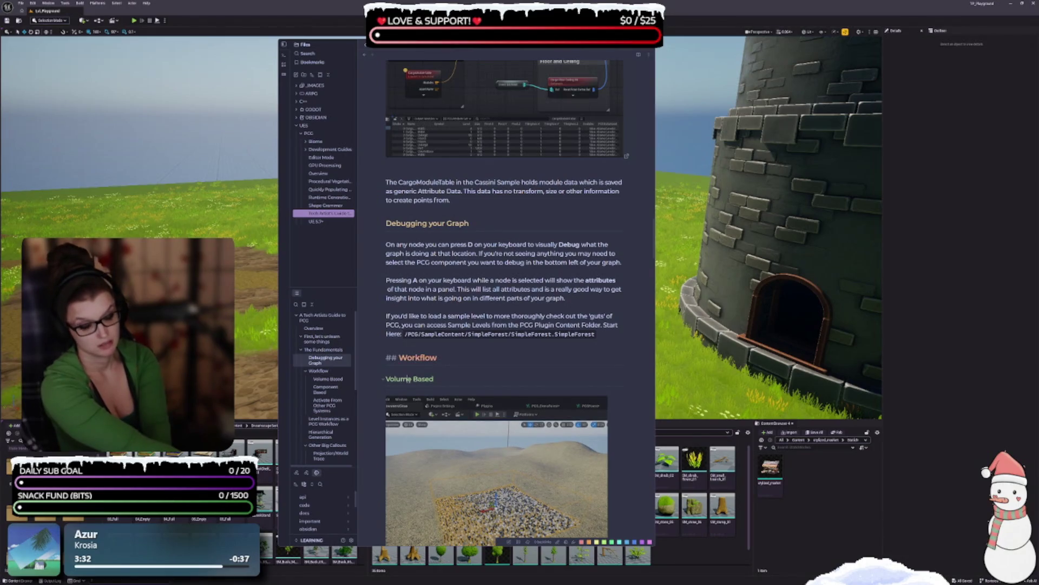
left_click(409, 379)
- Check the Component Based through Custom HLSL heading levels, including Hierarchical Generation and Projection/World Trace
scroll(411, 325, "down", 6)
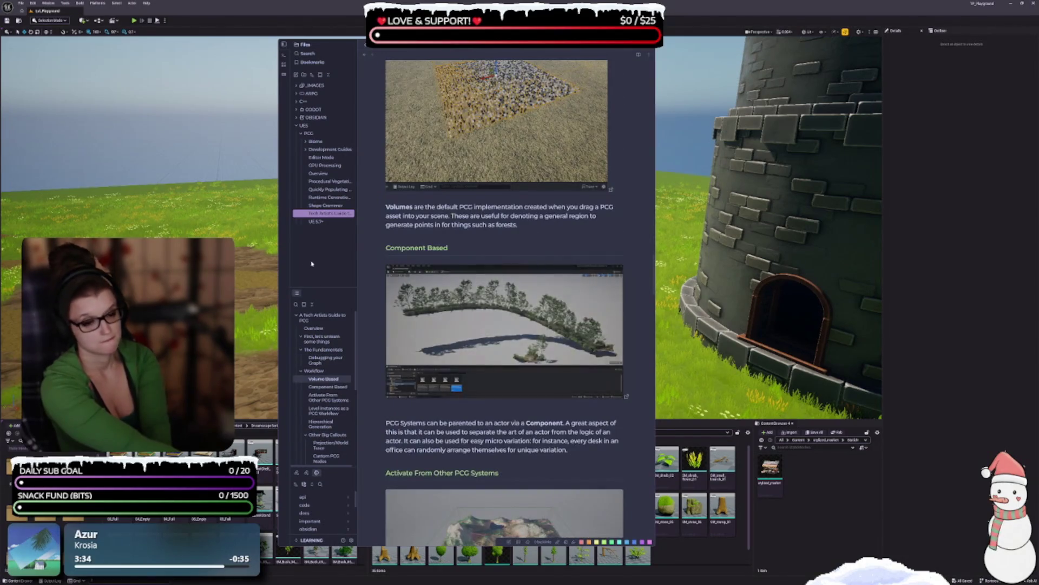
left_click(433, 248)
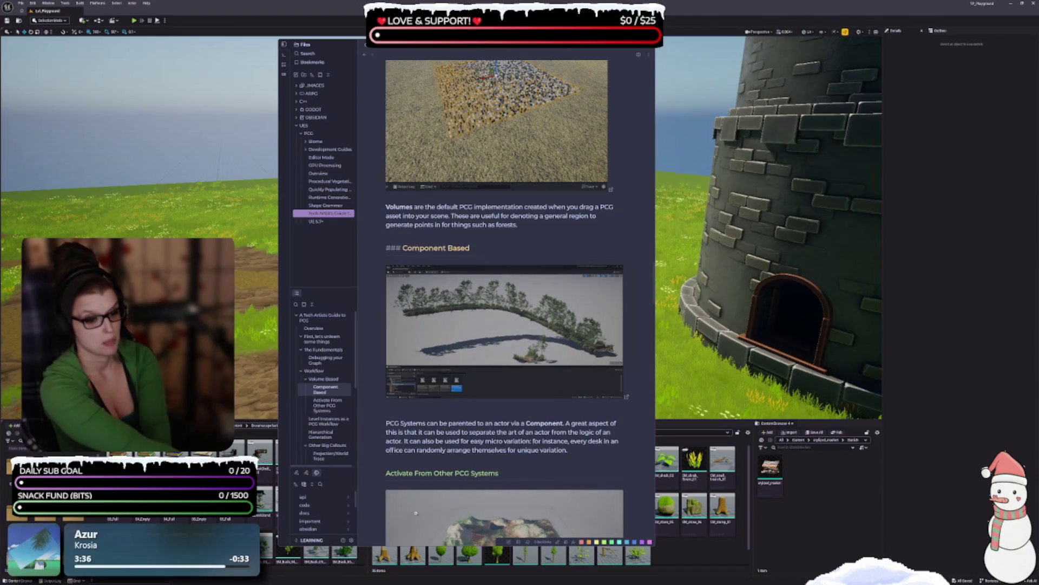
left_click(471, 472)
scroll(471, 471, "down", 4)
scroll(471, 471, "down", 5)
left_click(433, 273)
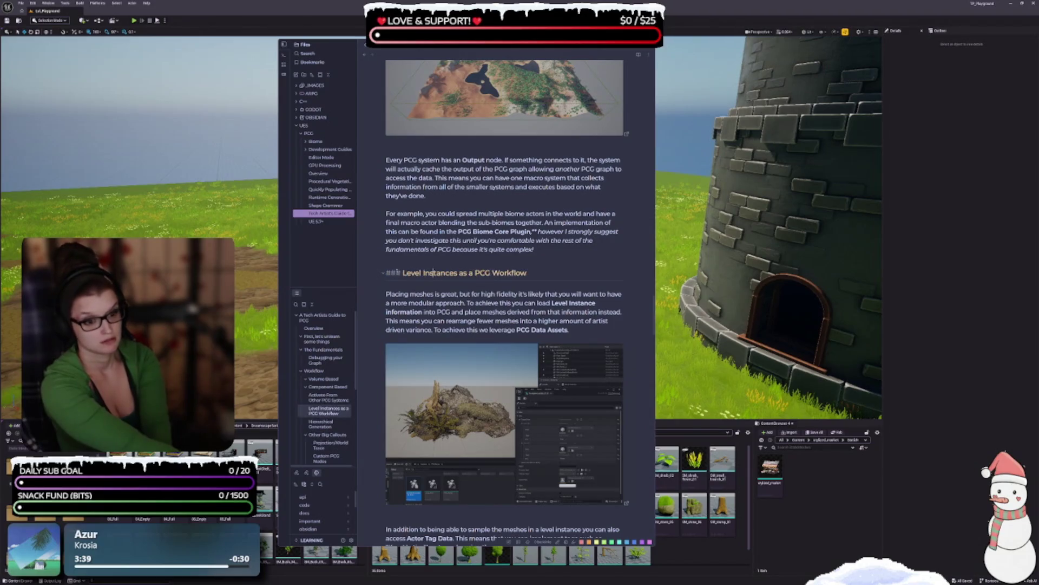
scroll(412, 232, "down", 12)
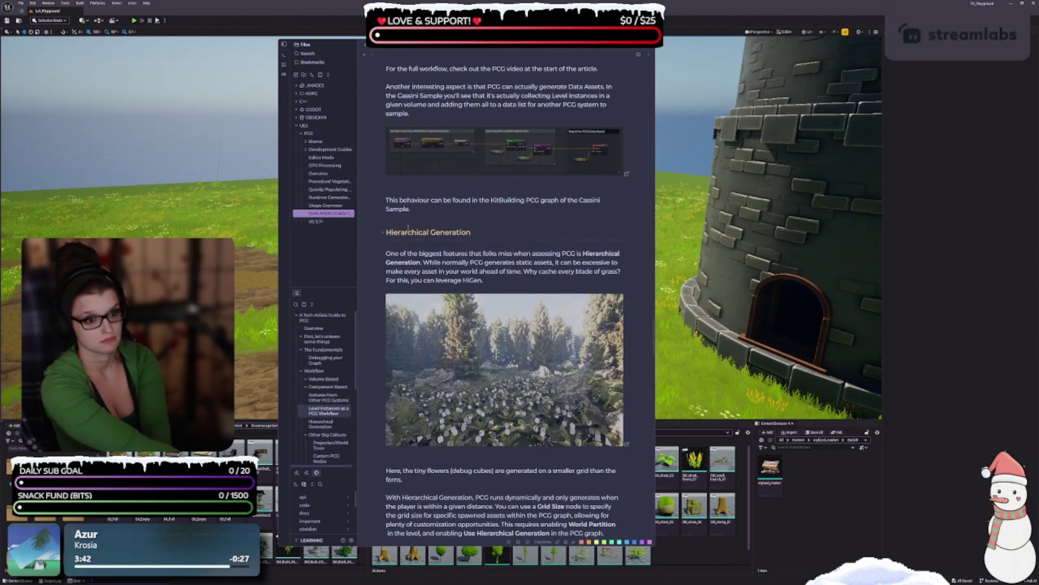
left_click(408, 227)
scroll(414, 232, "down", 7)
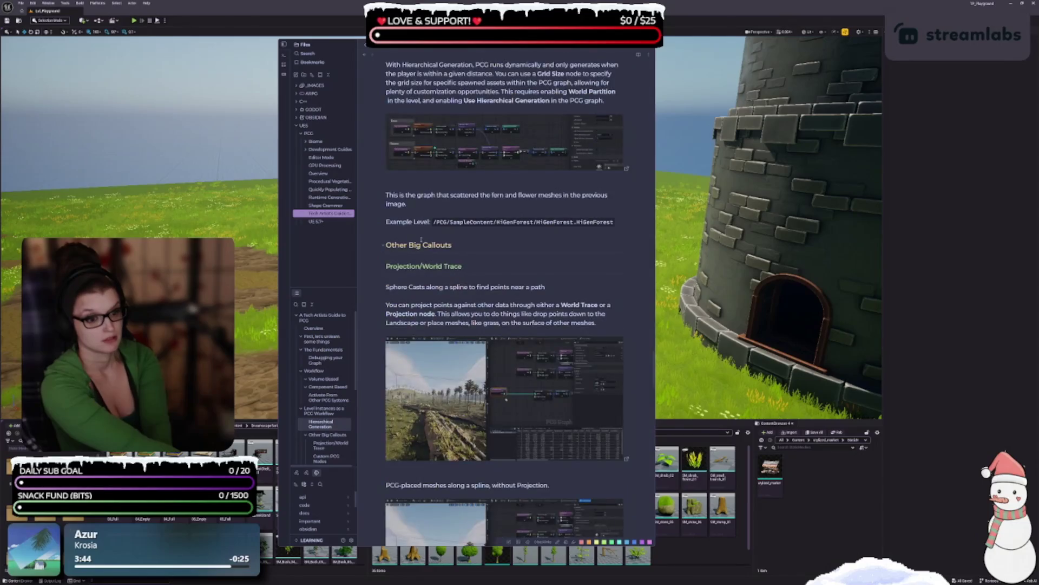
left_click(423, 266)
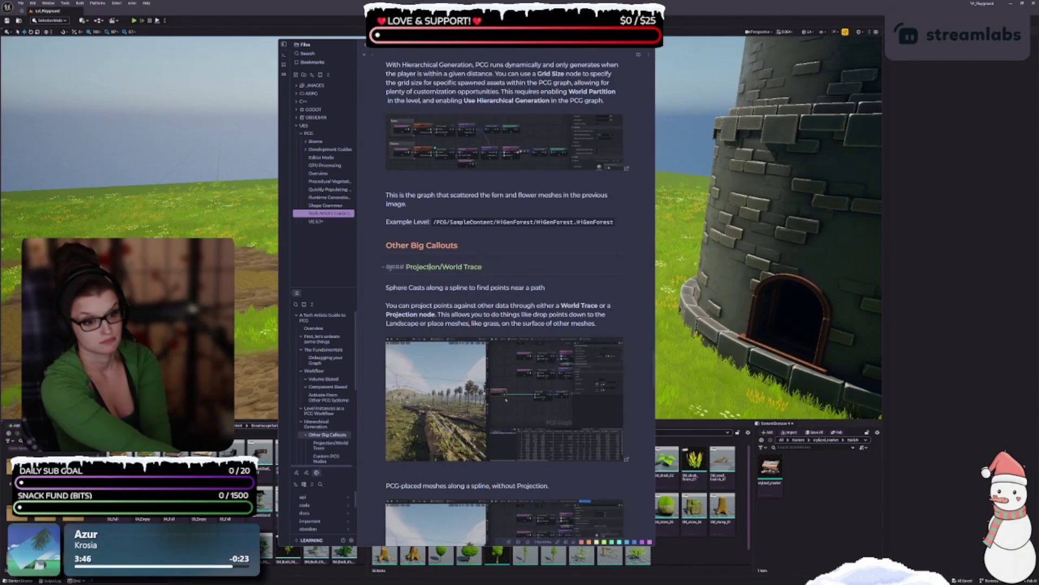
scroll(417, 239, "down", 9)
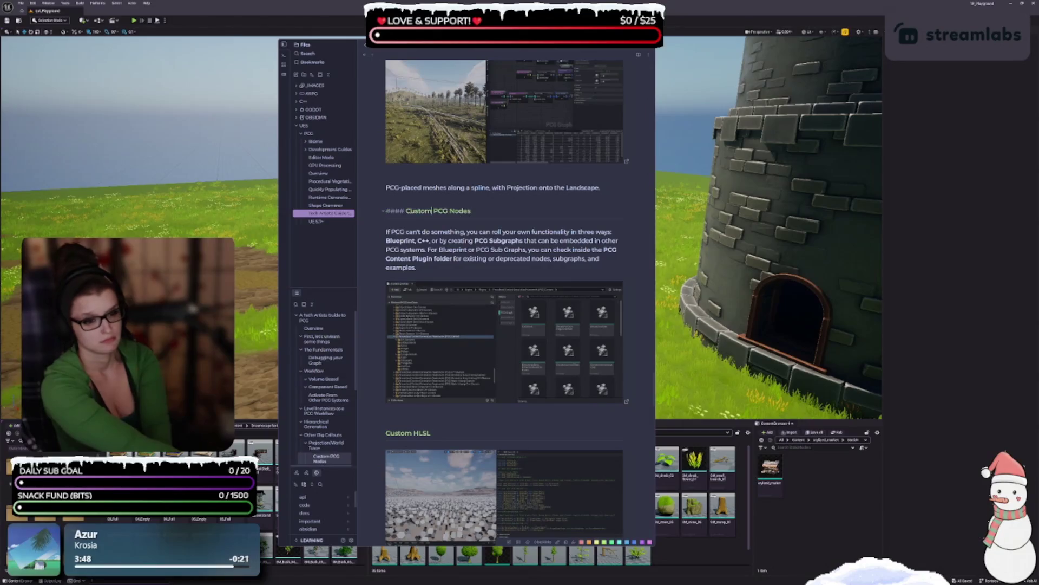
scroll(414, 243, "down", 2)
left_click(419, 297)
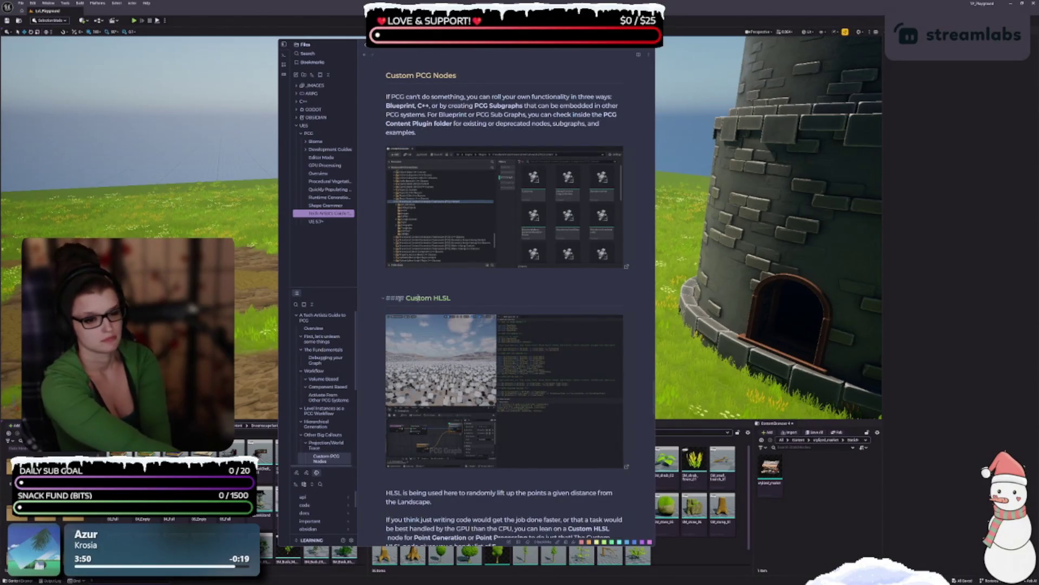
scroll(419, 297, "down", 6)
- Promote the Loops, Recursive Graphs and Grammar headings to level three
left_click(394, 235)
key("BackSpace")
scroll(394, 235, "down", 2)
left_click(403, 217)
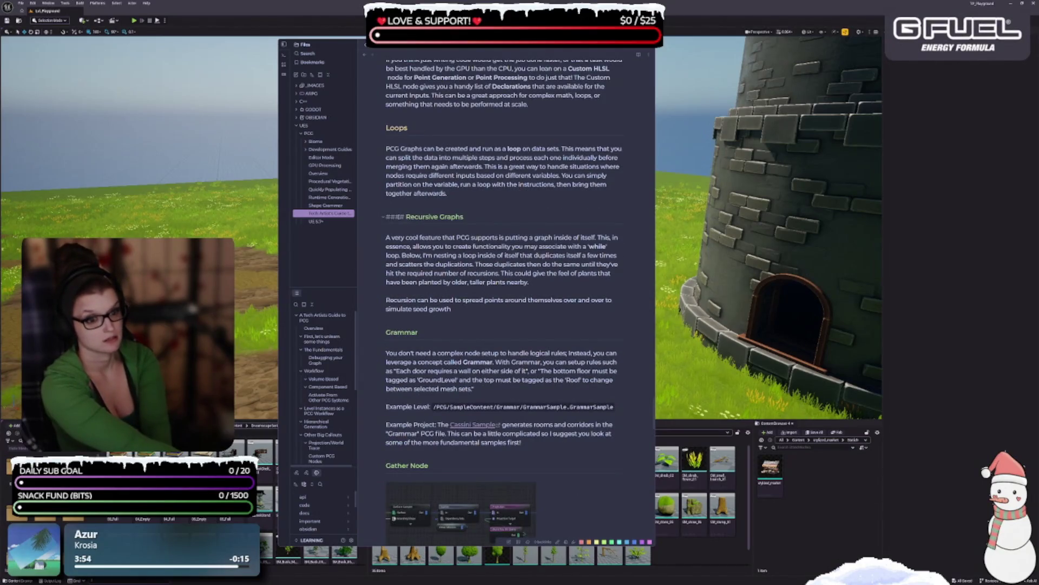
key("BackSpace")
scroll(403, 217, "down", 2)
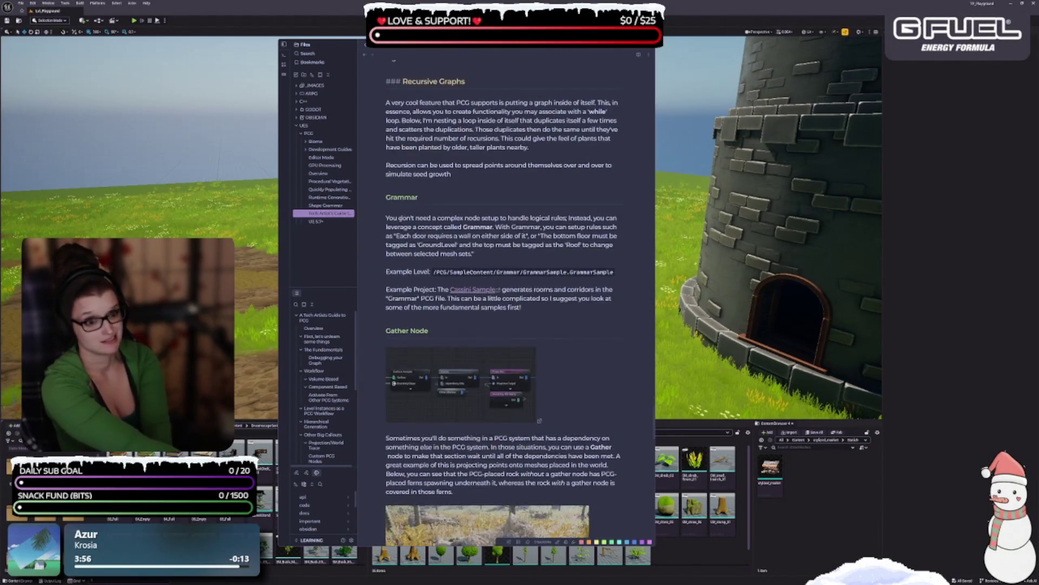
key("BackSpace")
scroll(398, 199, "down", 2)
- Check Gather Node through Isolines headings and promote Custom Spline Metadata to level three
left_click(414, 226)
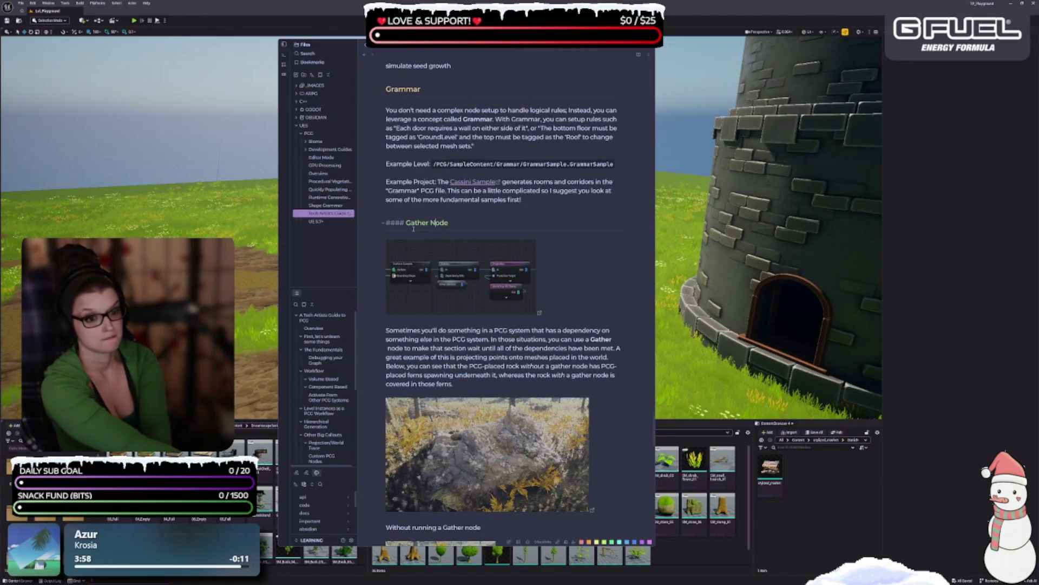
scroll(413, 226, "down", 10)
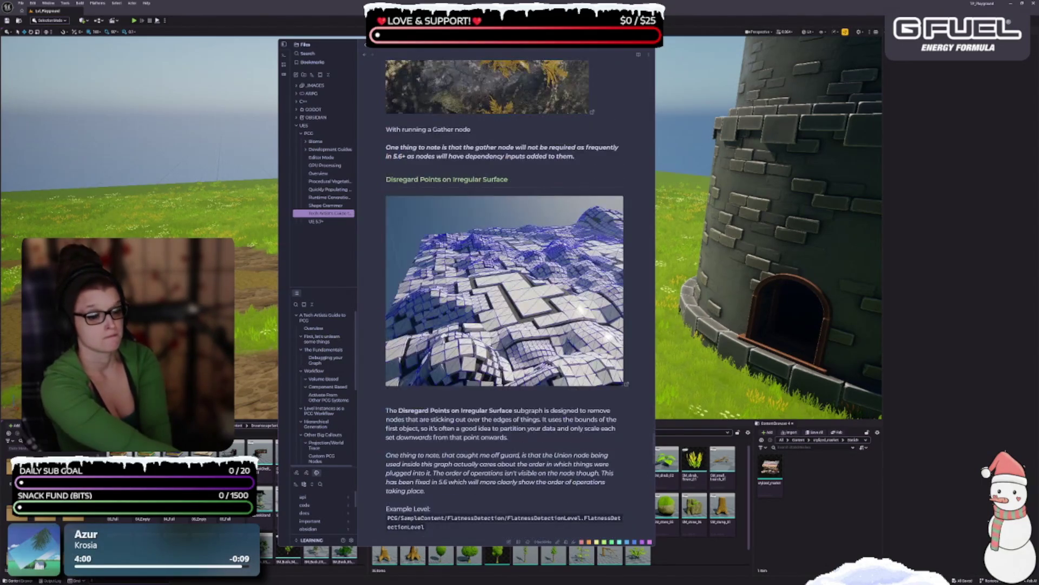
left_click(518, 193)
key("BackSpace")
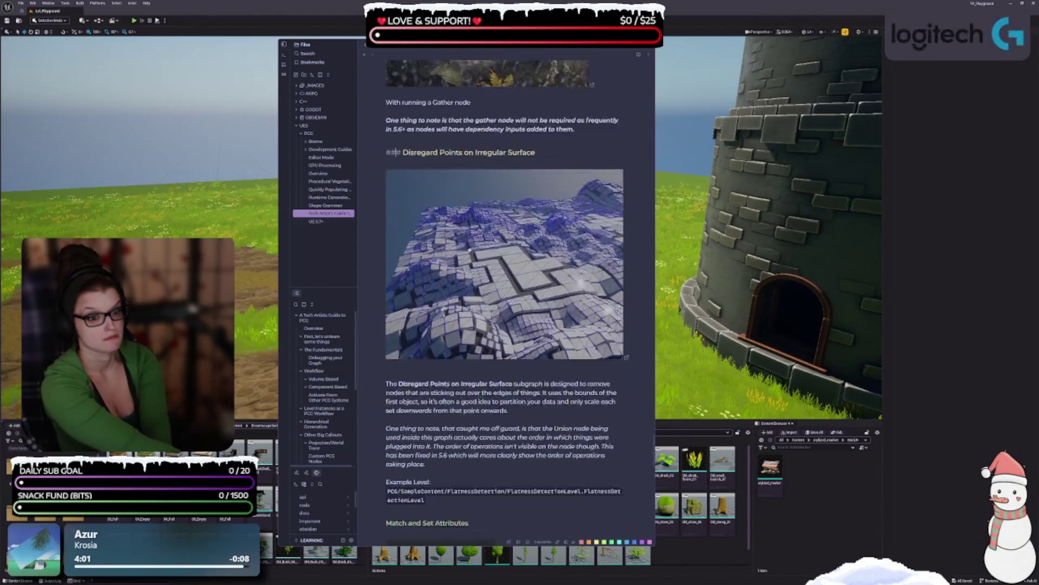
scroll(468, 325, "down", 3)
left_click(436, 387)
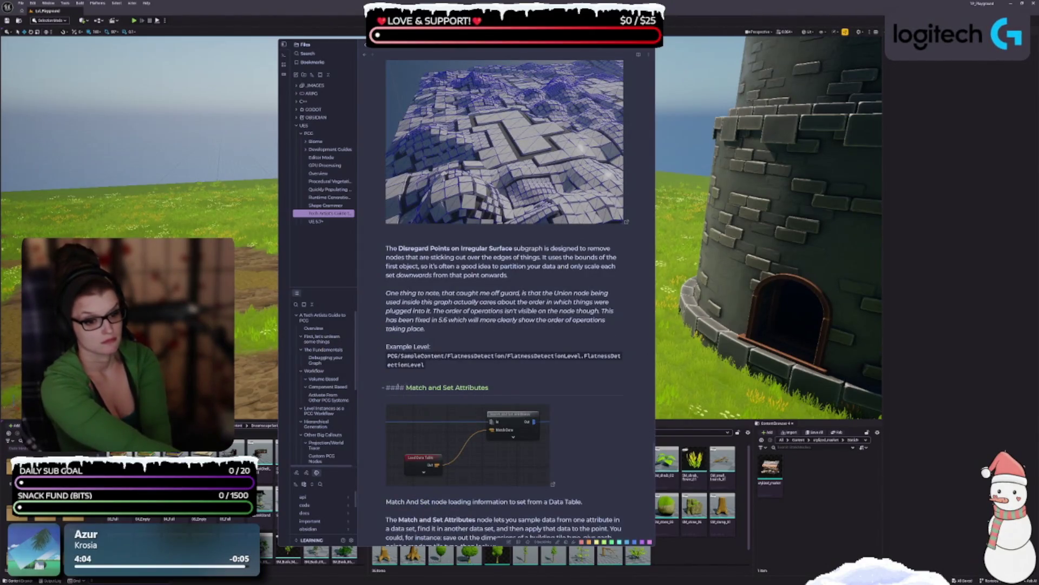
scroll(436, 387, "down", 5)
left_click(414, 353)
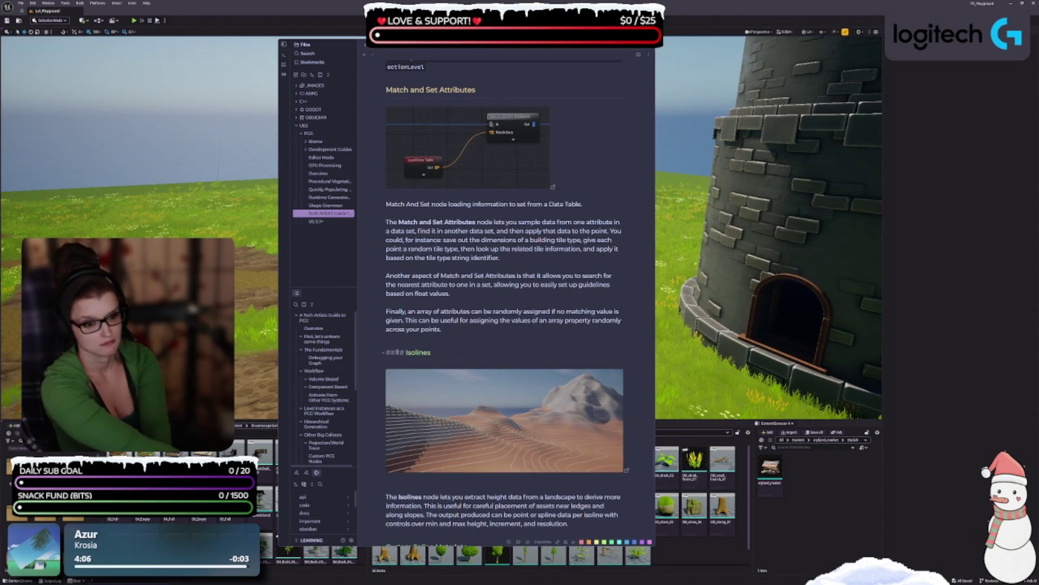
scroll(415, 352, "down", 5)
left_click(411, 222)
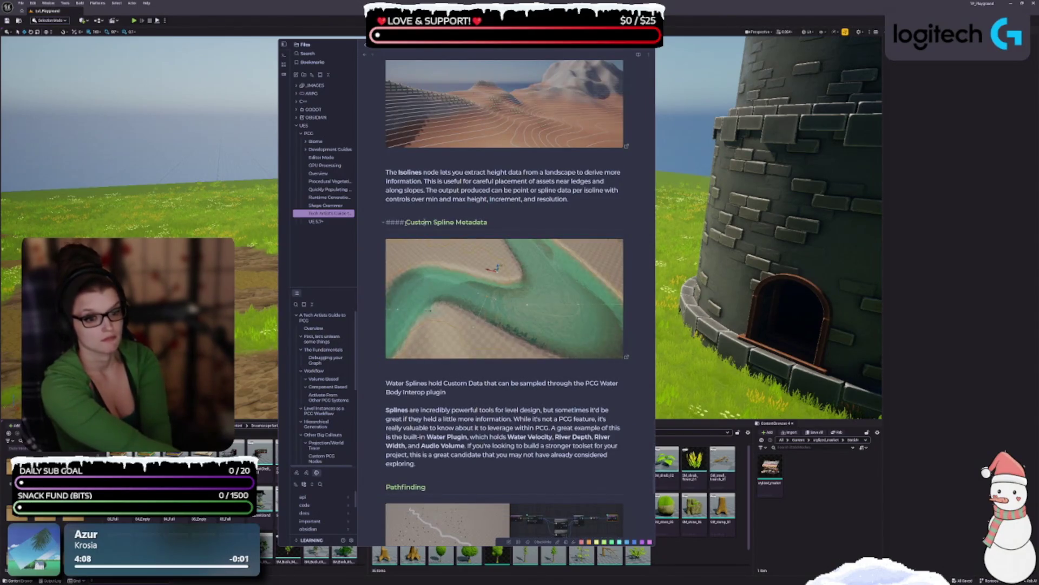
key("Delete")
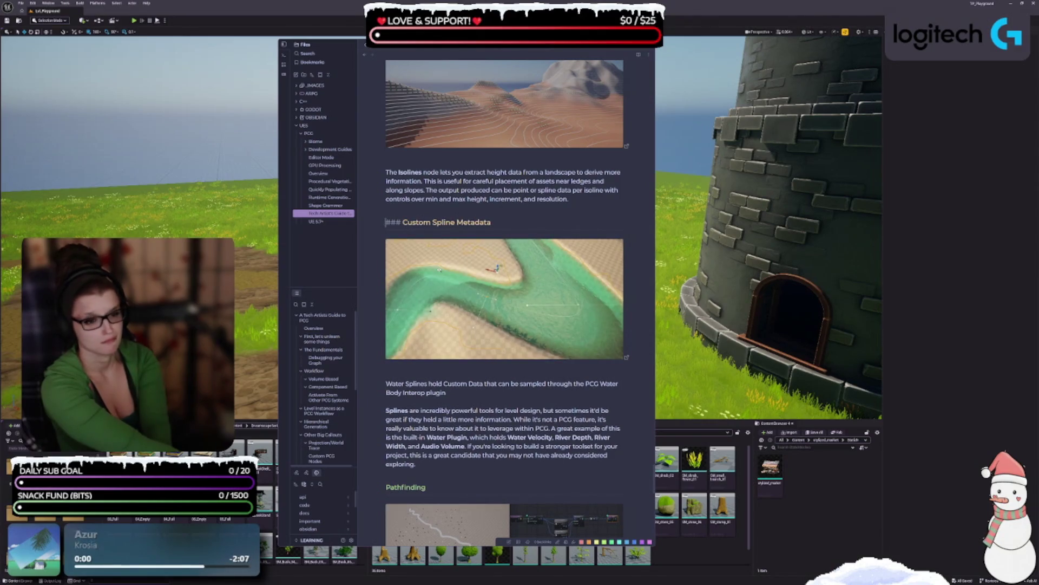
- Check the Pathfinding, Performance, Using the Profiler and Resources/What Next? heading levels, then open PCG Editor Mode
scroll(375, 317, "down", 2)
left_click(408, 352)
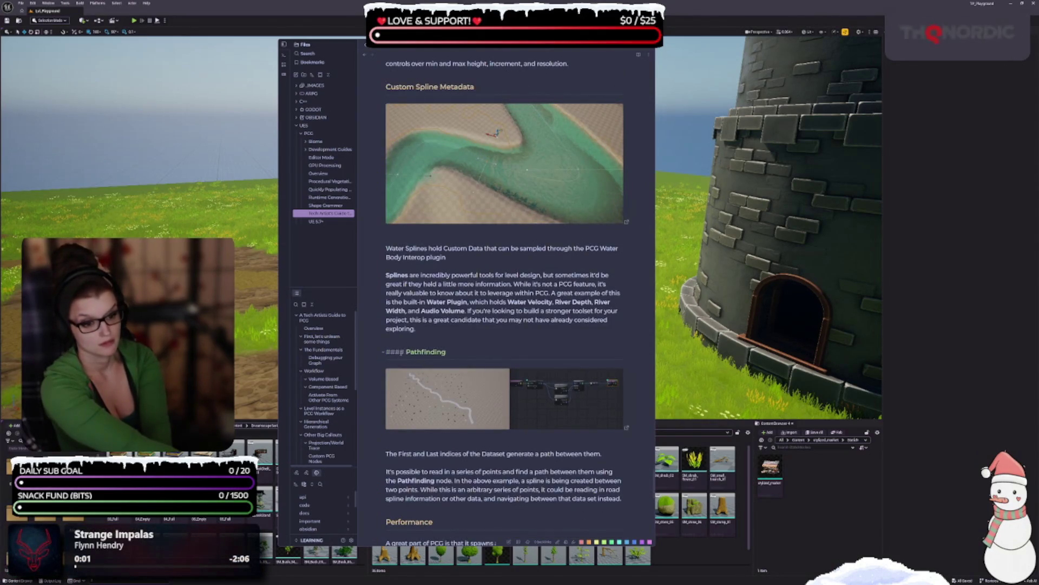
scroll(407, 354, "down", 2)
left_click(407, 385)
scroll(436, 367, "down", 5)
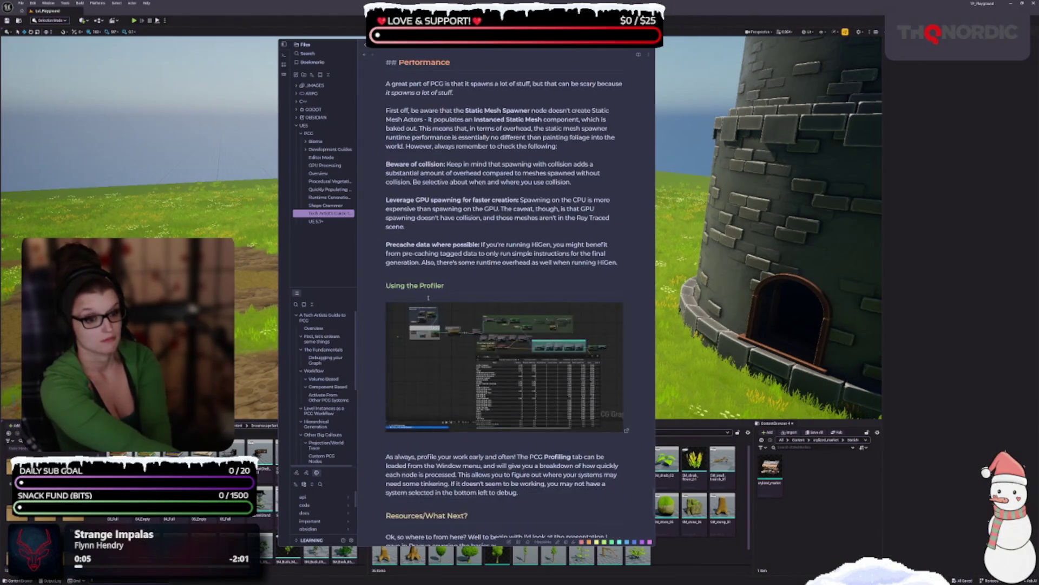
left_click(396, 286)
scroll(422, 332, "down", 3)
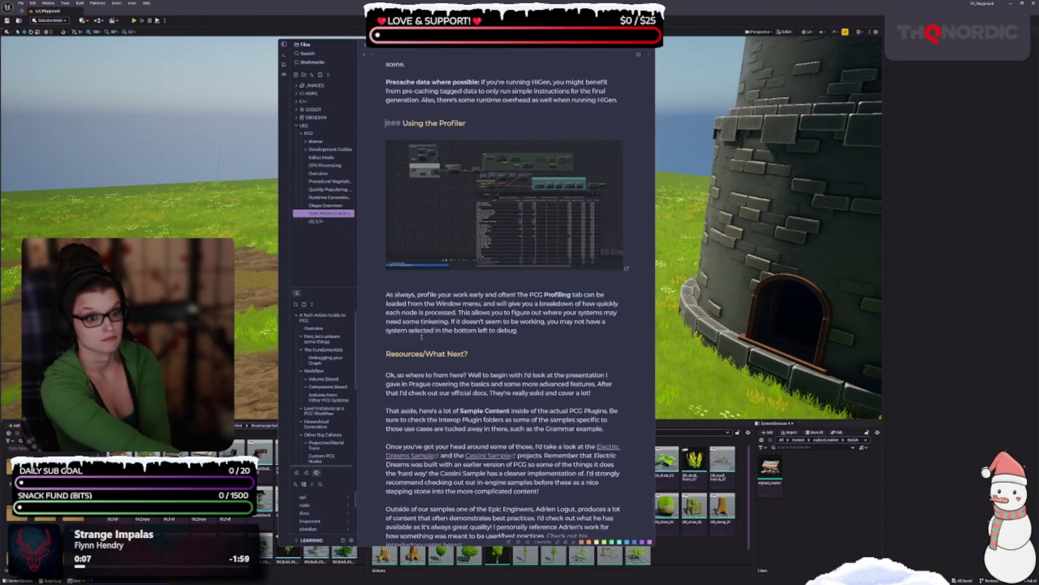
left_click(437, 353)
scroll(410, 346, "down", 5)
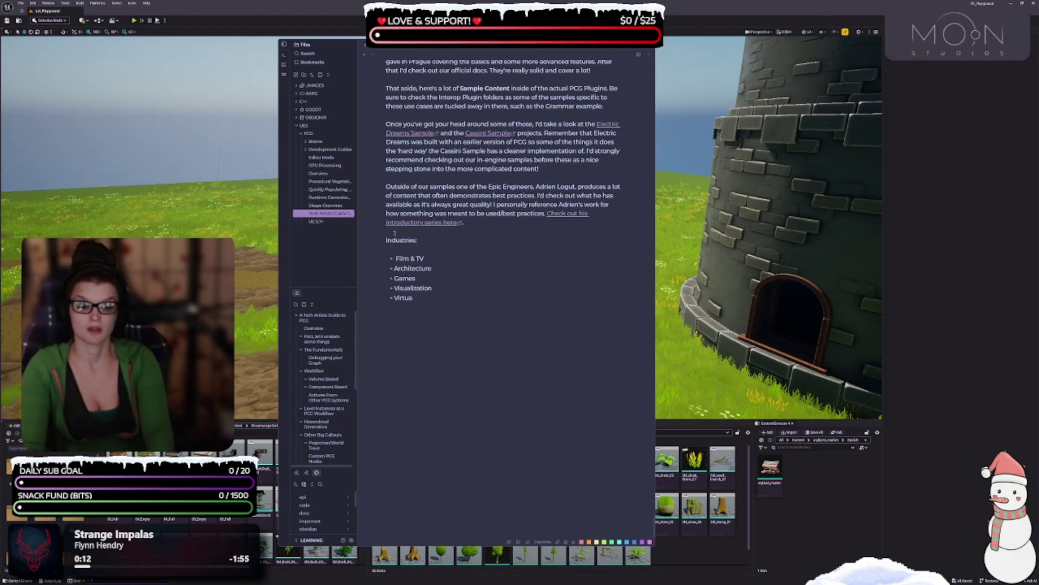
left_click(333, 158)
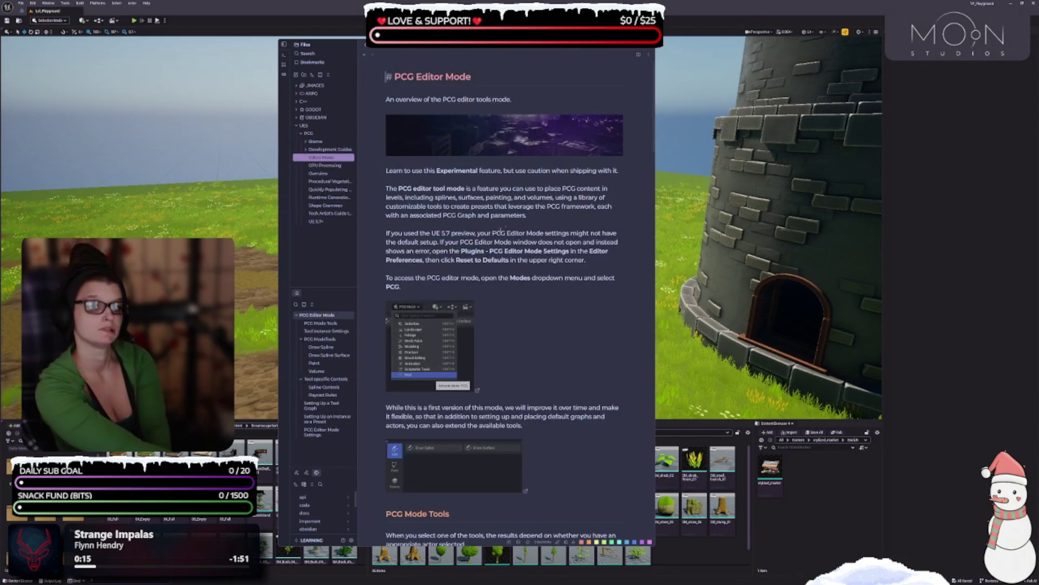
- Look through the GPU Processing and PCG Overview notes, then open the Procedural Vegetation Editor note
scroll(541, 388, "down", 3)
left_click(325, 165)
scroll(512, 233, "down", 5)
scroll(519, 238, "up", 6)
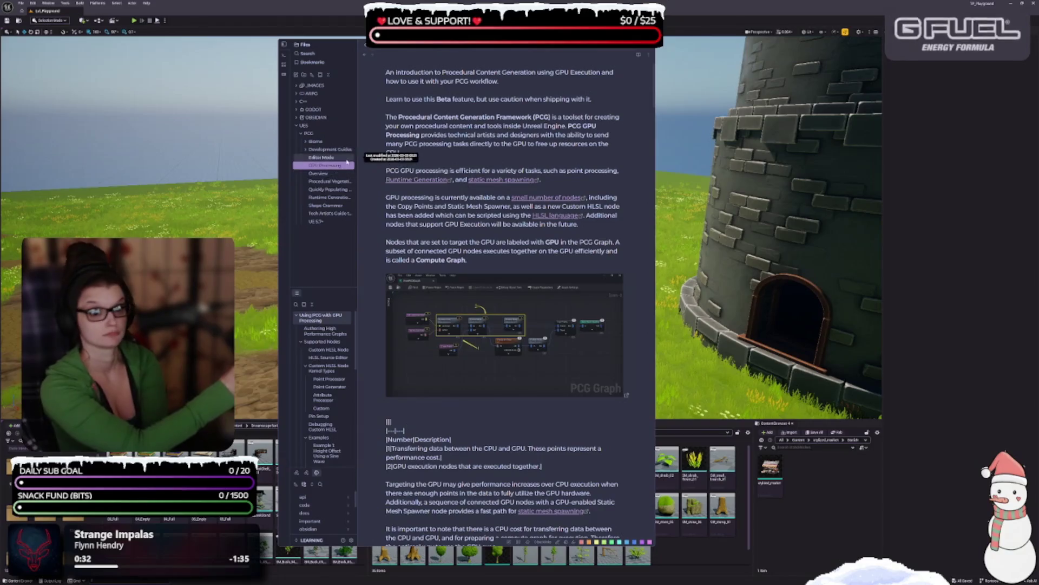
left_click(334, 174)
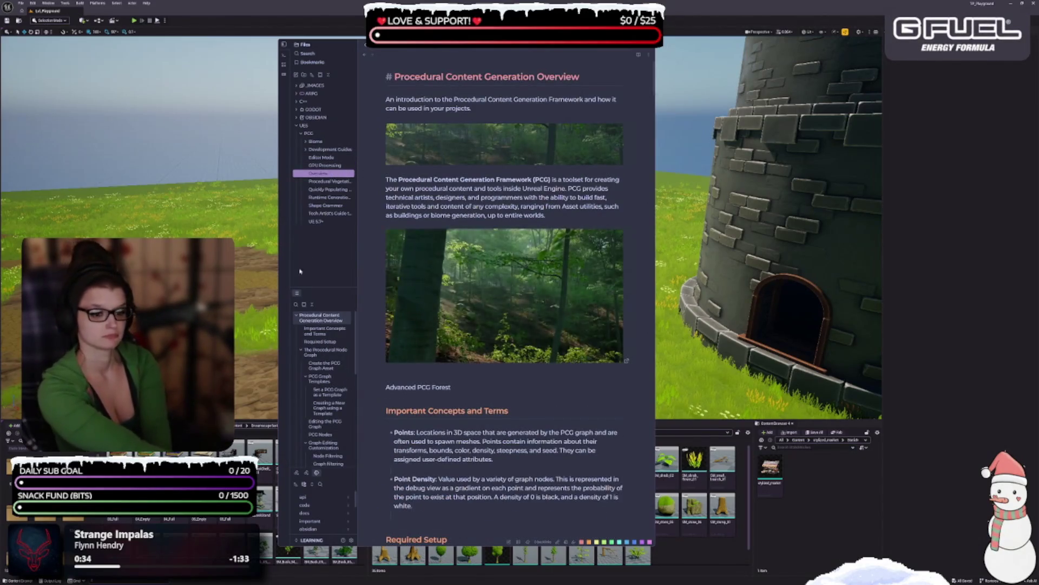
left_click(325, 182)
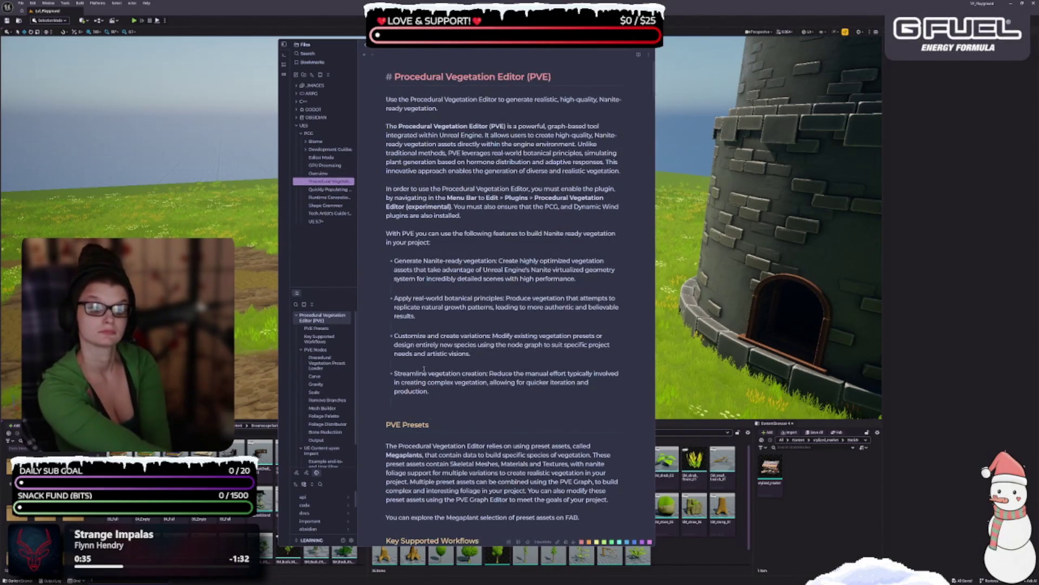
scroll(503, 298, "down", 3)
- Align the PVE Presets, Key Supported Workflows and PVE Nodes headings to the same level
left_click(415, 262)
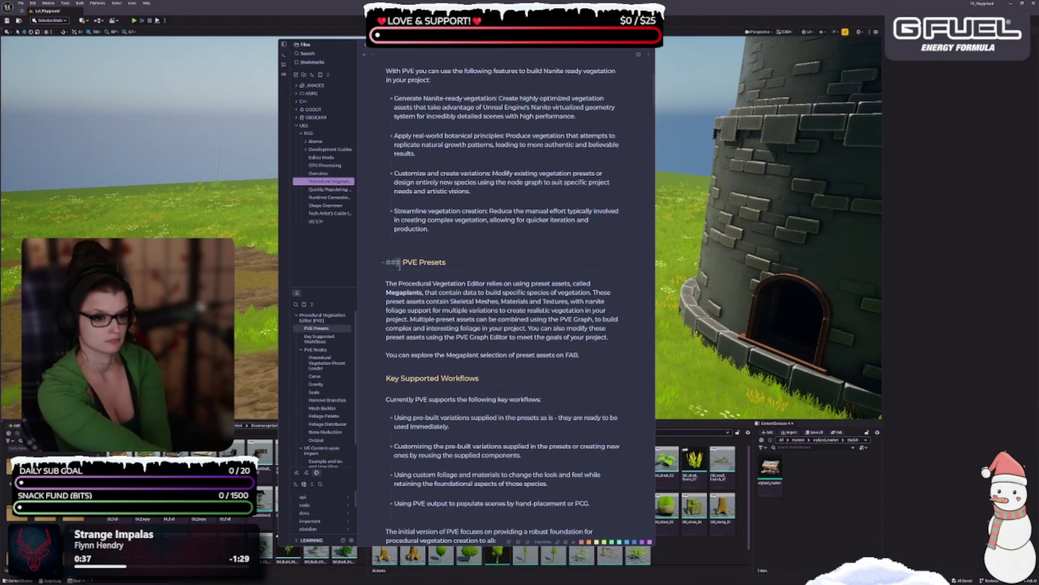
left_click(443, 378)
scroll(444, 381, "down", 10)
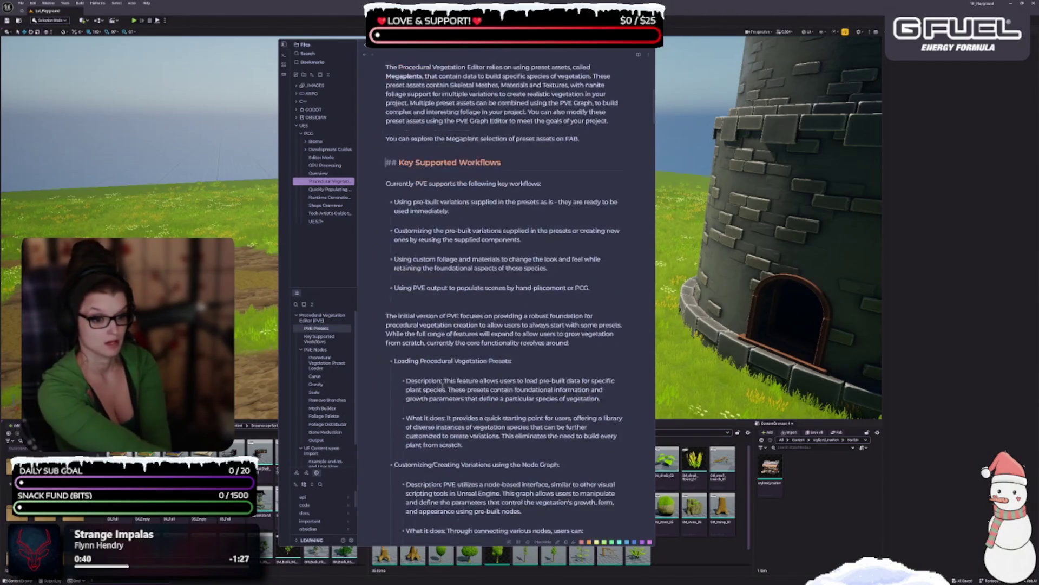
scroll(443, 381, "down", 4)
scroll(443, 381, "down", 3)
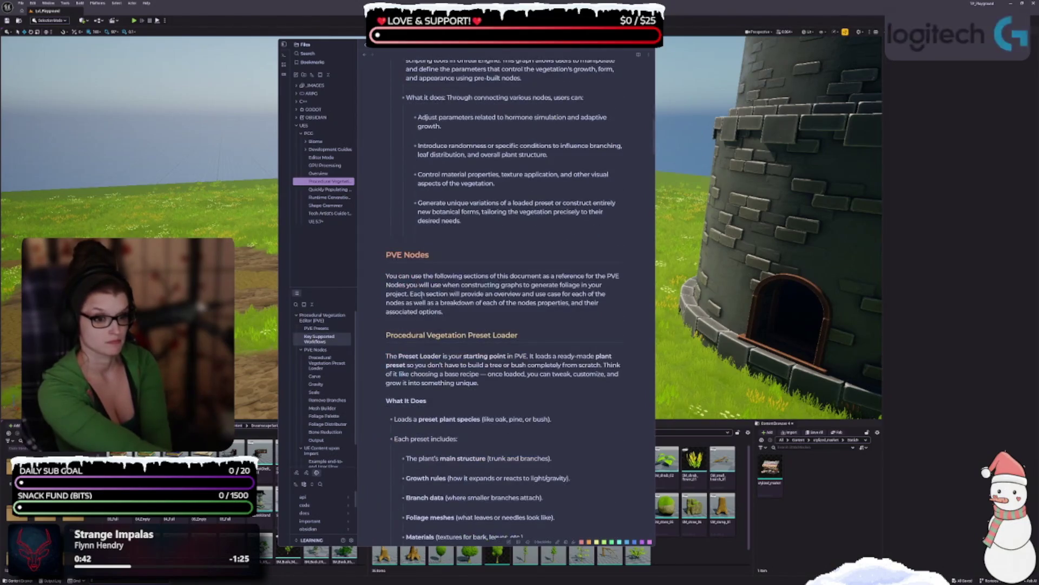
left_click(405, 255)
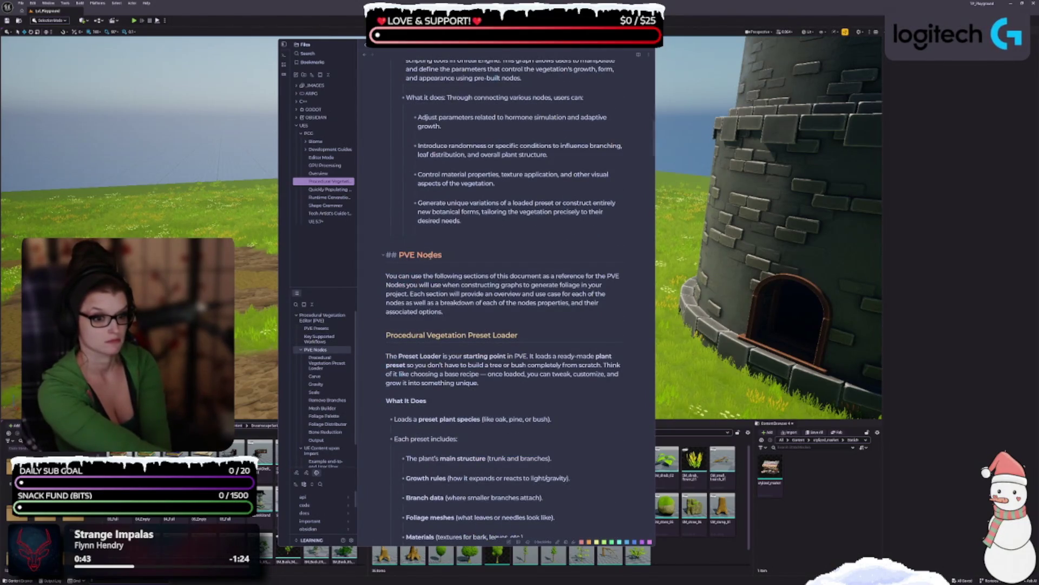
scroll(455, 308, "up", 14)
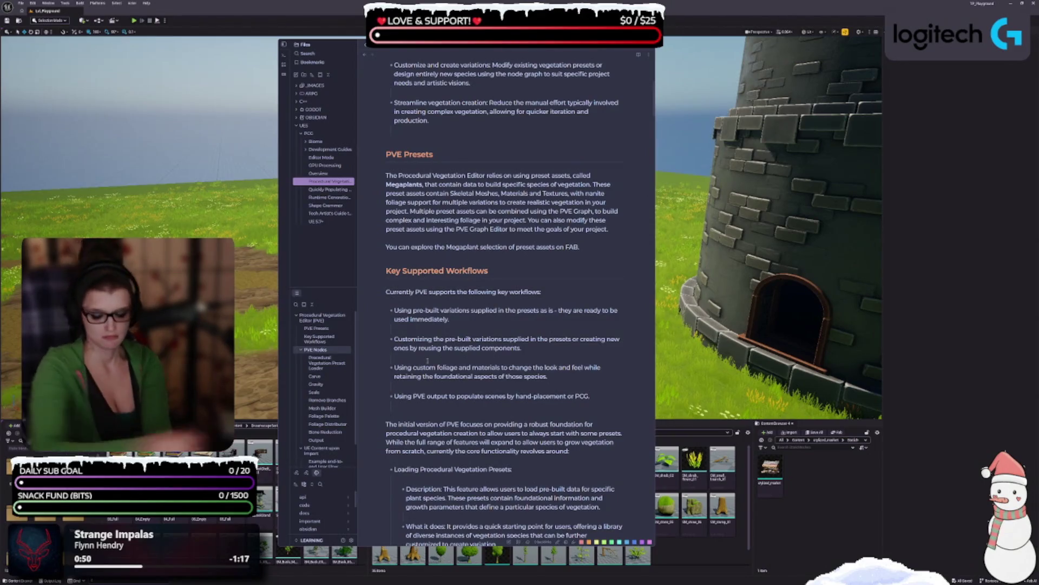
left_click(424, 271)
key("Up")
key("Up")
key("Up")
scroll(393, 354, "up", 7)
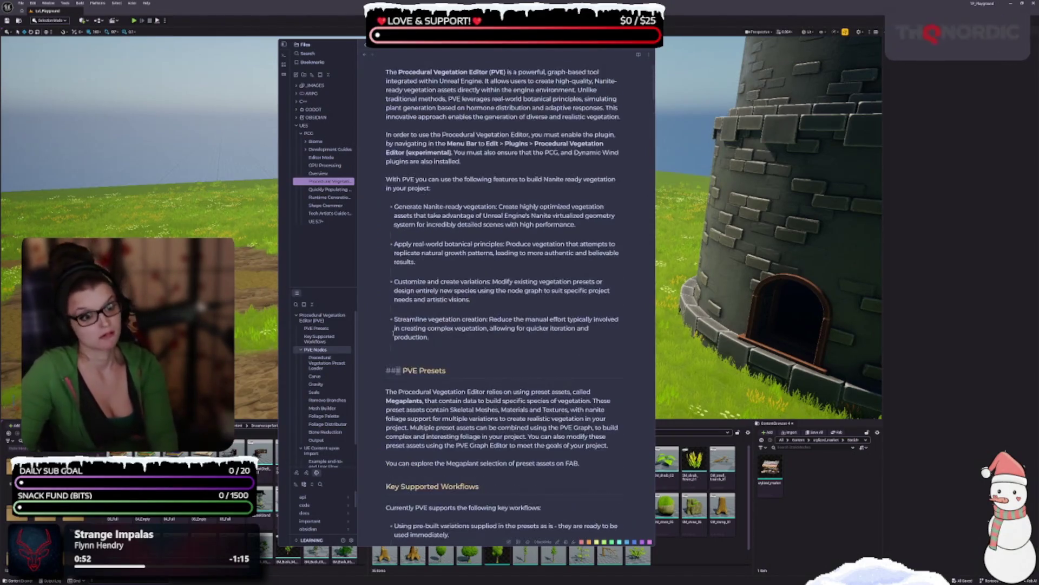
left_click(328, 189)
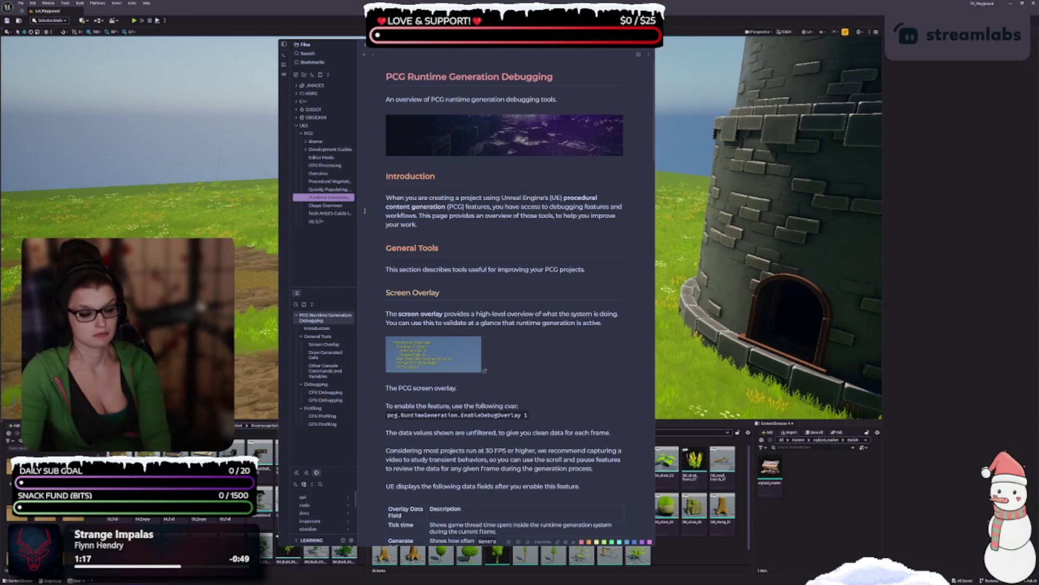
- Widen the file sidebar and open the Crash Course landscape-population note
left_click_drag(358, 208, 390, 195)
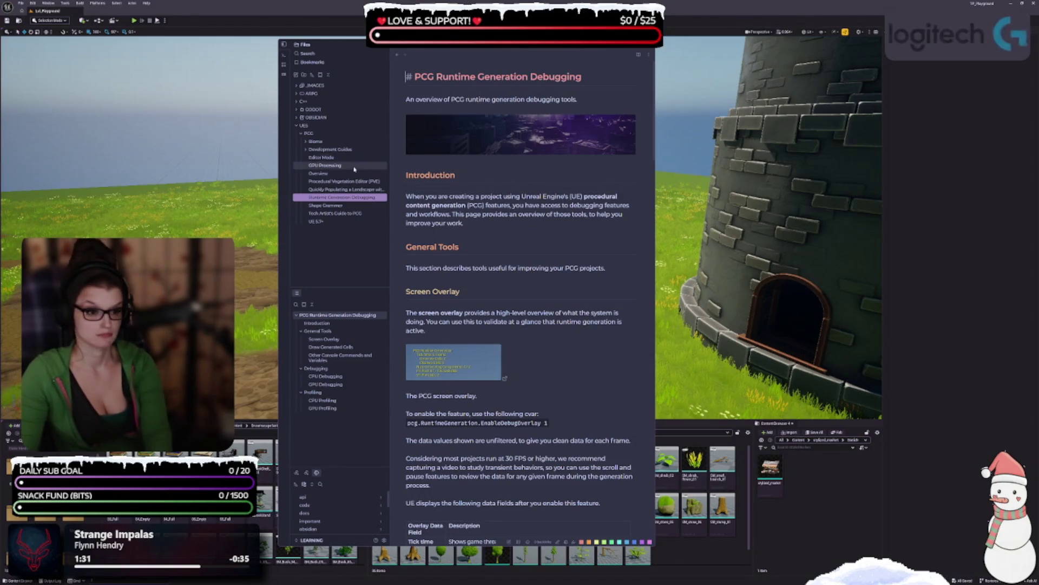
left_click(334, 189)
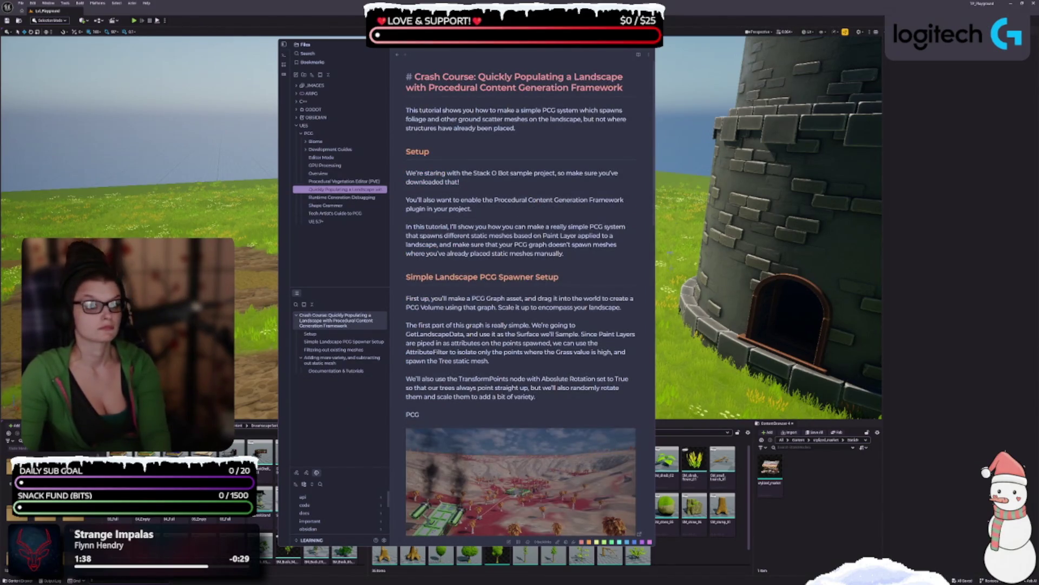
- Enlarge the notes window and wrap the 'This tutorial shows' paragraph in an [!abstract] callout
mouse_move(529, 127)
left_mouse_down()
mouse_move(442, 128)
mouse_move(406, 110)
left_mouse_up()
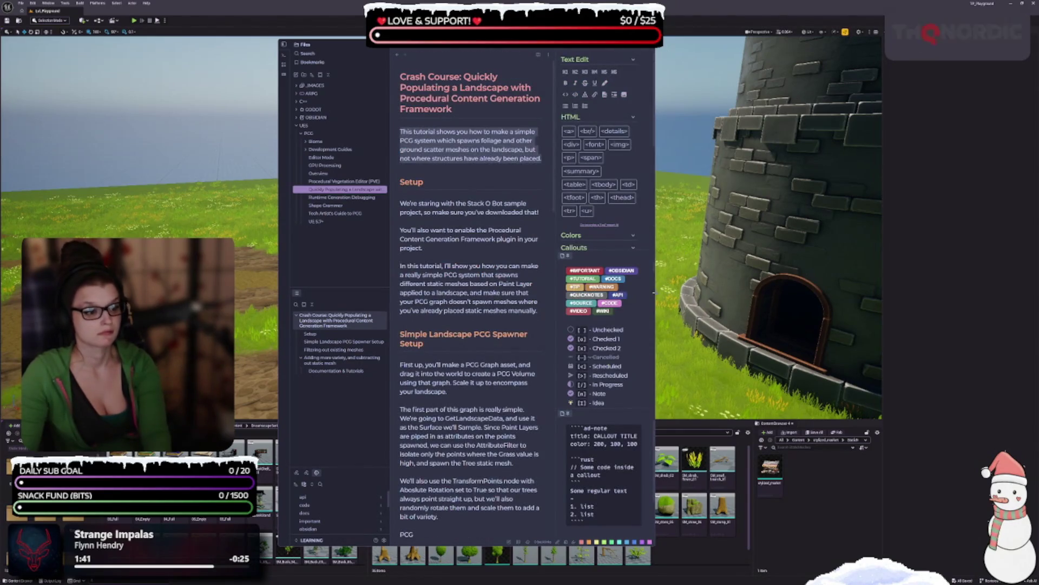
key("alt+Tab")
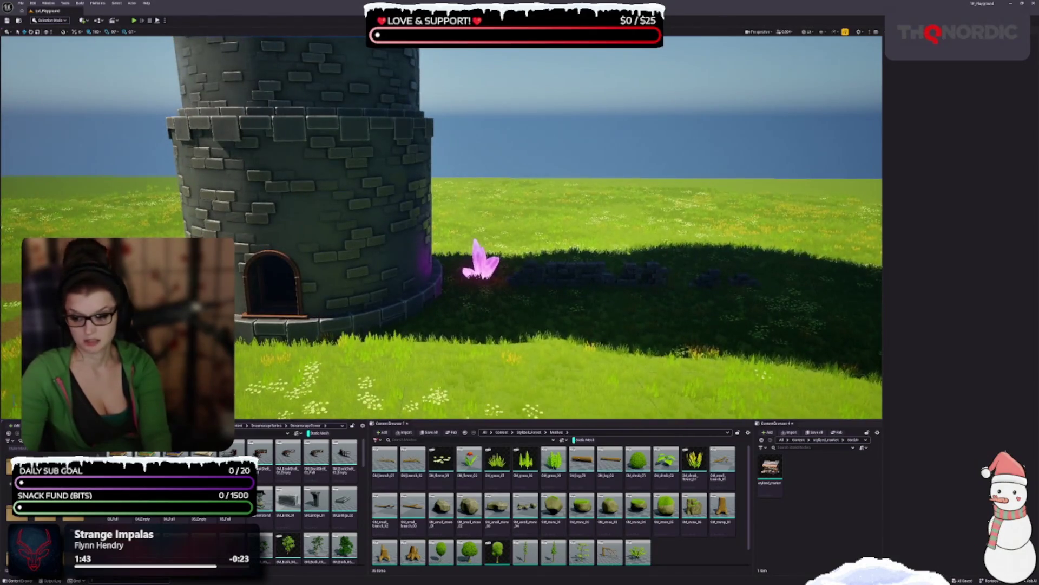
key("alt+Tab")
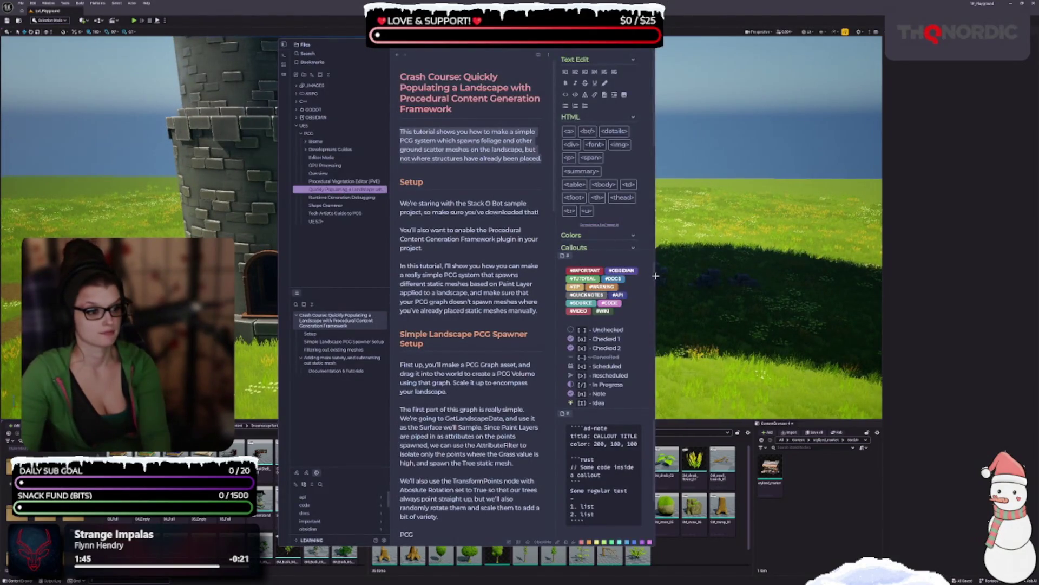
left_click_drag(654, 276, 866, 276)
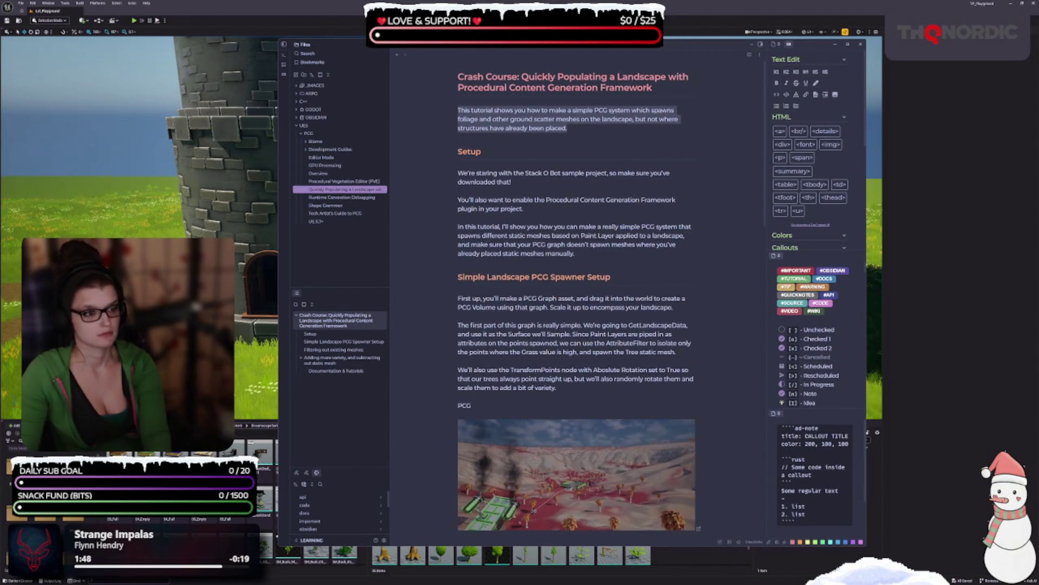
left_click_drag(545, 51, 470, 52)
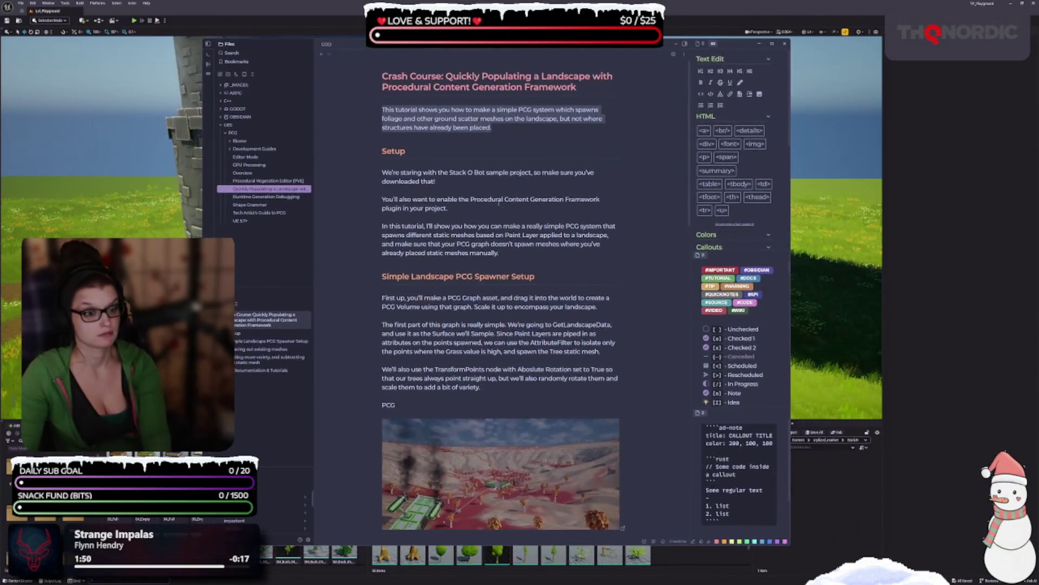
left_click(529, 120)
left_click_drag(491, 127, 382, 110)
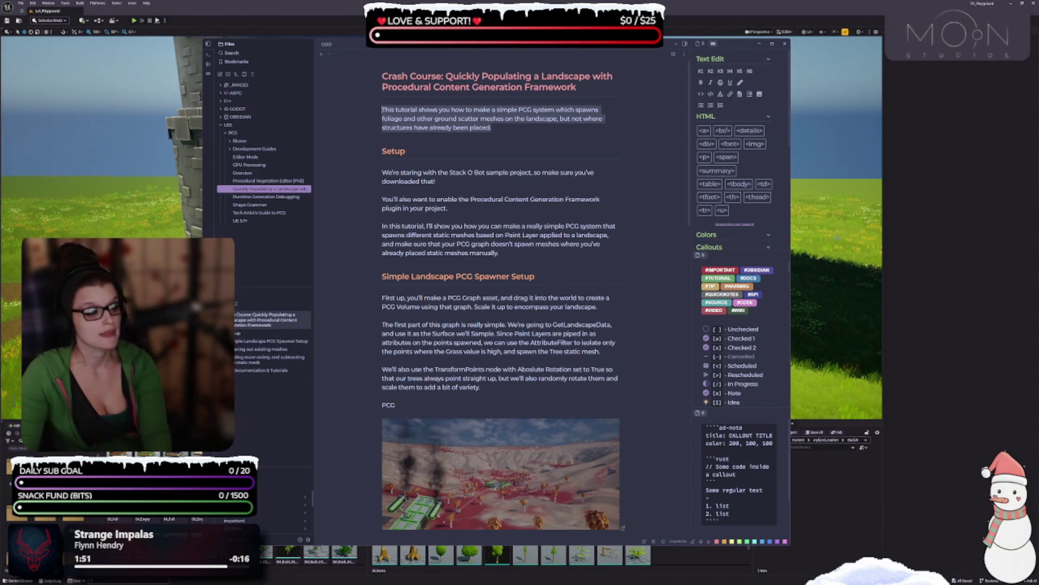
key("ctrl+shift+a")
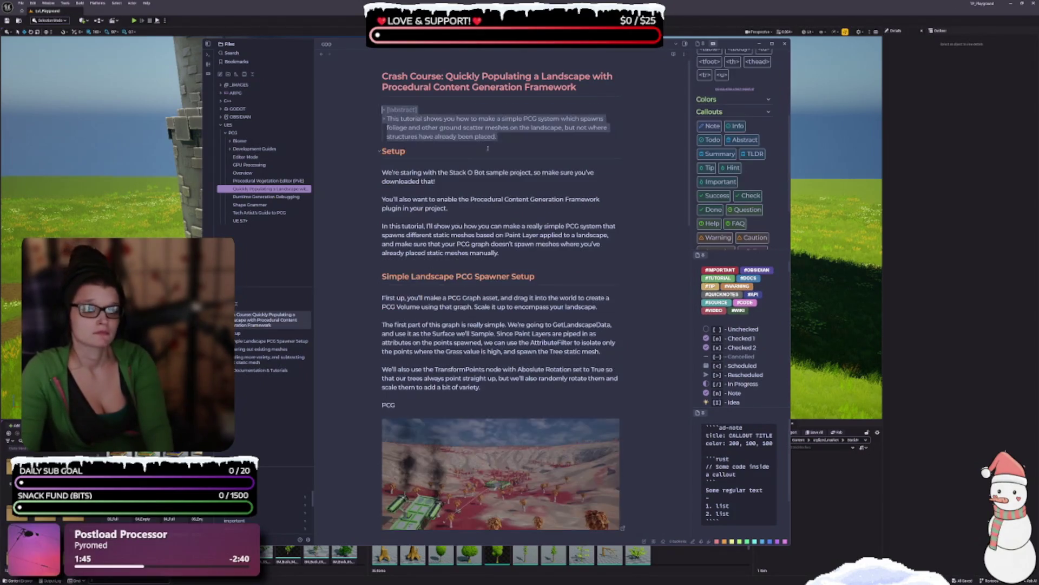
left_click(438, 110)
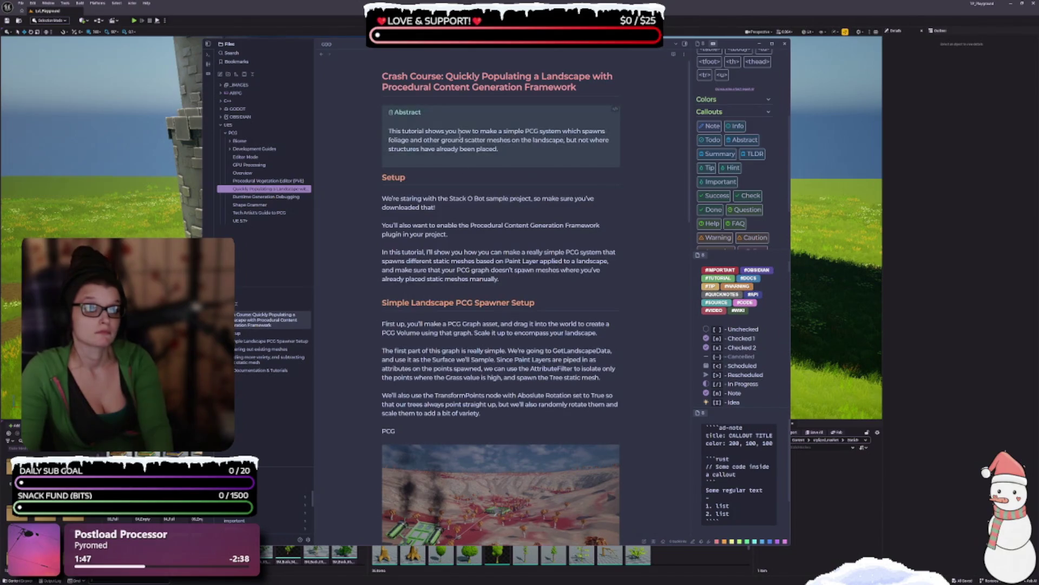
left_click(426, 109)
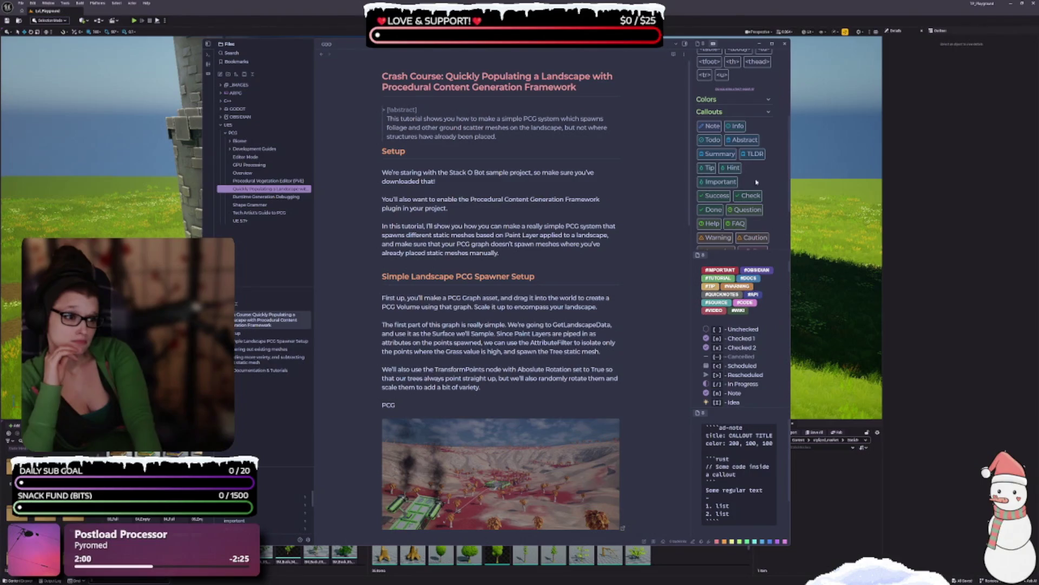
- Widen the callout reference panel and scroll through its callout examples
left_click_drag(691, 179, 649, 175)
scroll(698, 162, "up", 3)
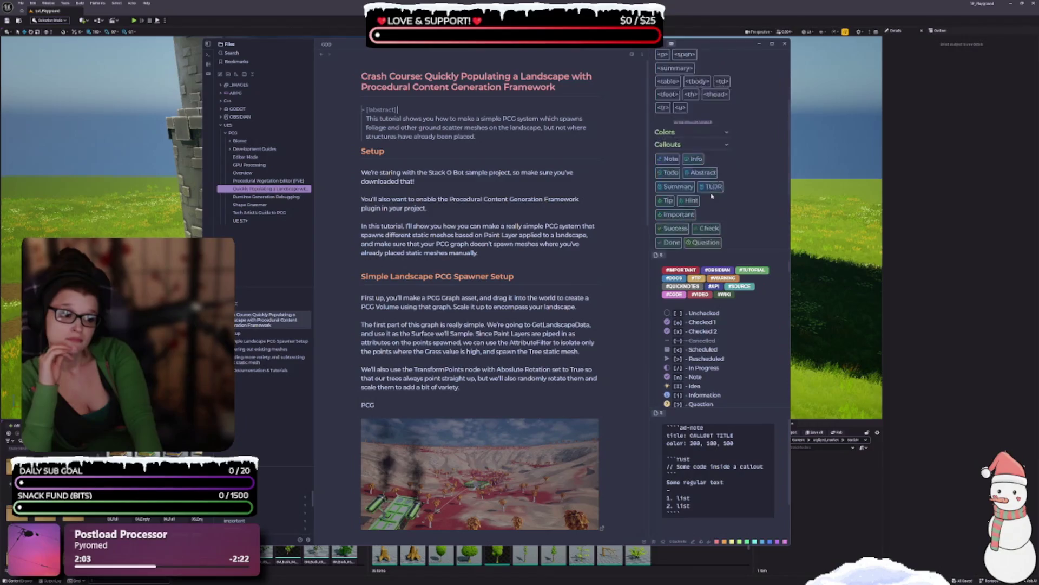
scroll(743, 352, "down", 5)
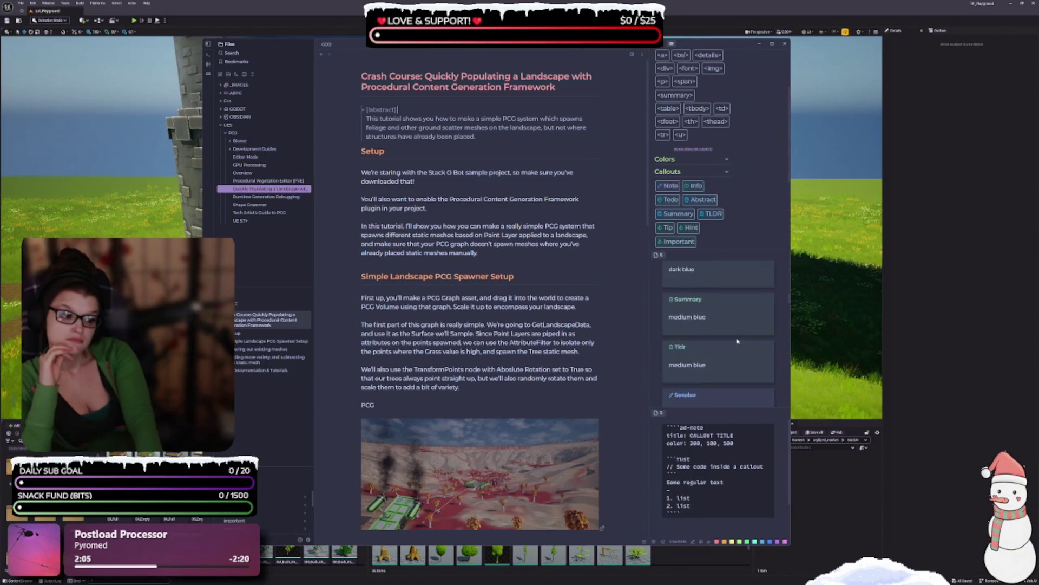
left_click(716, 355)
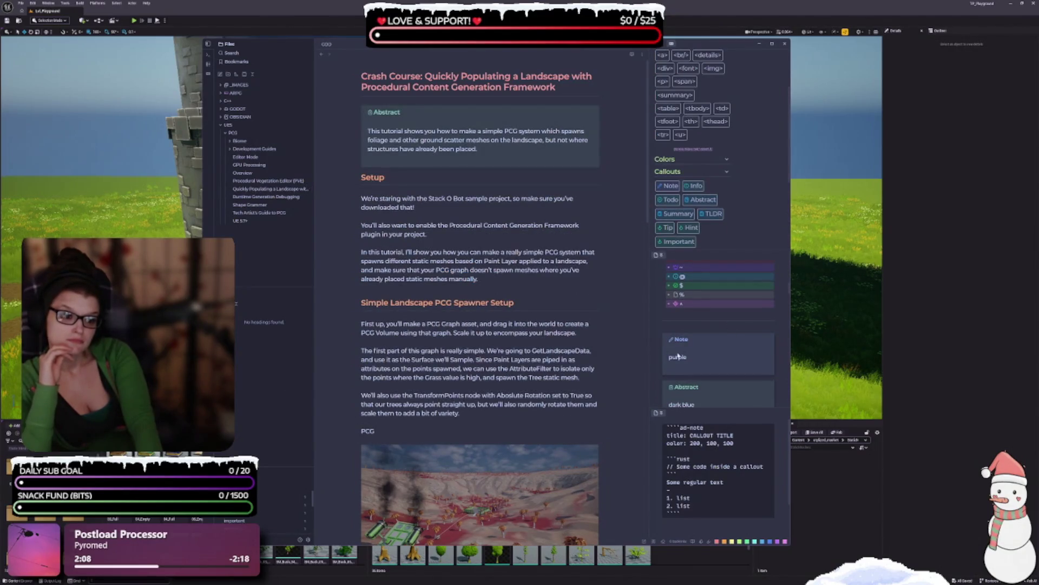
scroll(685, 366, "down", 5)
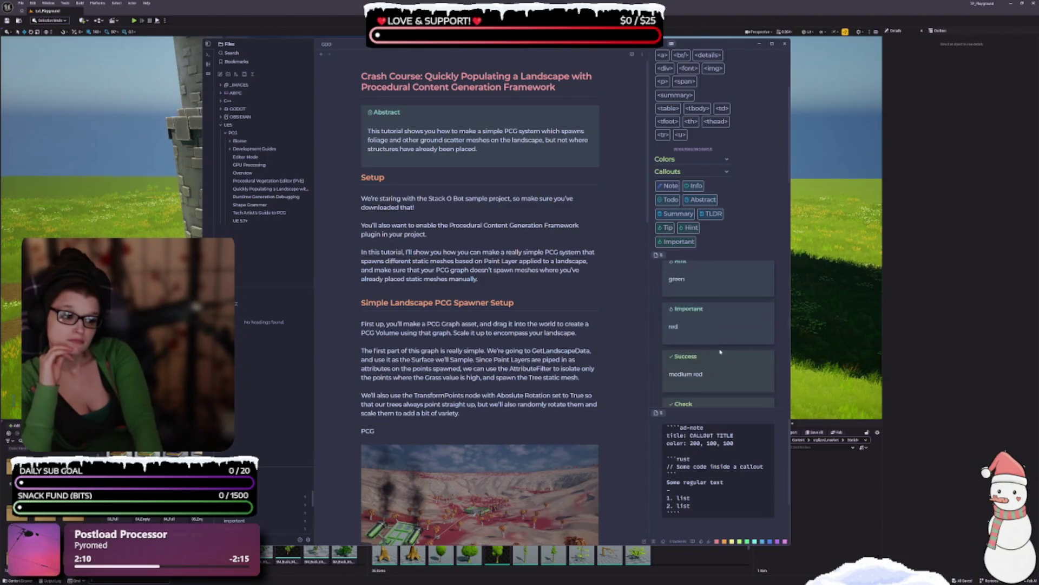
scroll(727, 348, "down", 2)
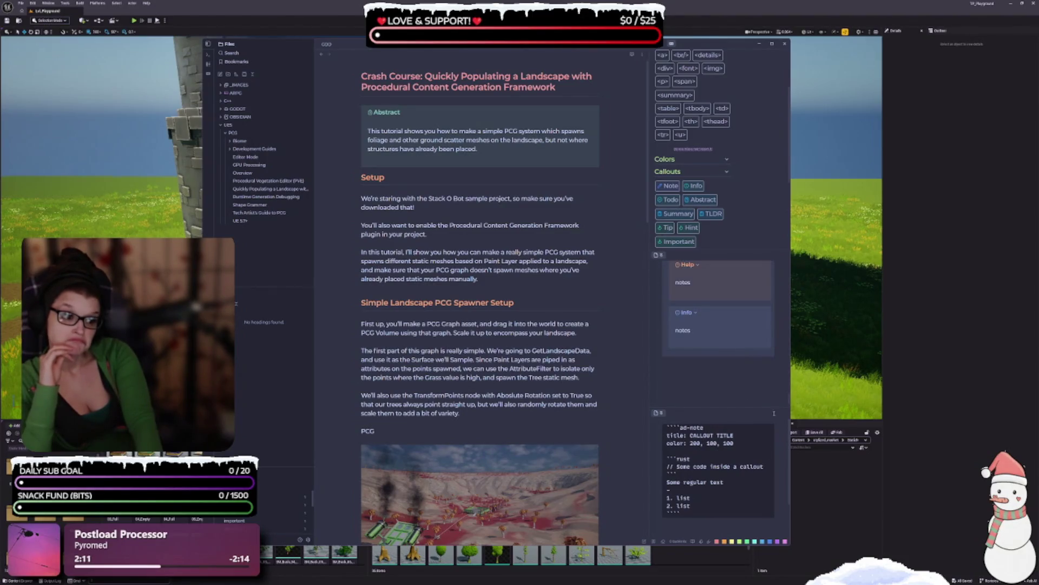
scroll(746, 376, "down", 2)
scroll(766, 325, "down", 5)
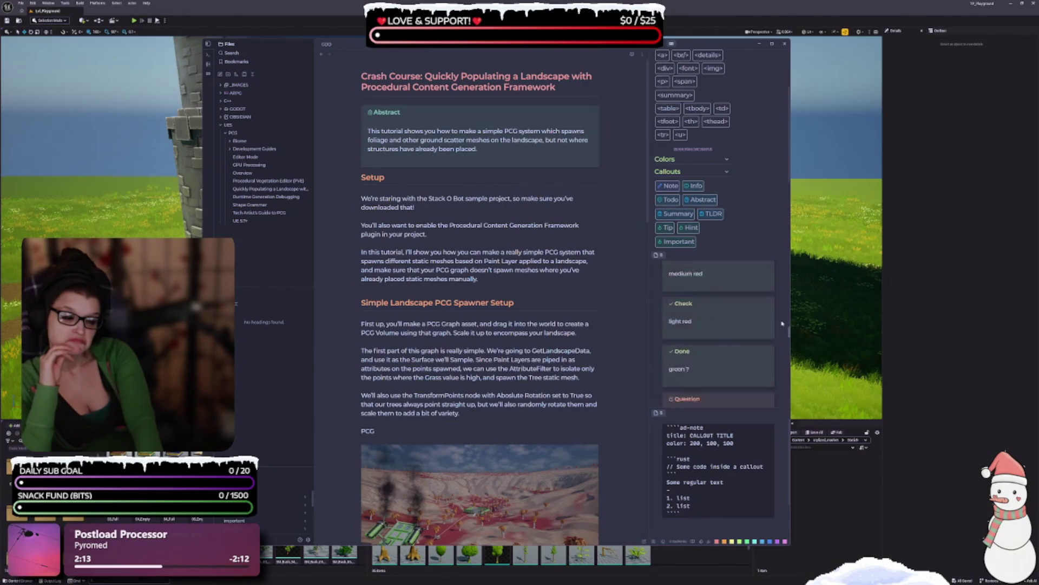
scroll(764, 322, "down", 3)
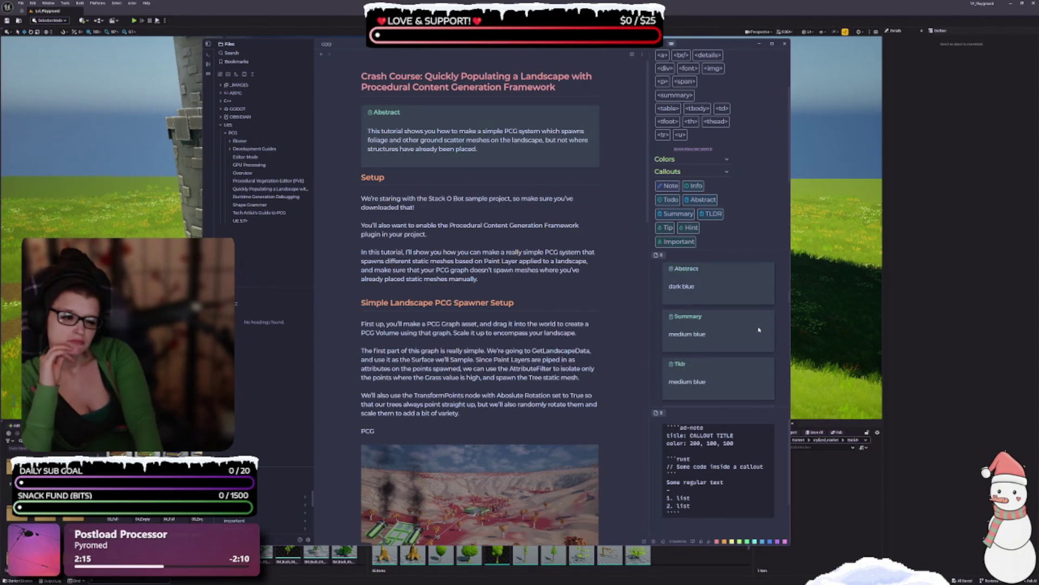
scroll(750, 347, "down", 2)
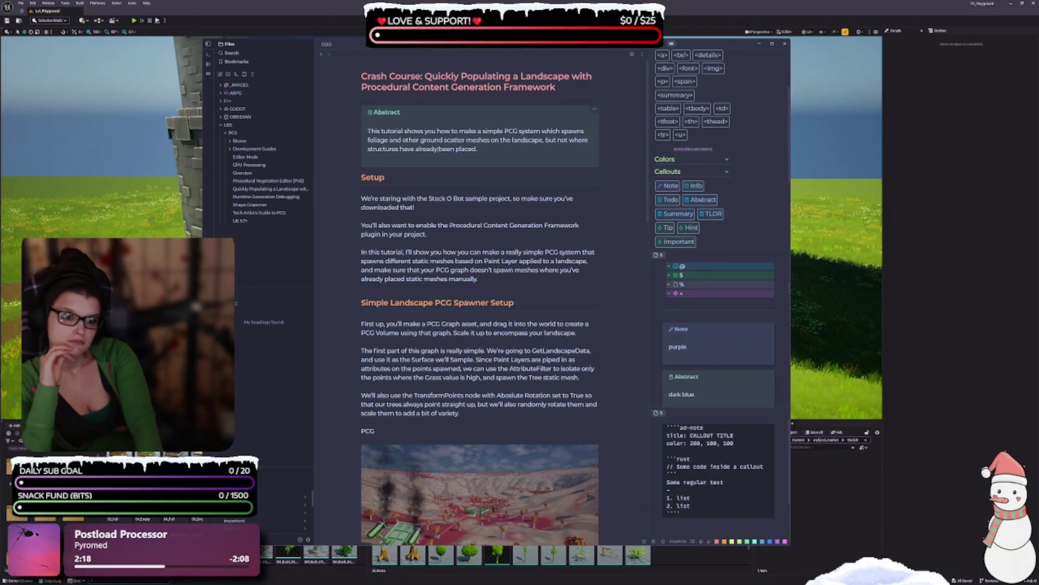
left_click(428, 162)
- Delete the placeholder 'title:' and join the summary sentence onto the > [!abstract] header line
left_click(408, 116)
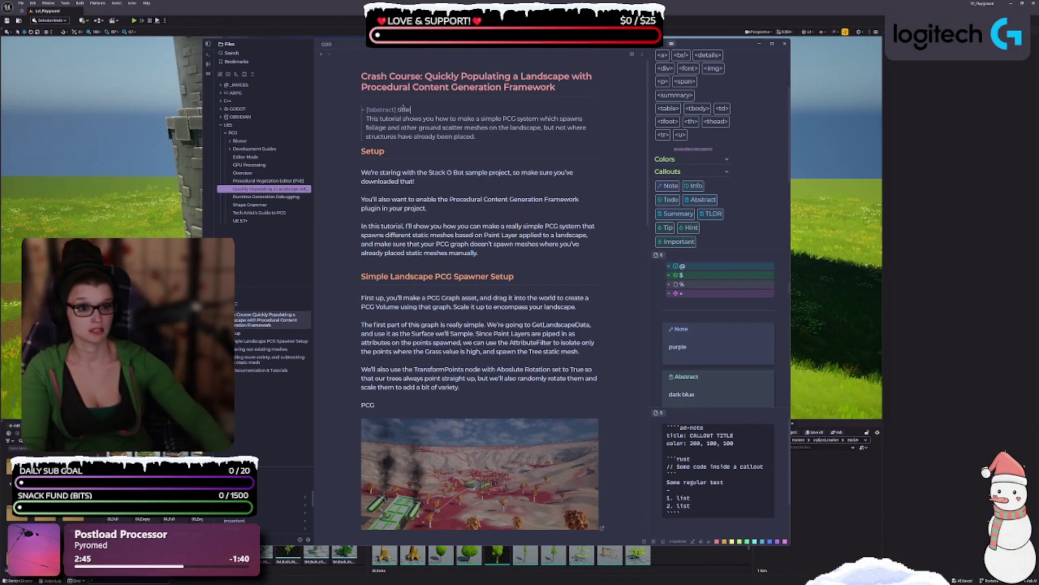
key("Return")
key("Return")
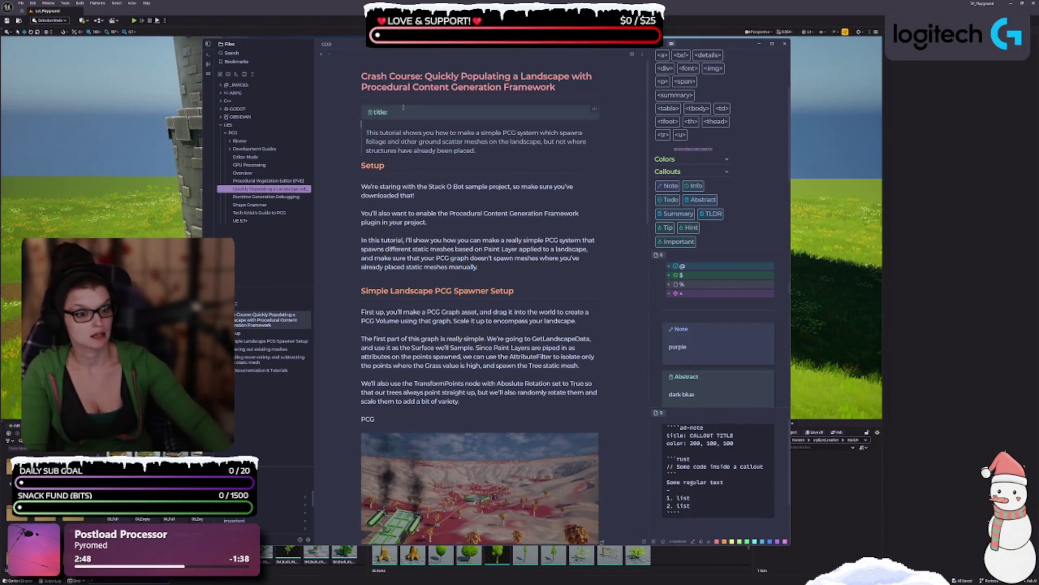
left_click(404, 107)
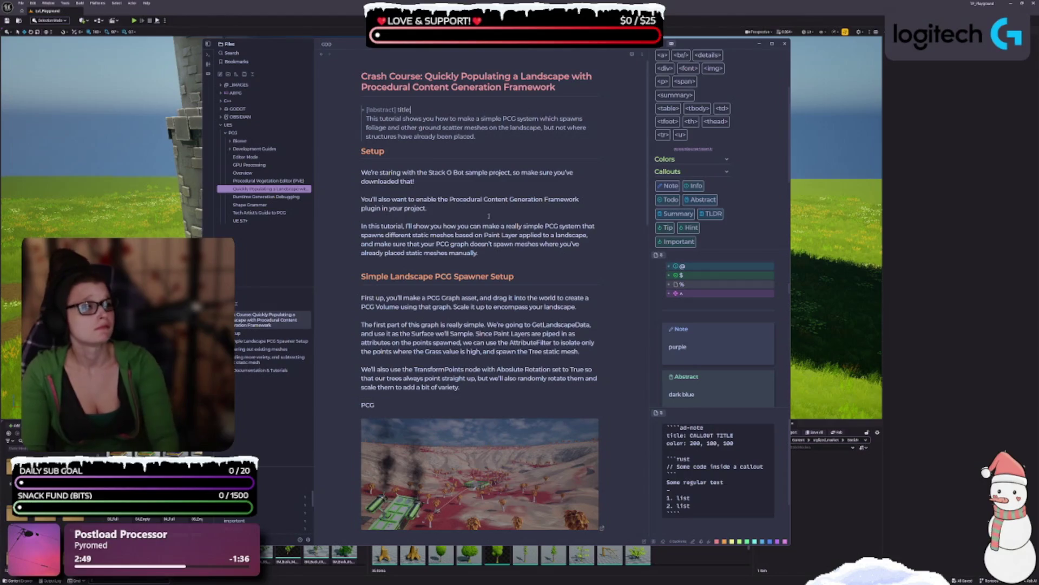
left_click(466, 156)
left_click(400, 110)
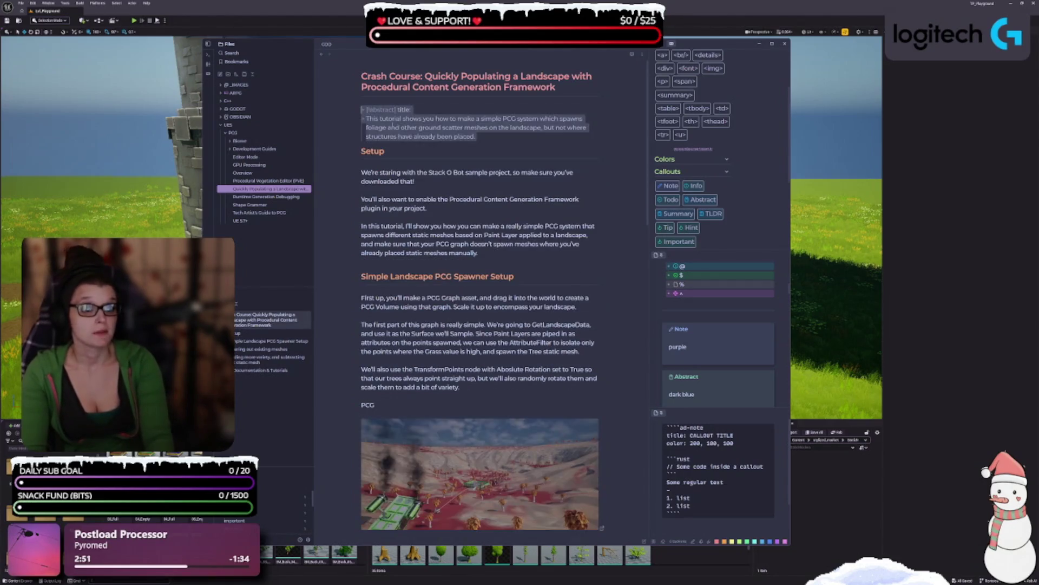
left_click(418, 109)
key("BackSpace")
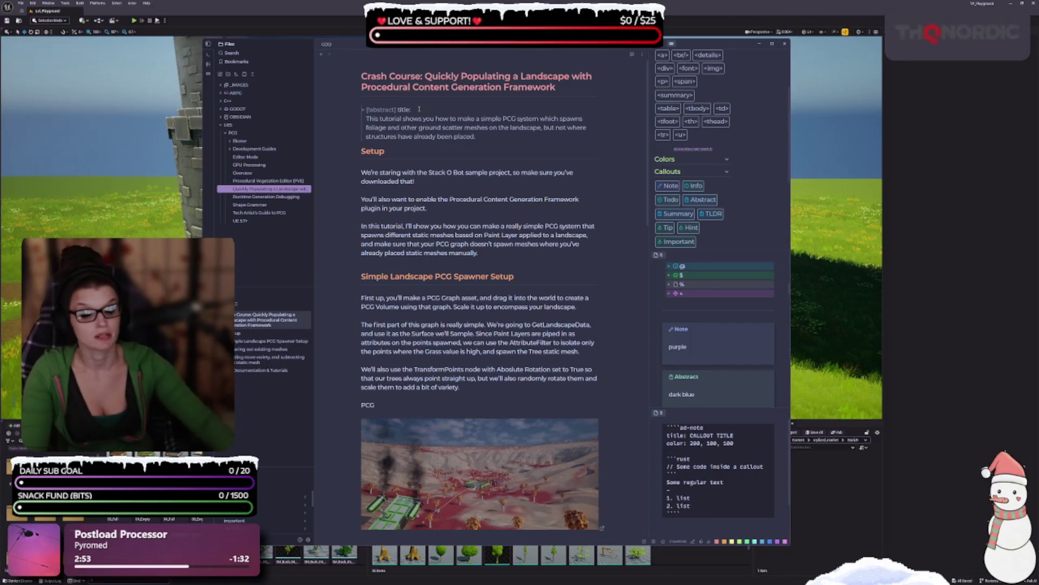
key("BackSpace")
key("BackSpace")
key("Down")
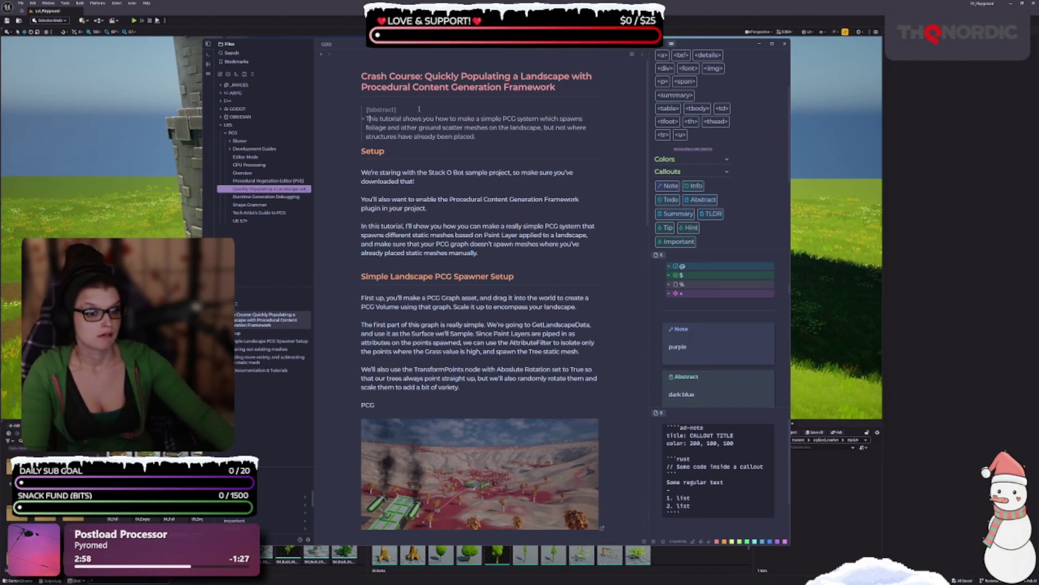
key("BackSpace")
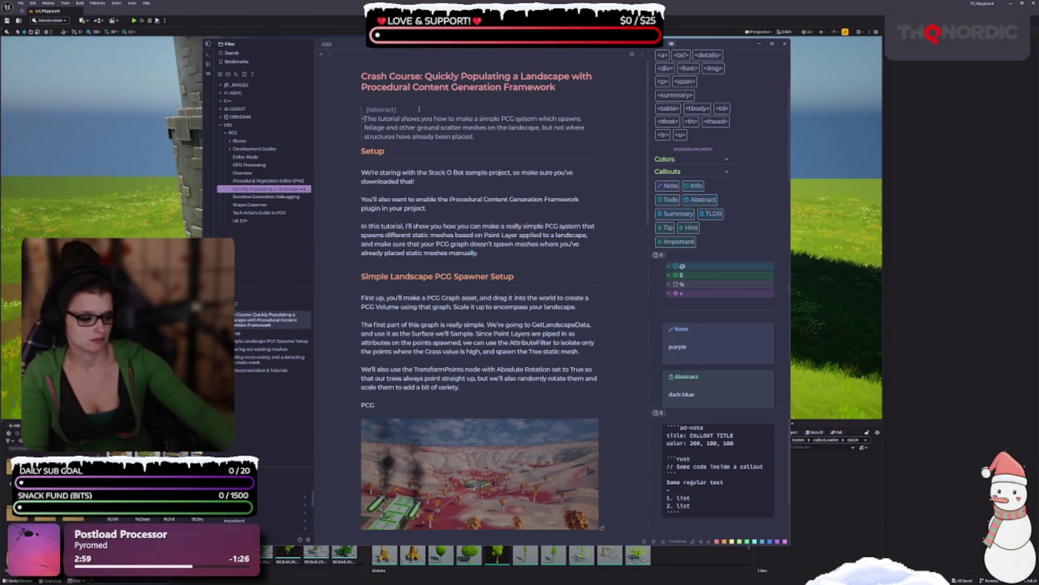
key("BackSpace")
key("BackSpace")
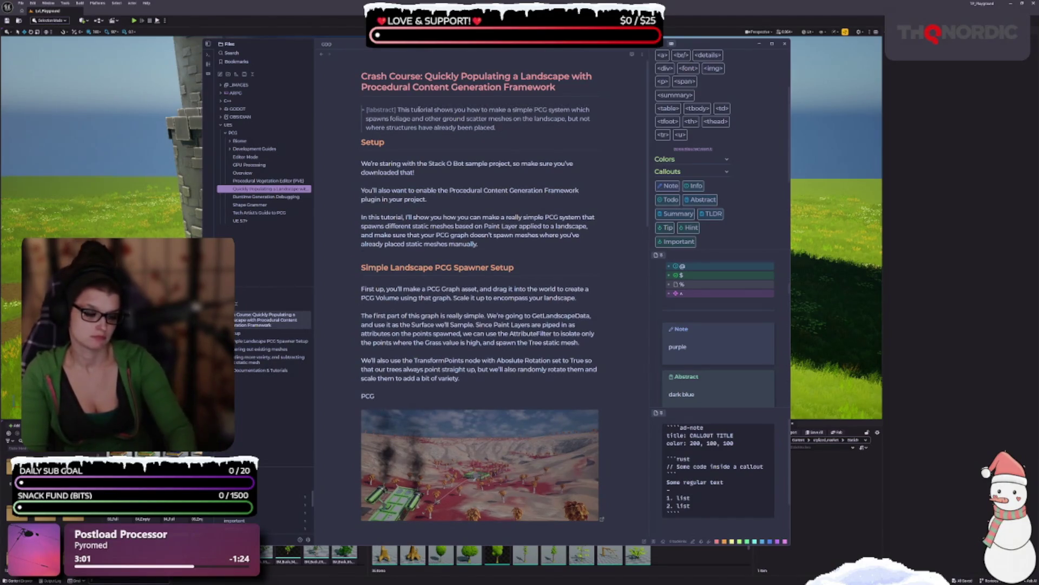
key("Down")
key("Down")
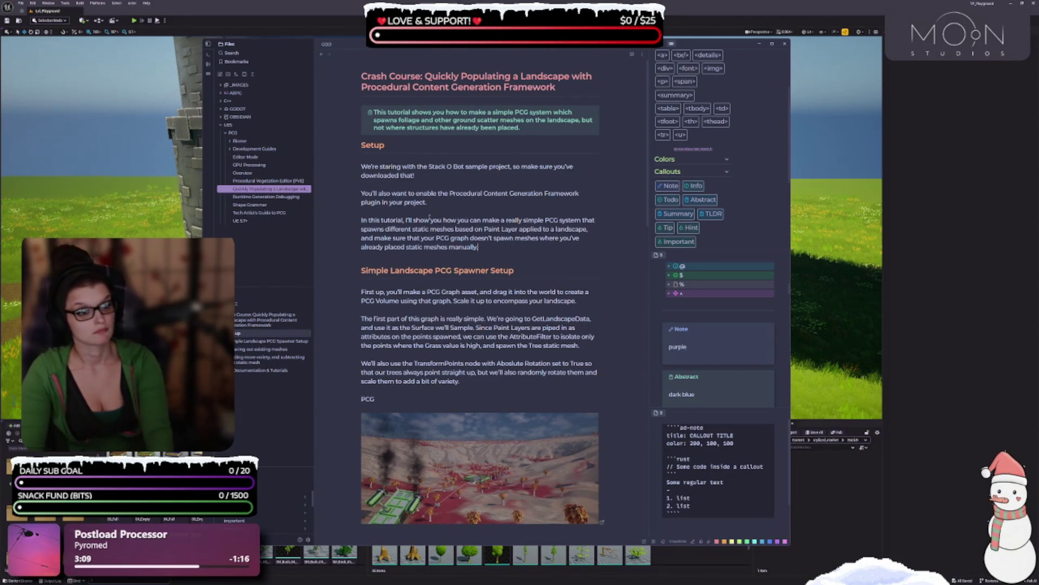
- Add a plain copy of the intro sentence as a paragraph below the callout
mouse_move(537, 124)
left_mouse_down()
mouse_move(434, 128)
mouse_move(367, 115)
mouse_move(396, 110)
left_mouse_up()
key("ctrl+c")
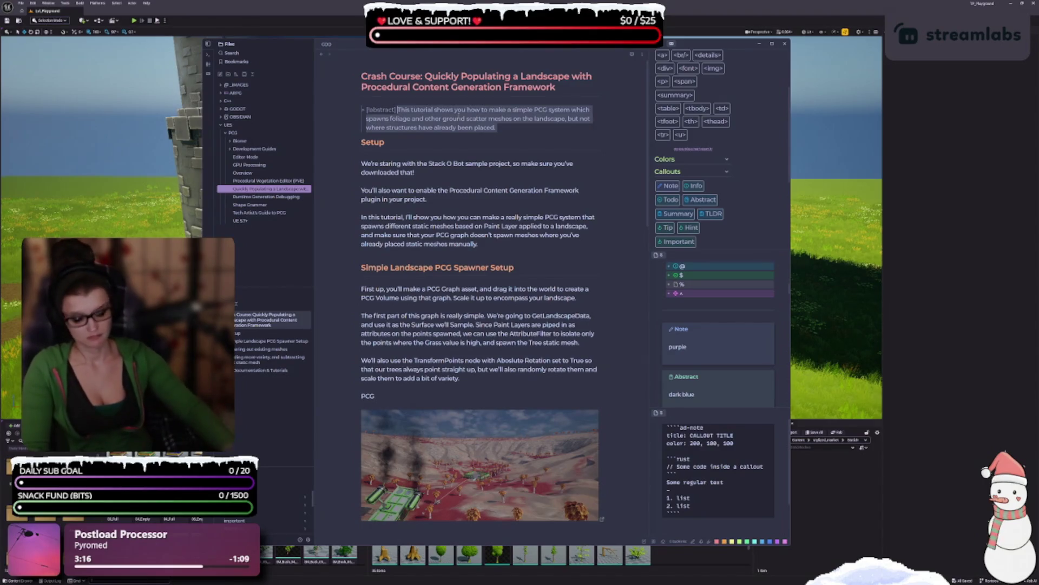
scroll(477, 108, "down", 2)
scroll(522, 154, "up", 2)
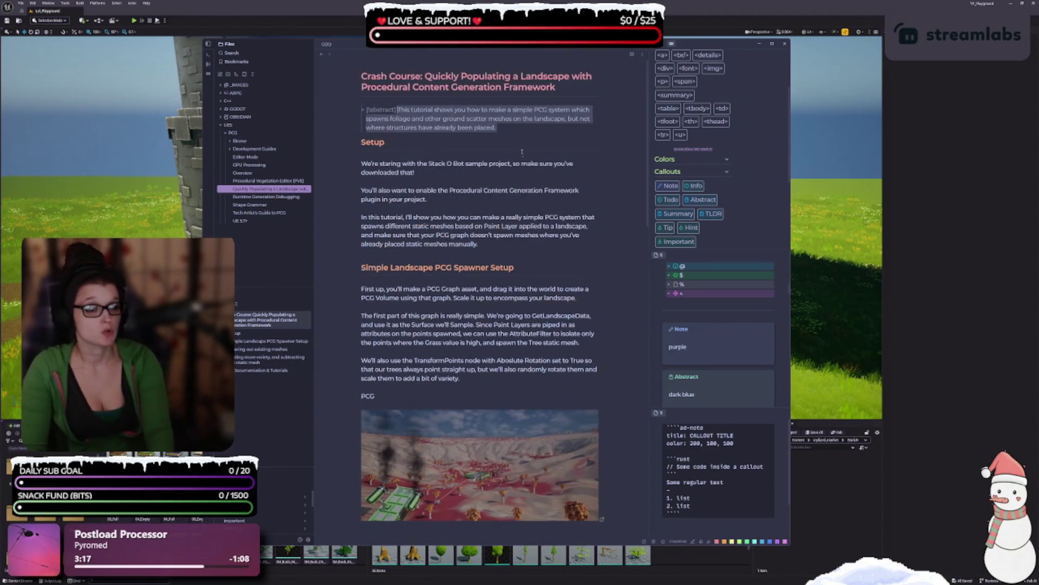
key("Down")
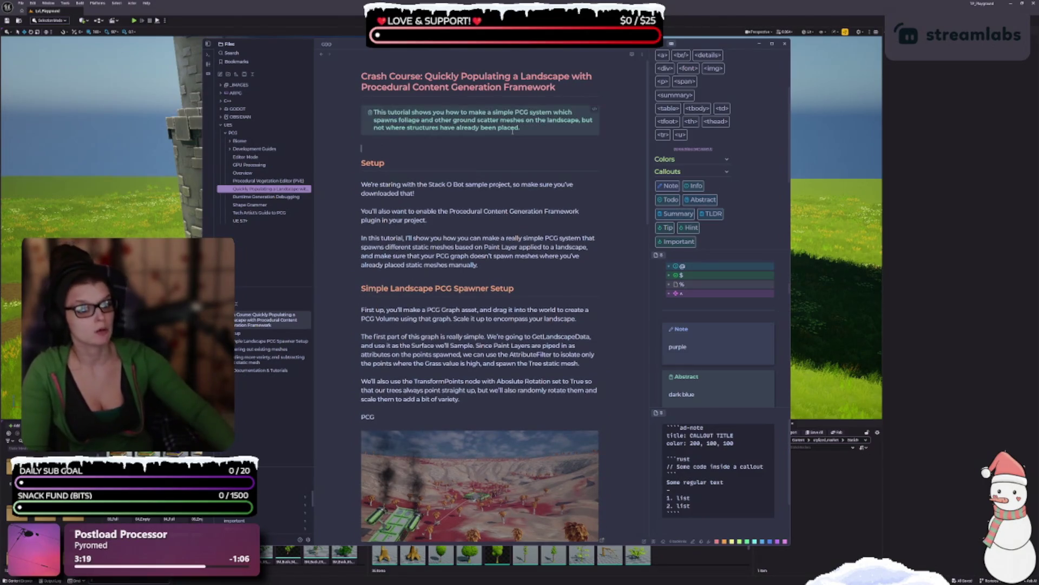
key("ctrl+v")
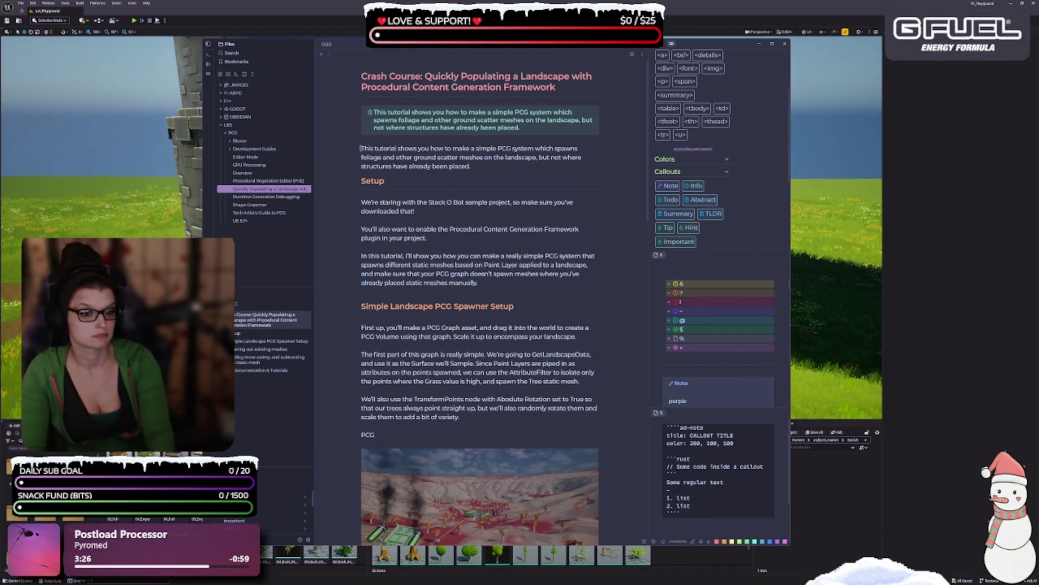
type("- [")
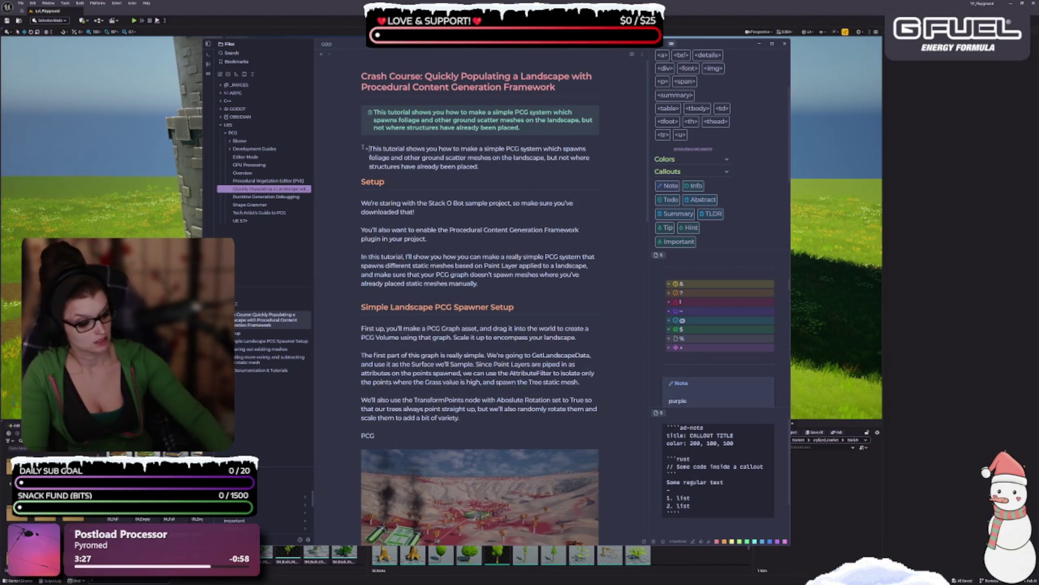
key("ctrl+z")
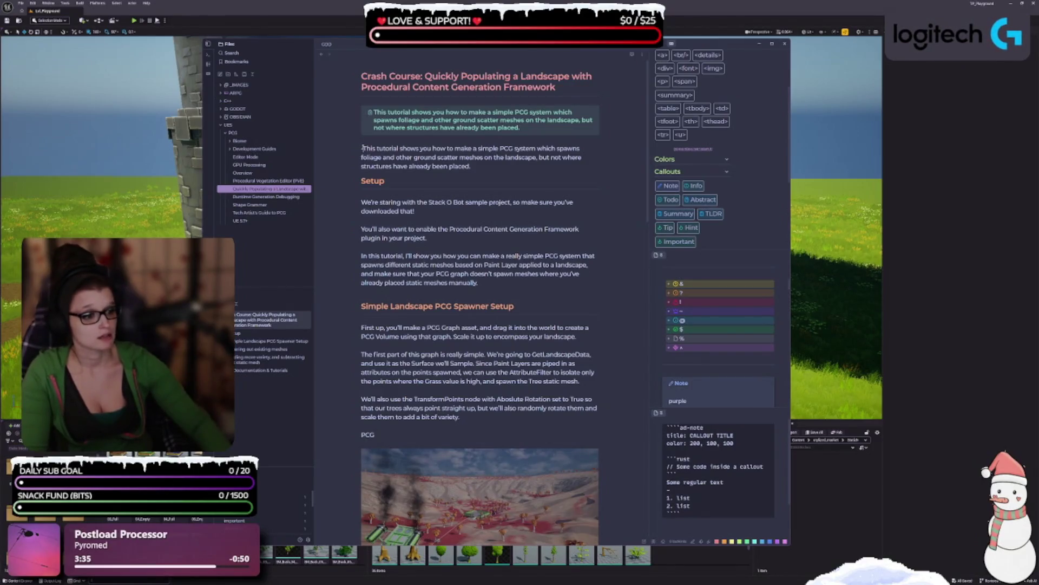
type("@")
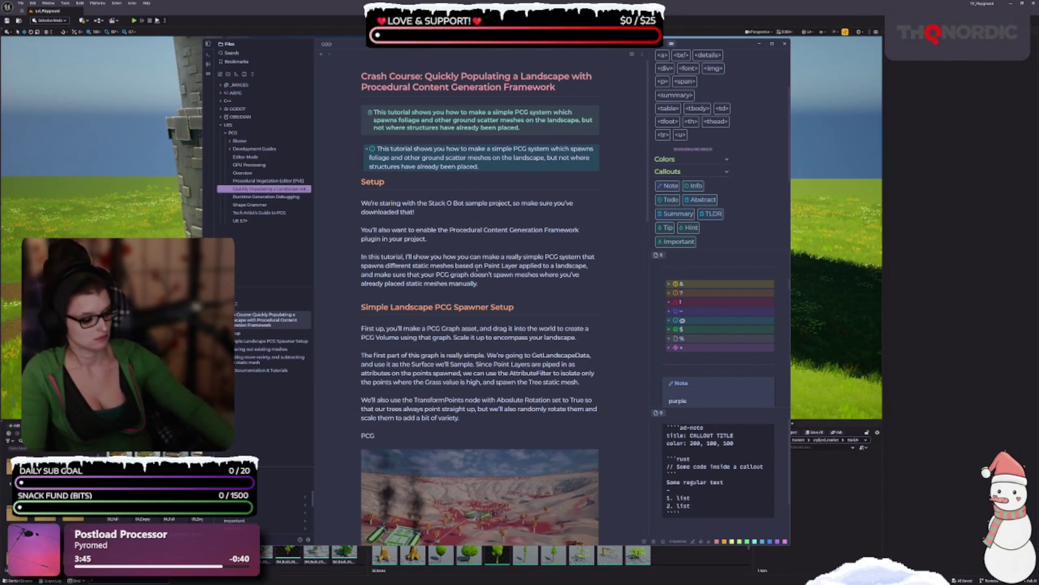
key("Up")
key("BackSpace")
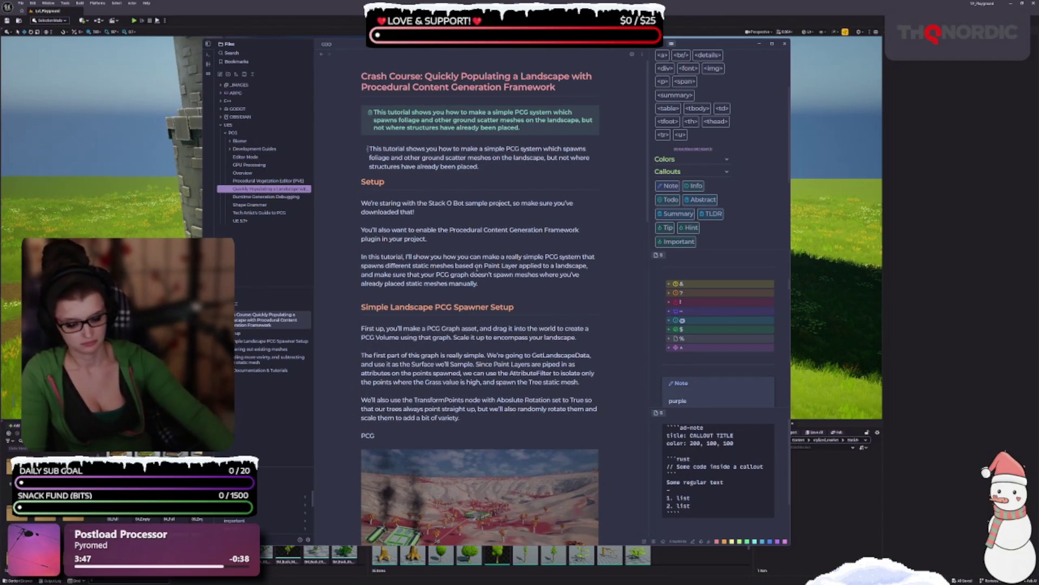
type("-&")
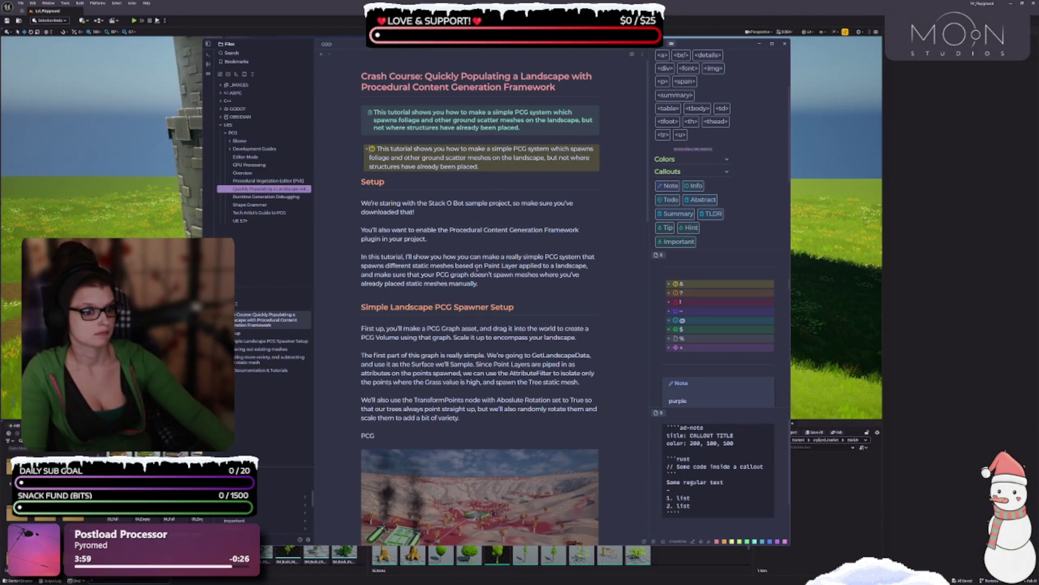
key("ctrl+z")
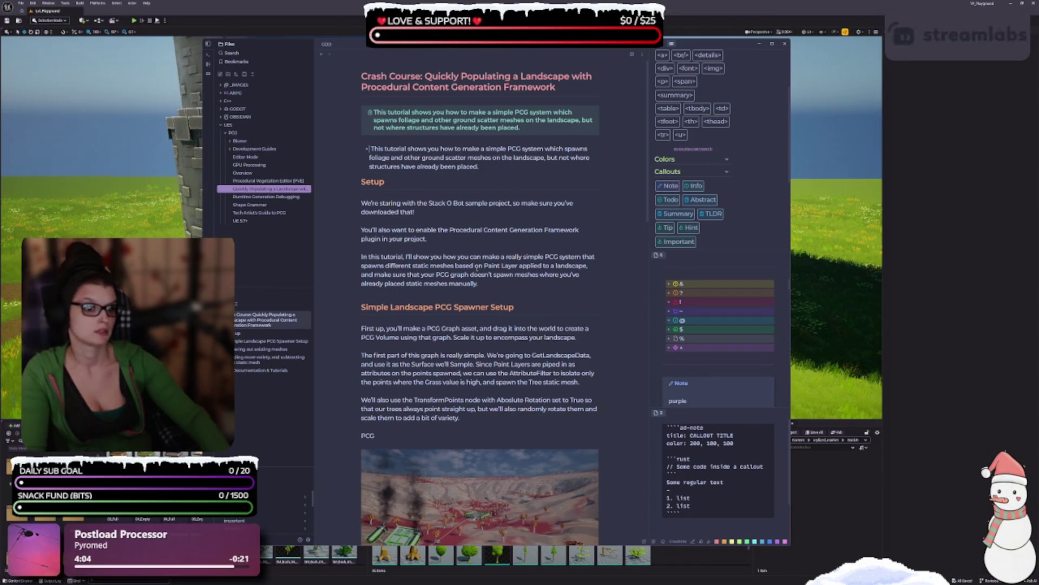
type("[")
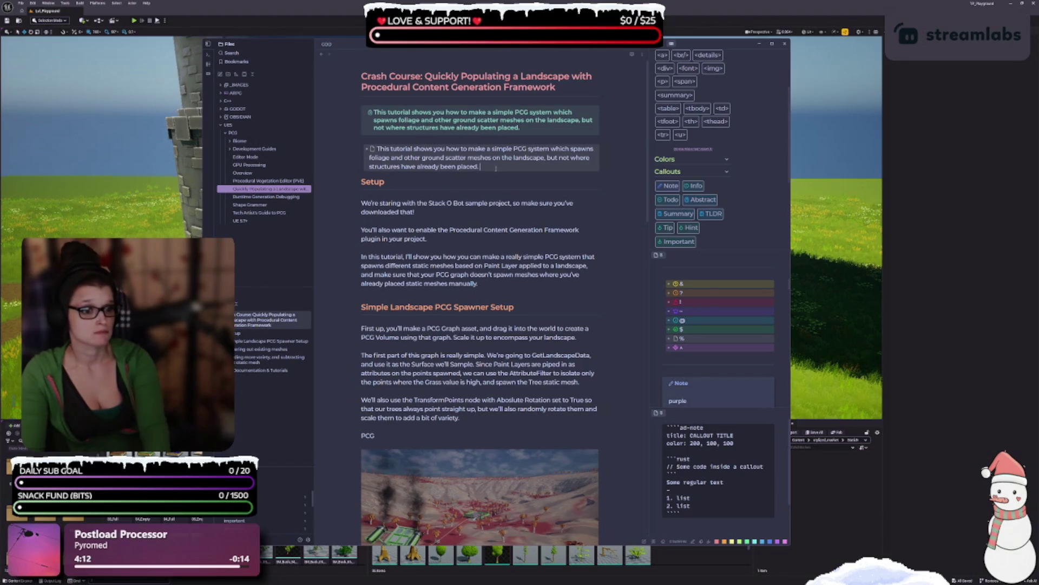
key("Up")
key("Up")
key("Up")
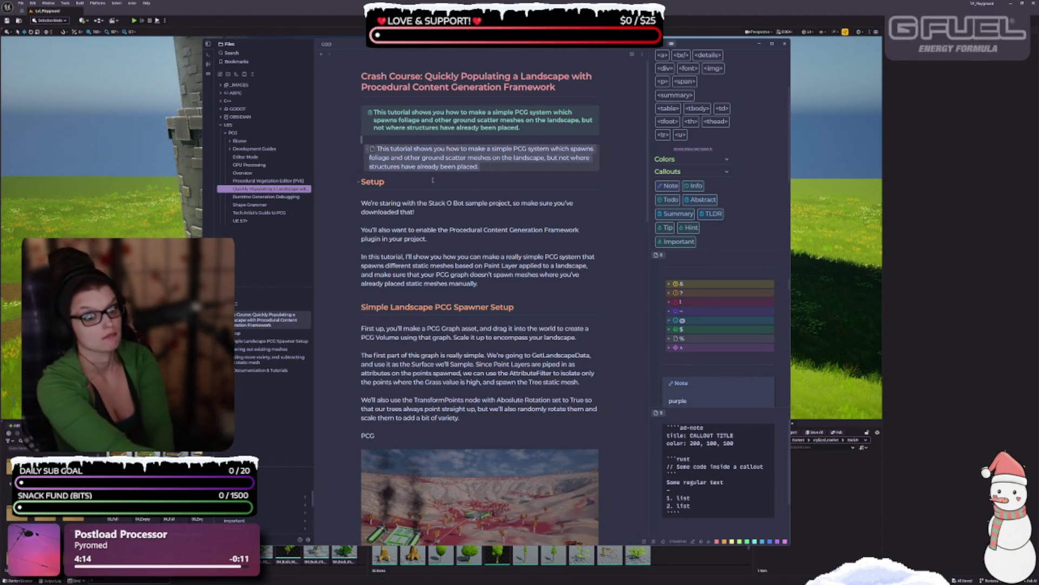
key("ctrl+z")
key("BackSpace")
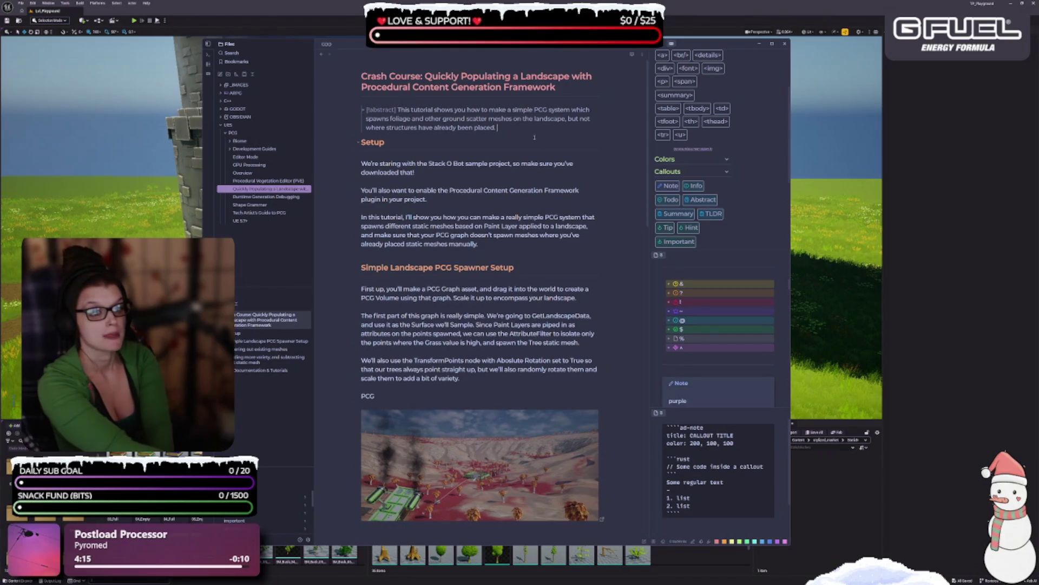
key("shift+Up")
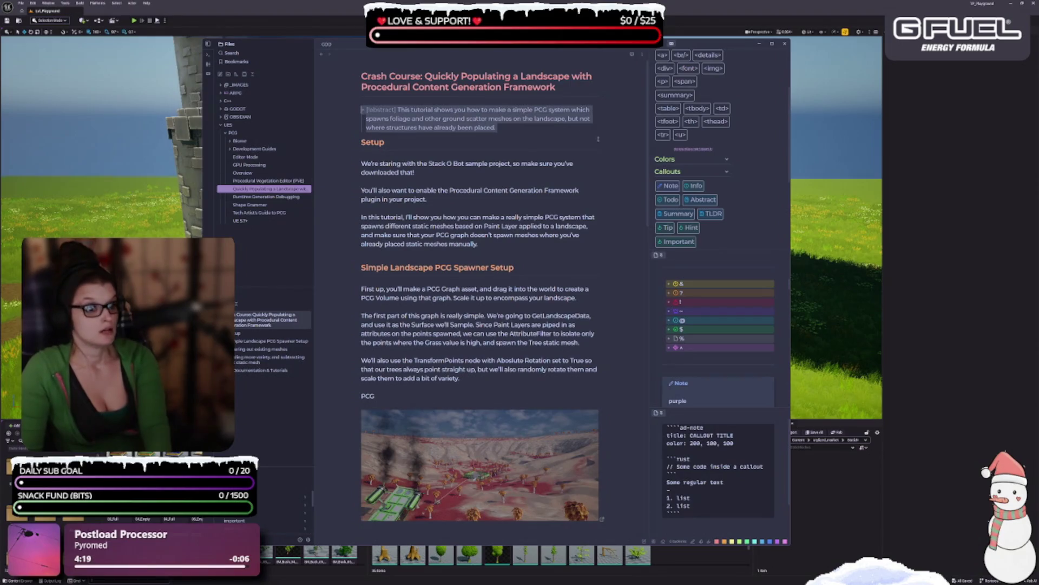
left_click(521, 127)
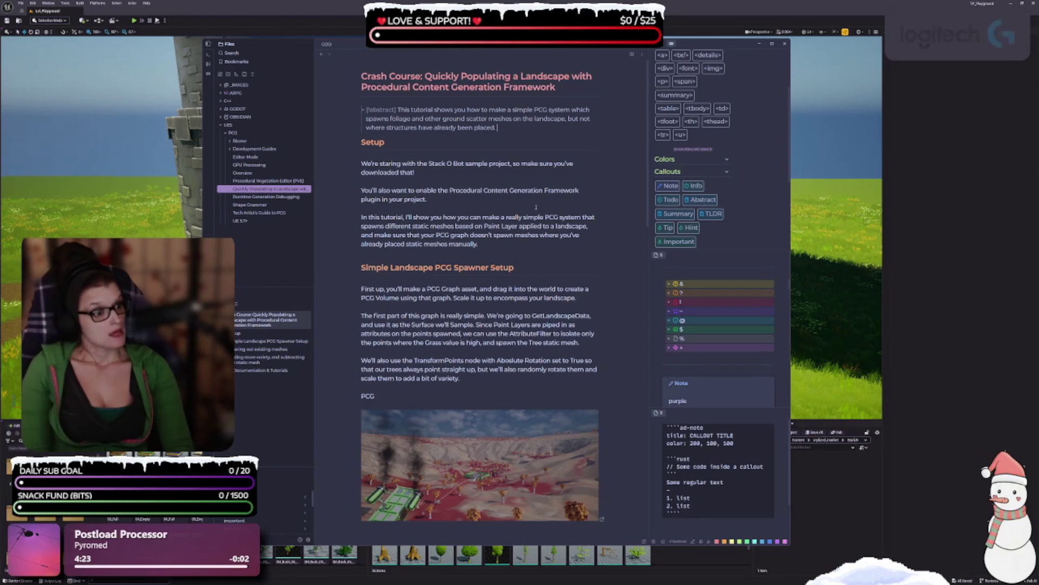
scroll(675, 198, "up", 3)
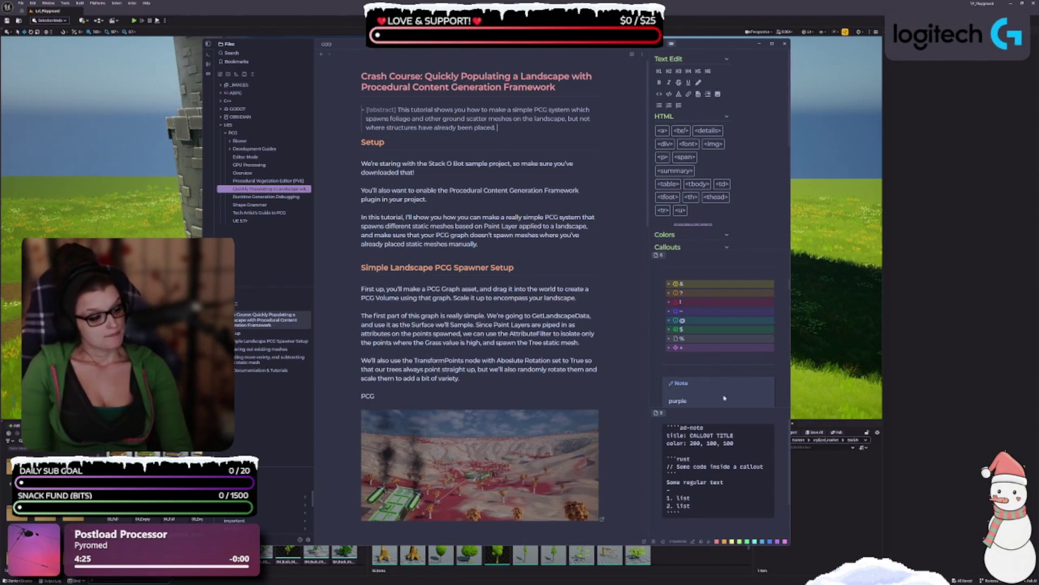
scroll(714, 308, "down", 5)
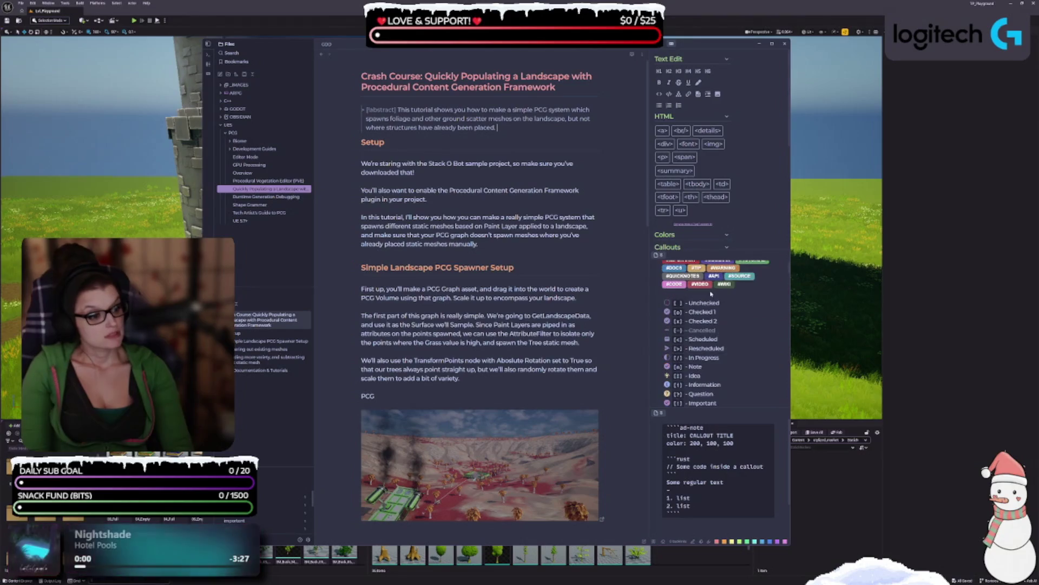
scroll(712, 299, "up", 1)
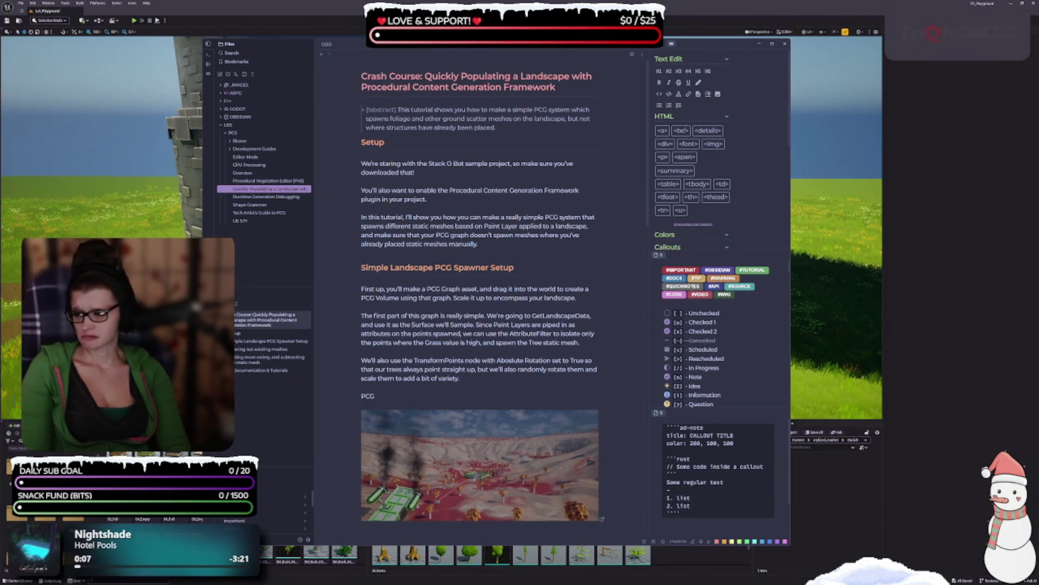
key("Down")
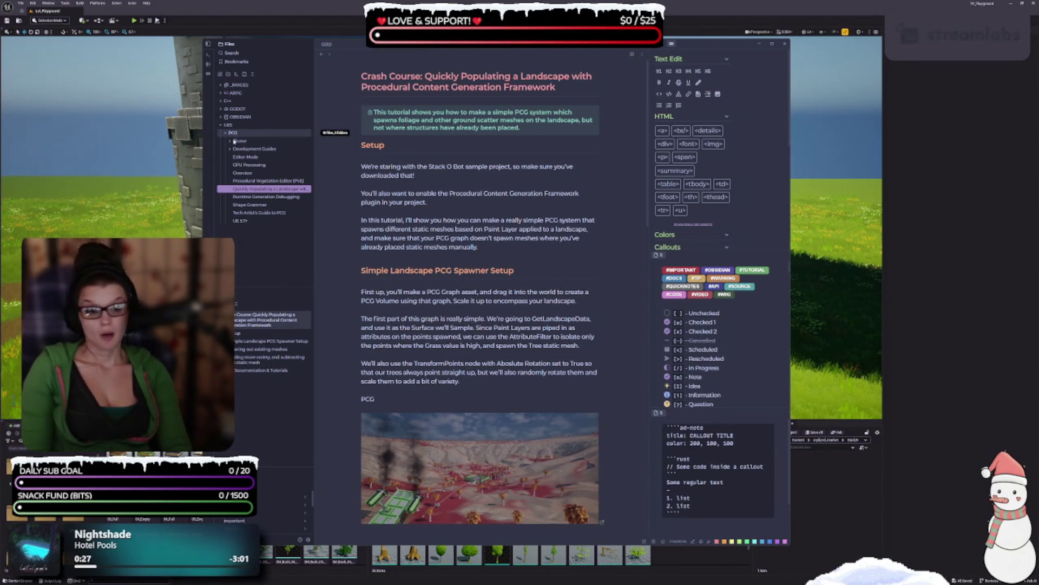
left_click(242, 173)
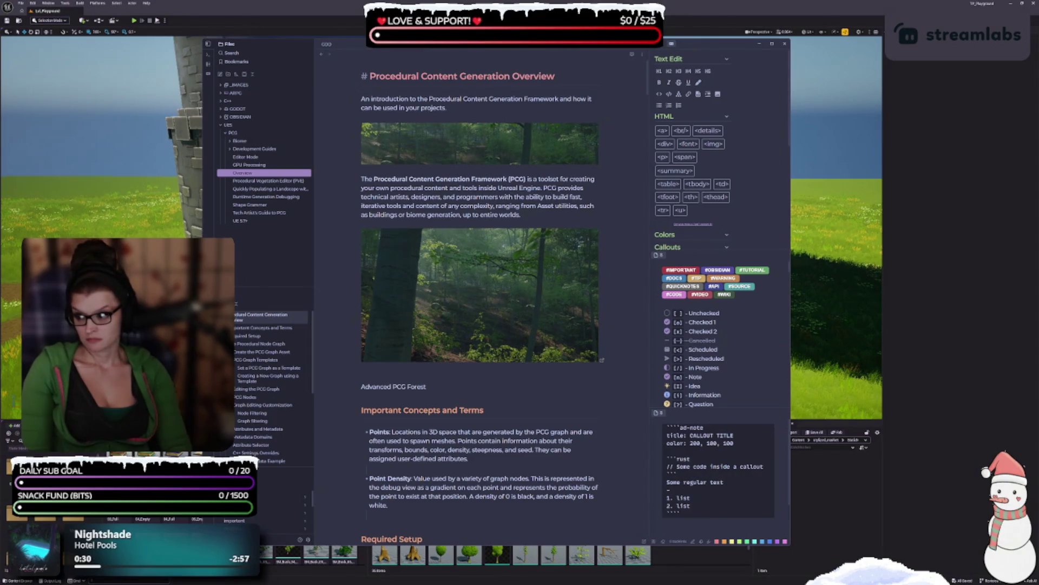
- Paste the abstract callout on a new line under the note's title
key("Down")
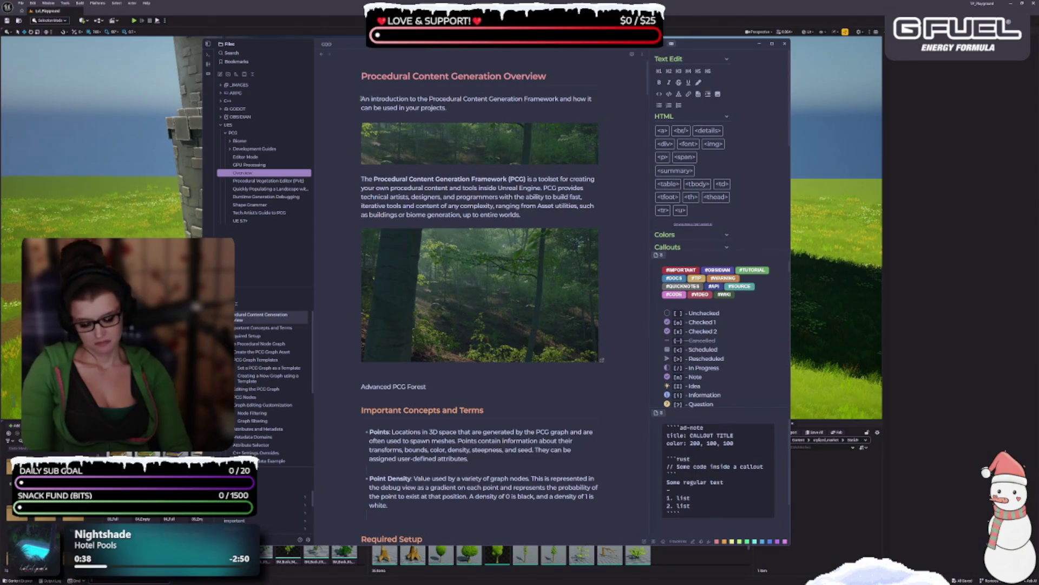
key("Return")
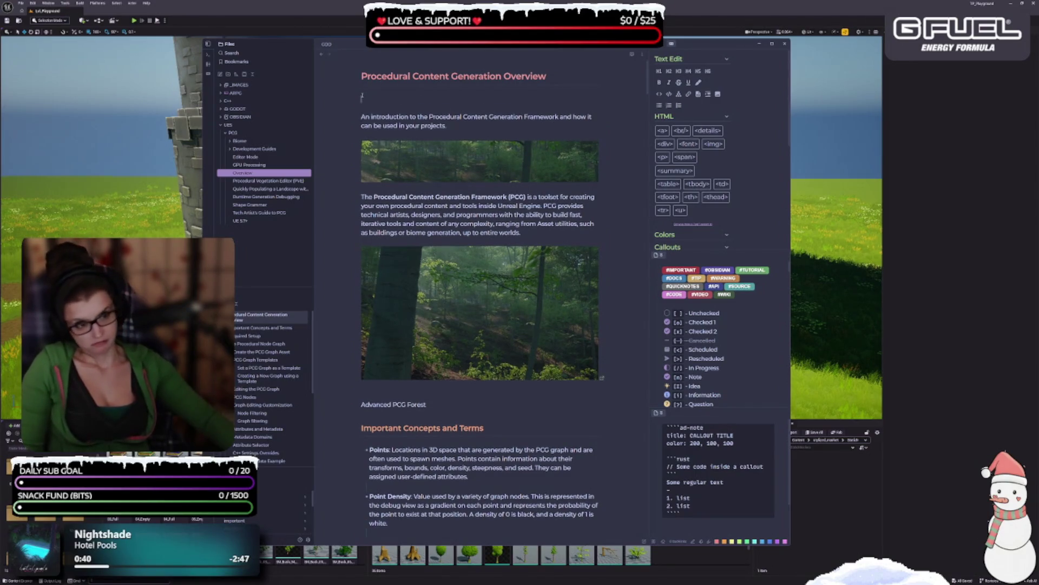
type("> [!abstract] This tutorial shows you how to make a simple PCG system which spawns foliage and other ground scatter meshes on the landscape, but not where structures have already been placed.")
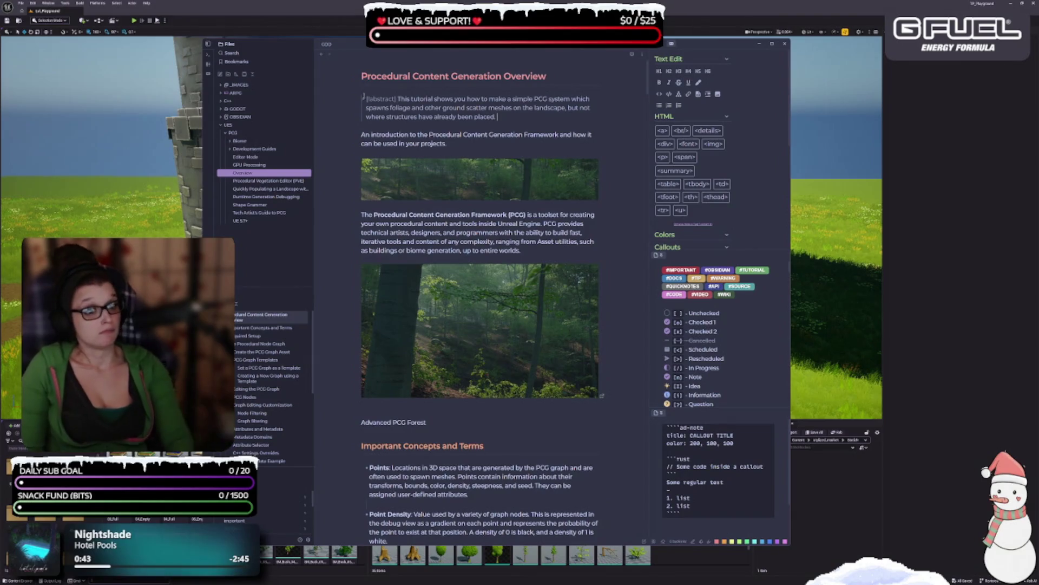
left_click_drag(396, 99, 359, 99)
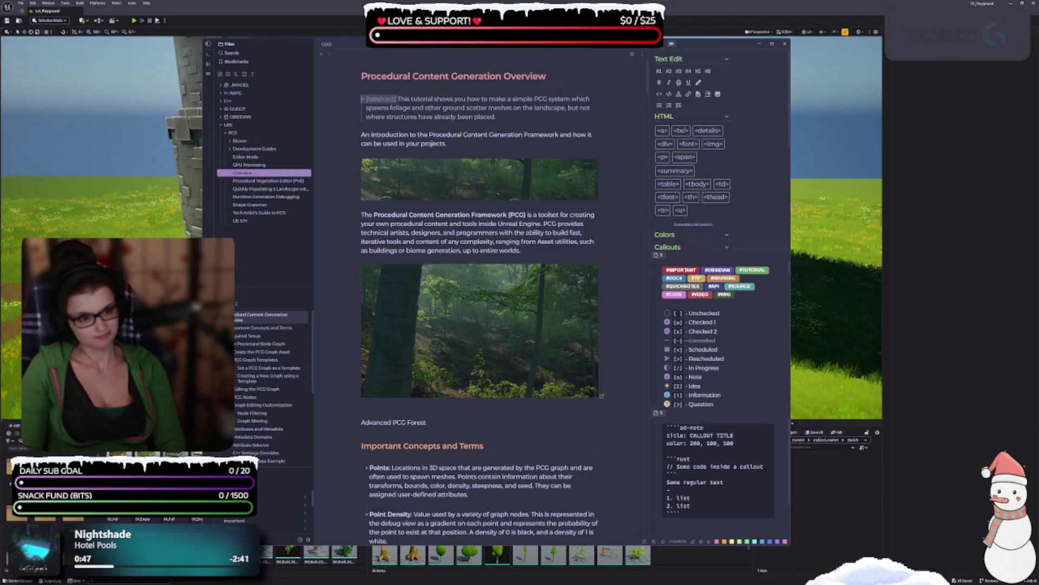
- Delete the old PCG-system sentence, keeping the introduction line's > [!abstract] marker
left_click(498, 110)
left_click_drag(506, 119, 338, 98)
key("BackSpace")
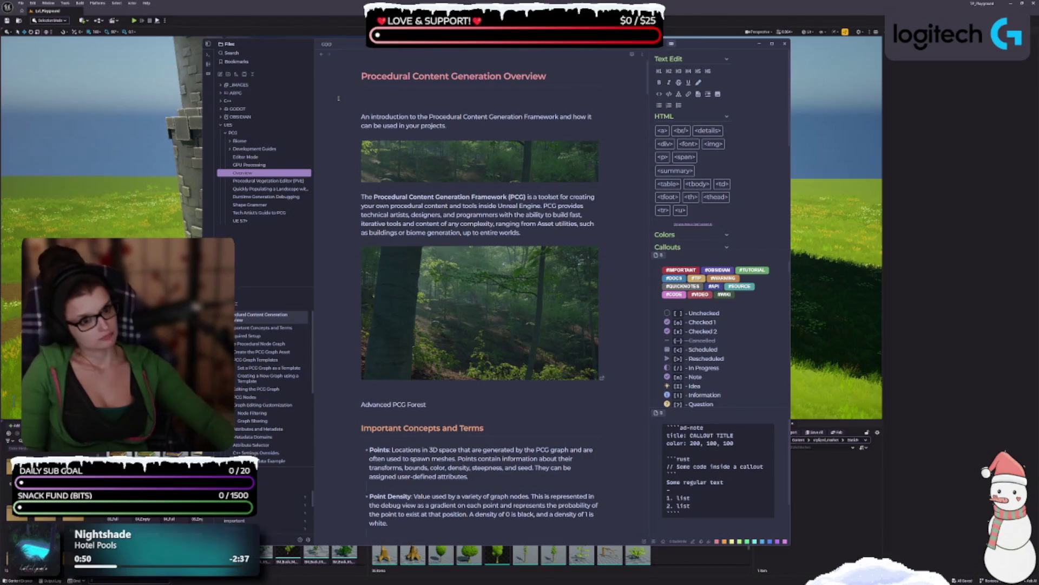
key("ctrl+z")
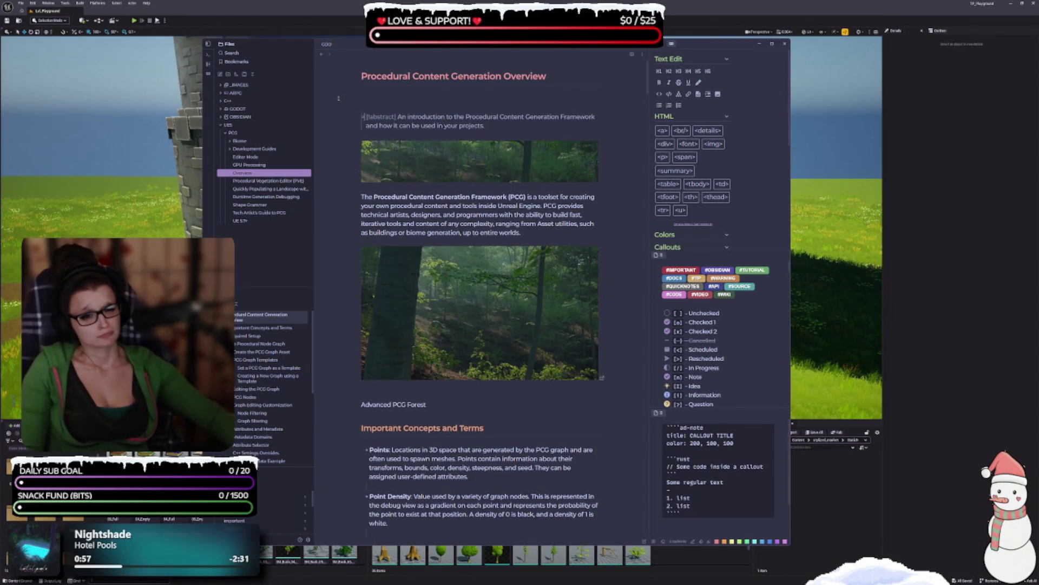
key("BackSpace")
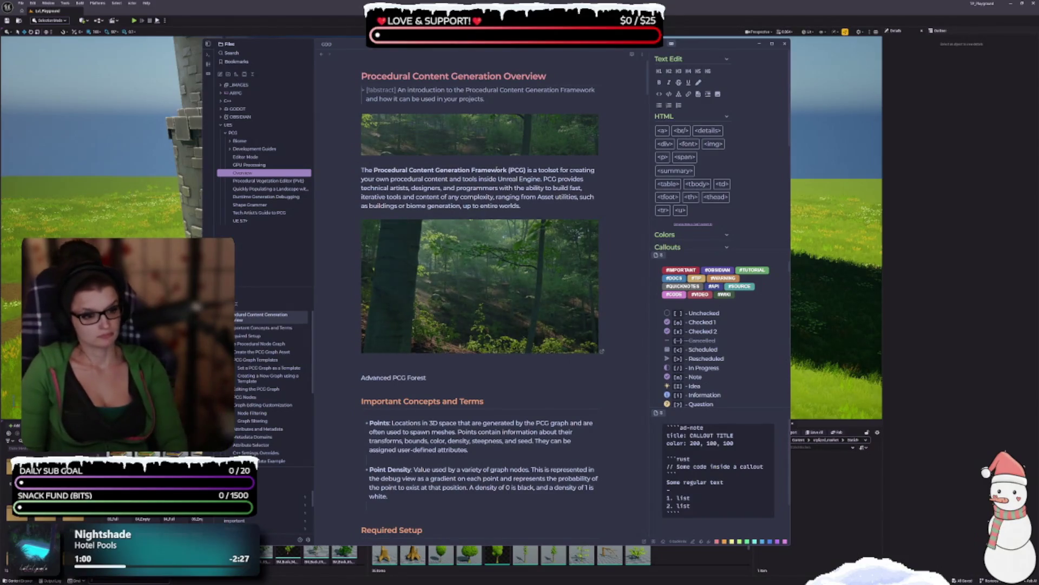
key("Down")
key("Down")
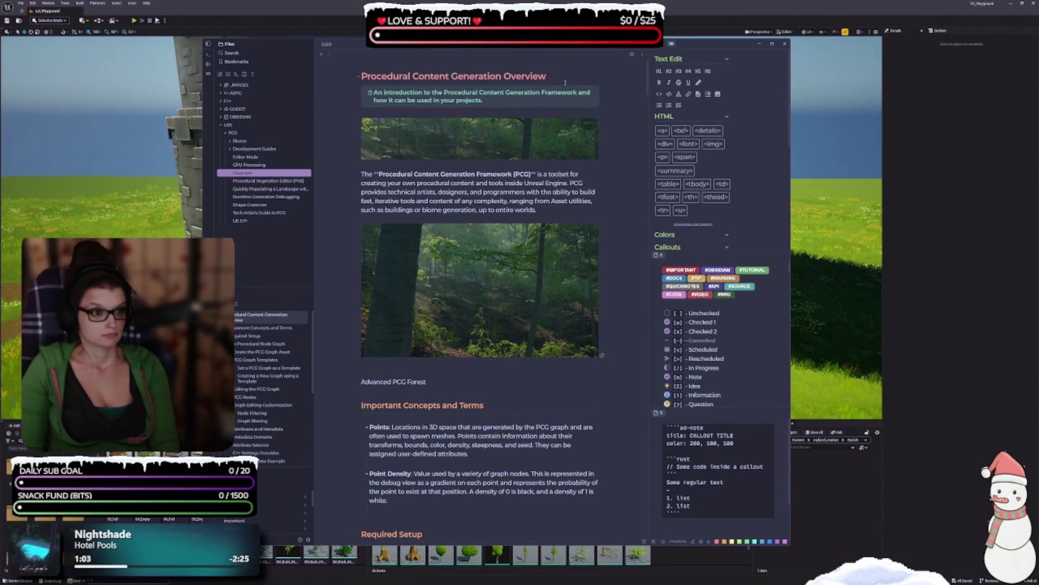
key("Return")
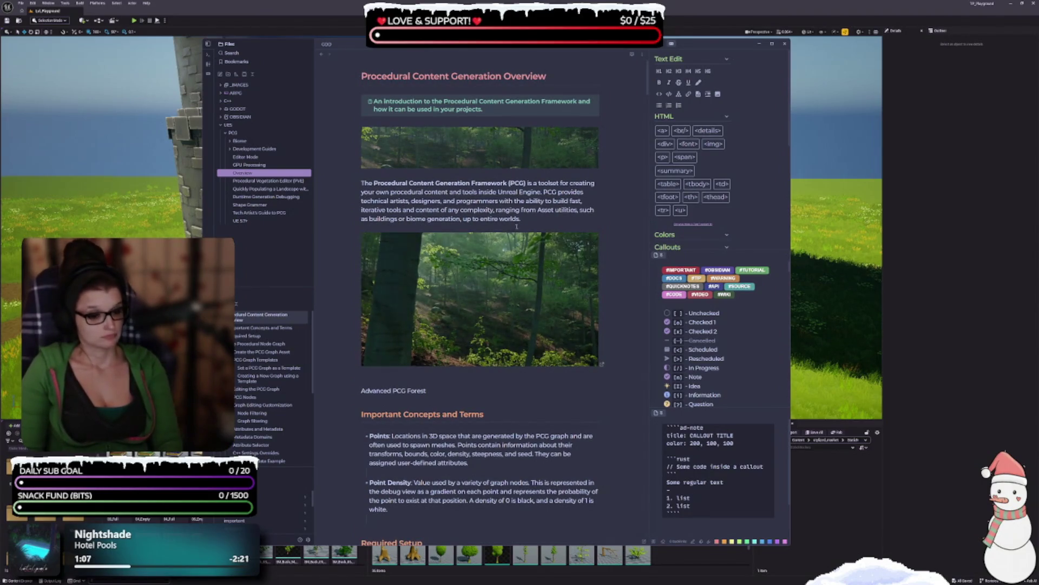
- Delete the Advanced PCG Forest caption line under the forest image
left_click(397, 380)
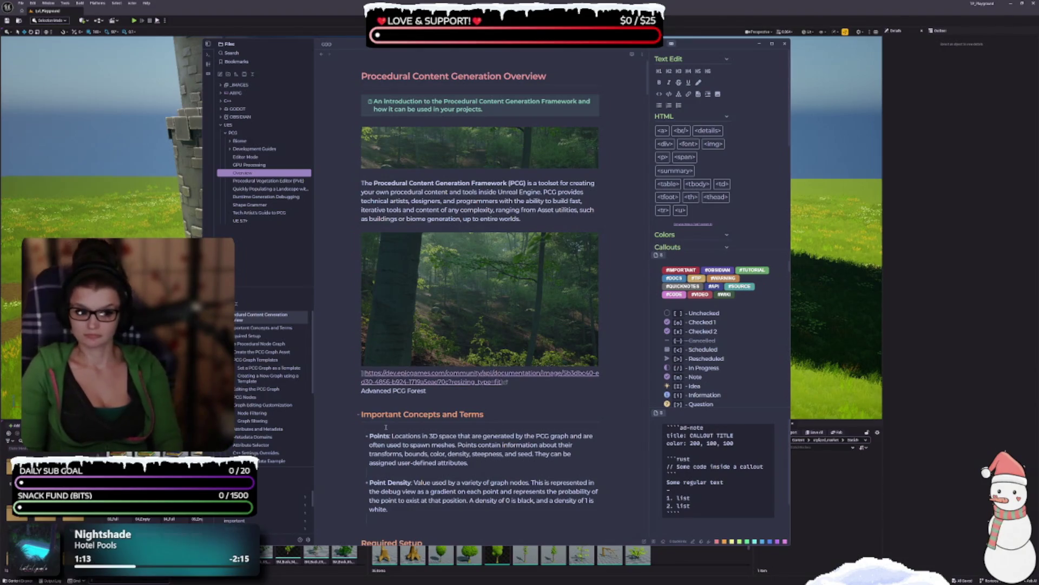
left_click_drag(432, 392, 367, 383)
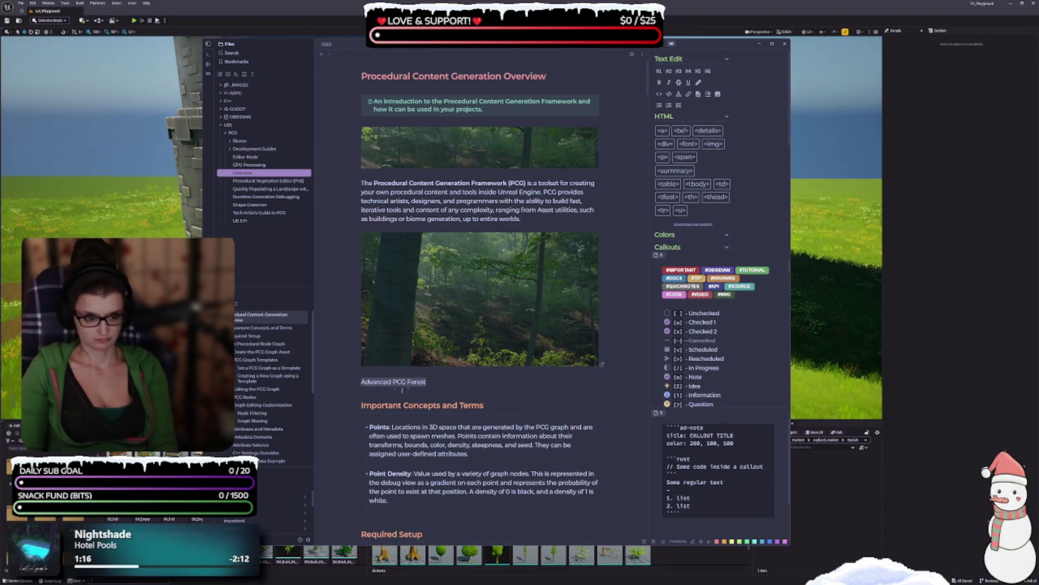
key("BackSpace")
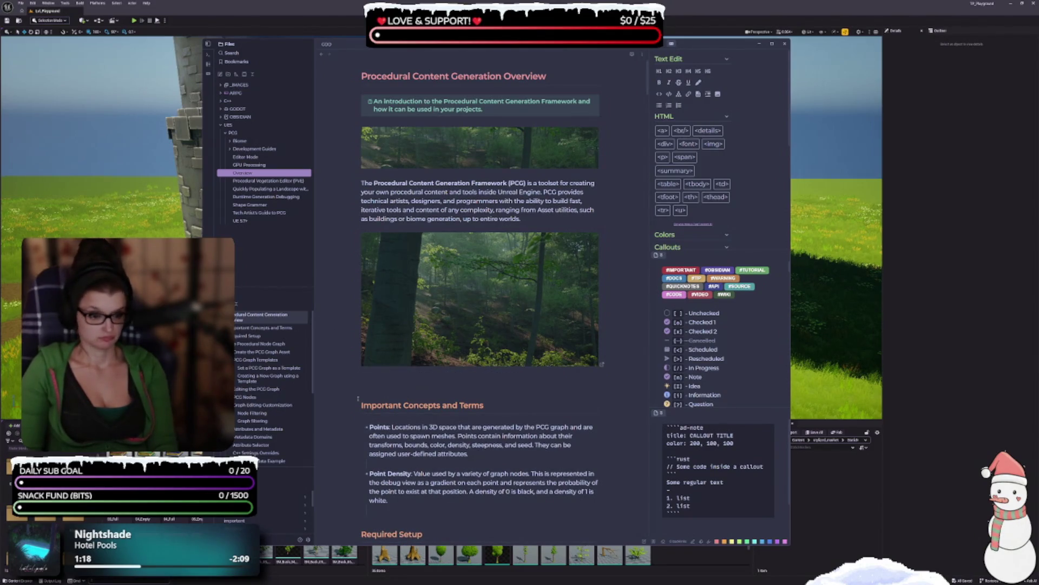
left_click(397, 360)
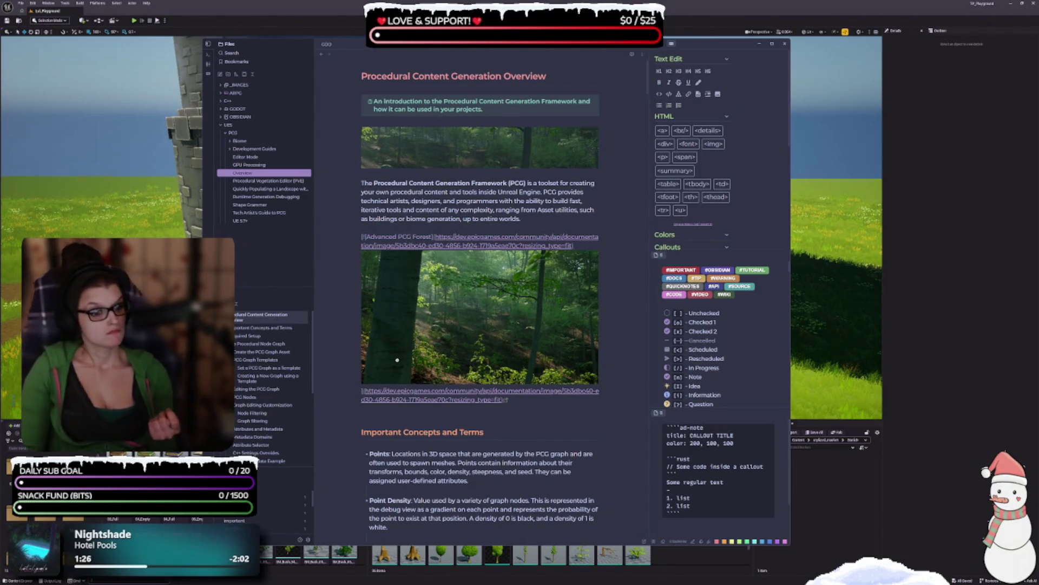
left_click(475, 462)
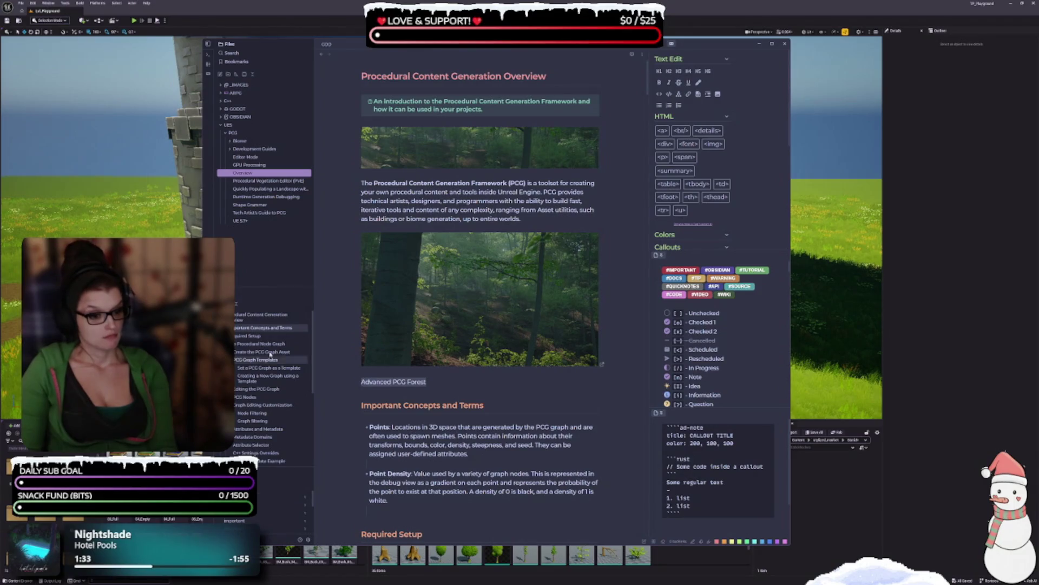
- Remove the stray 'Click image for full size.' line and the empty lines around it
scroll(389, 475, "down", 5)
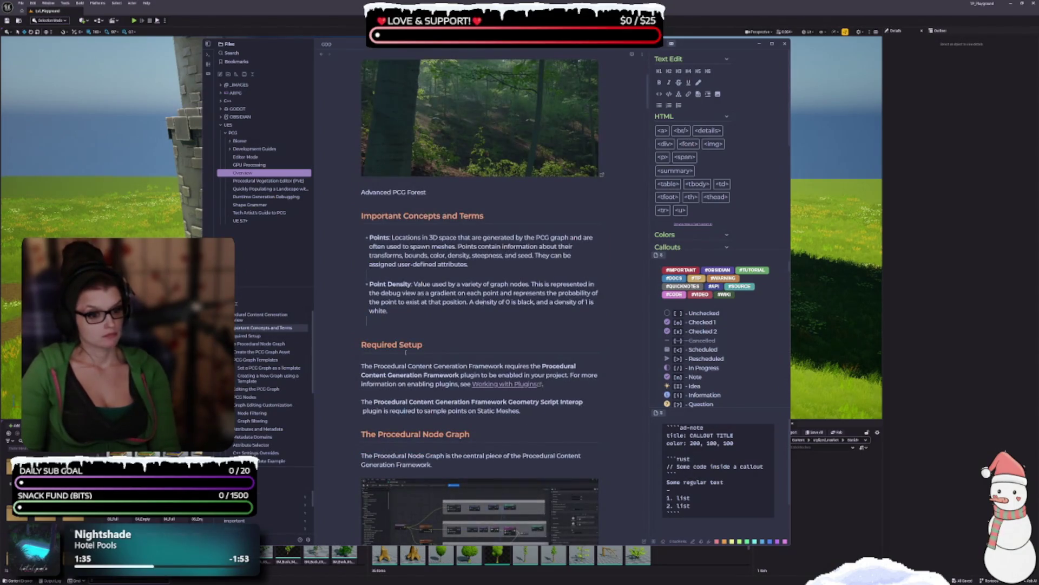
key("BackSpace")
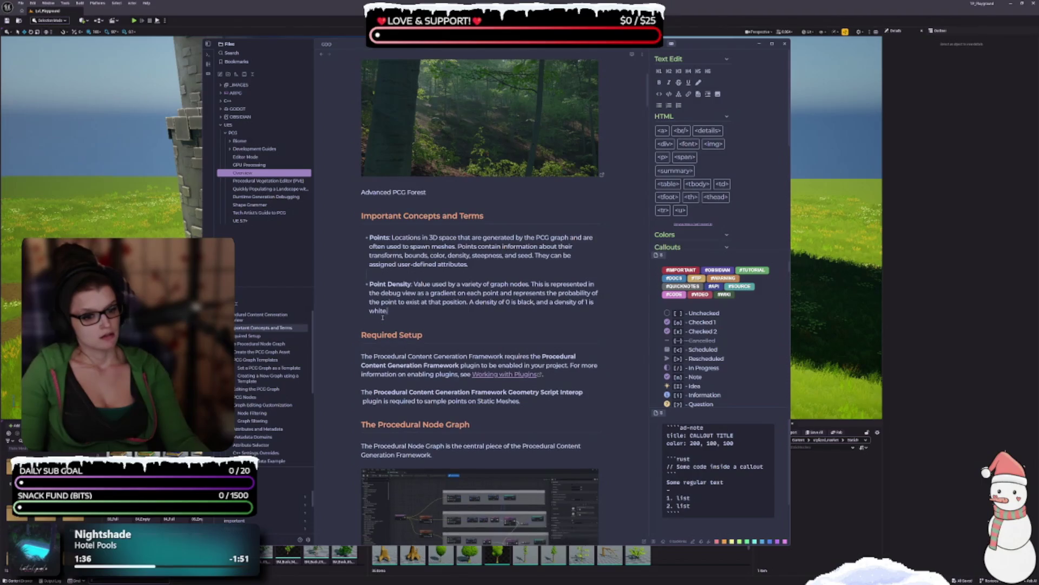
scroll(383, 317, "down", 6)
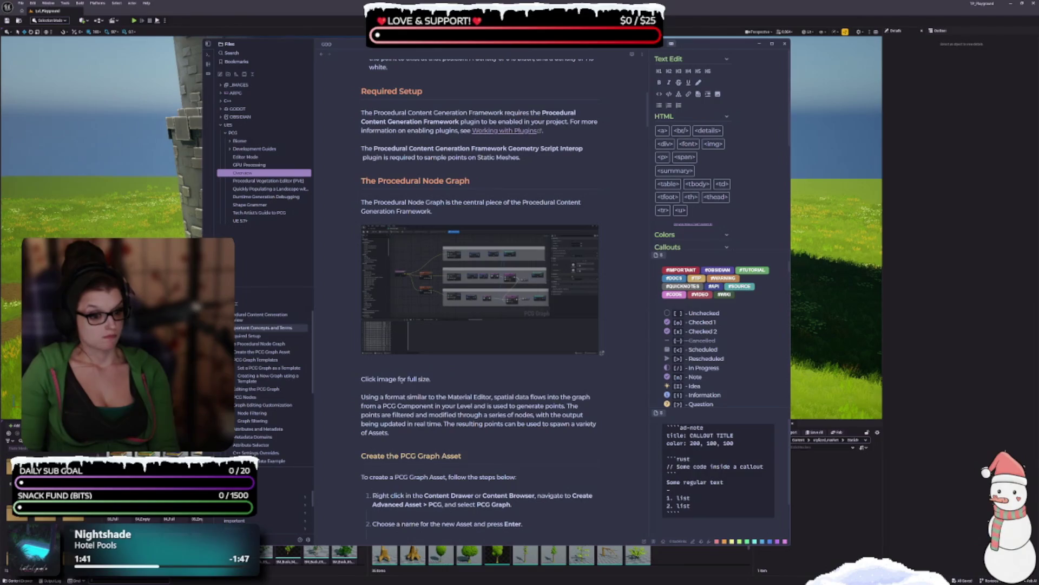
left_click(476, 377)
key("shift+Home")
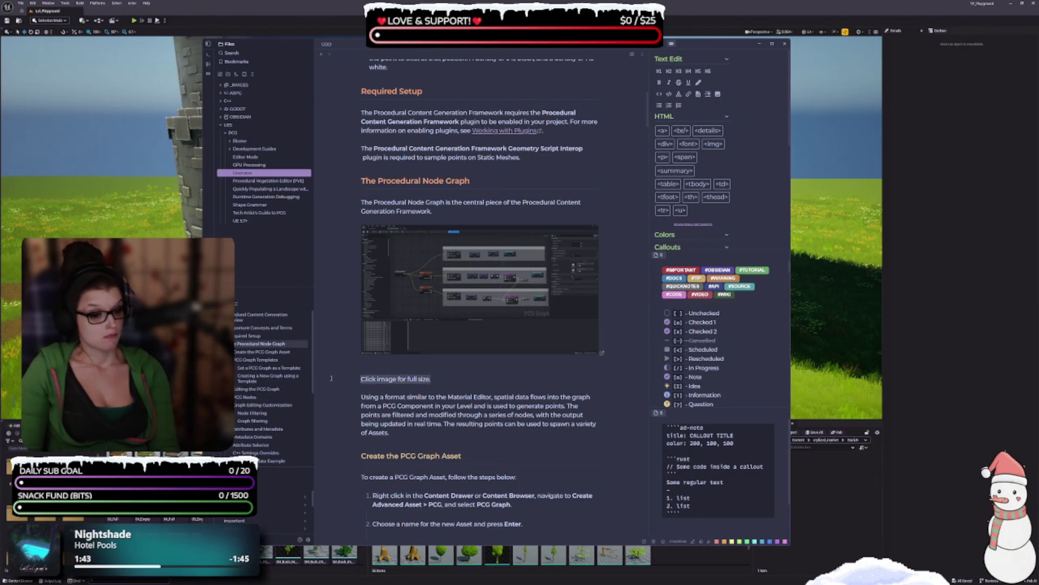
key("BackSpace")
key("BackSpace")
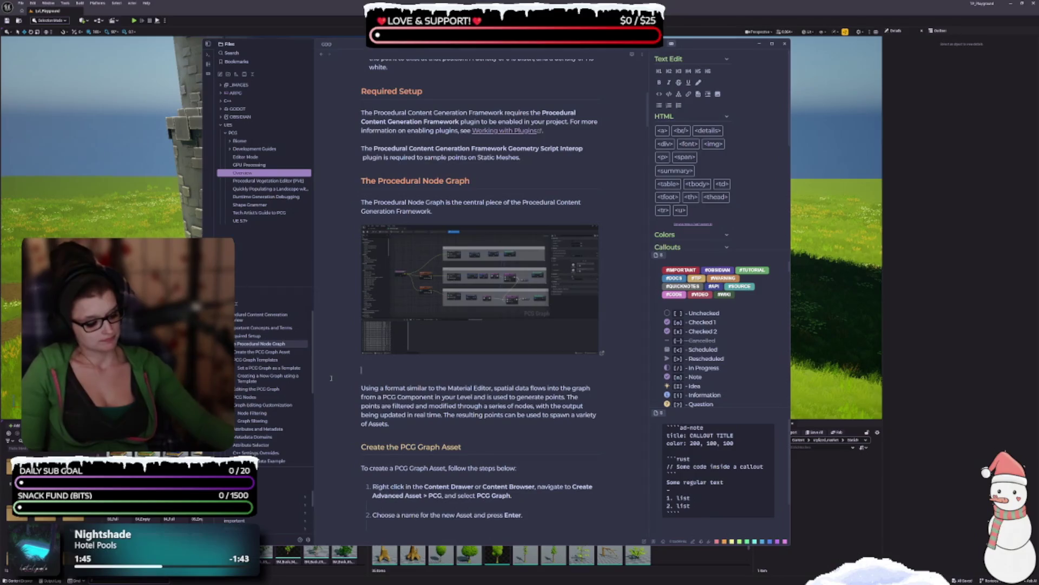
key("BackSpace")
key("BackSpace")
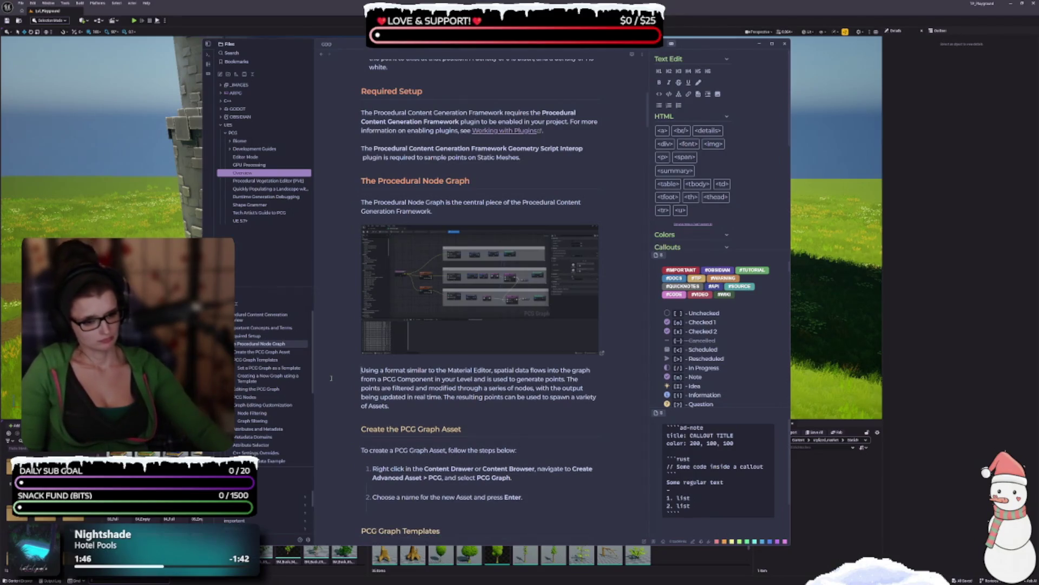
key("Return")
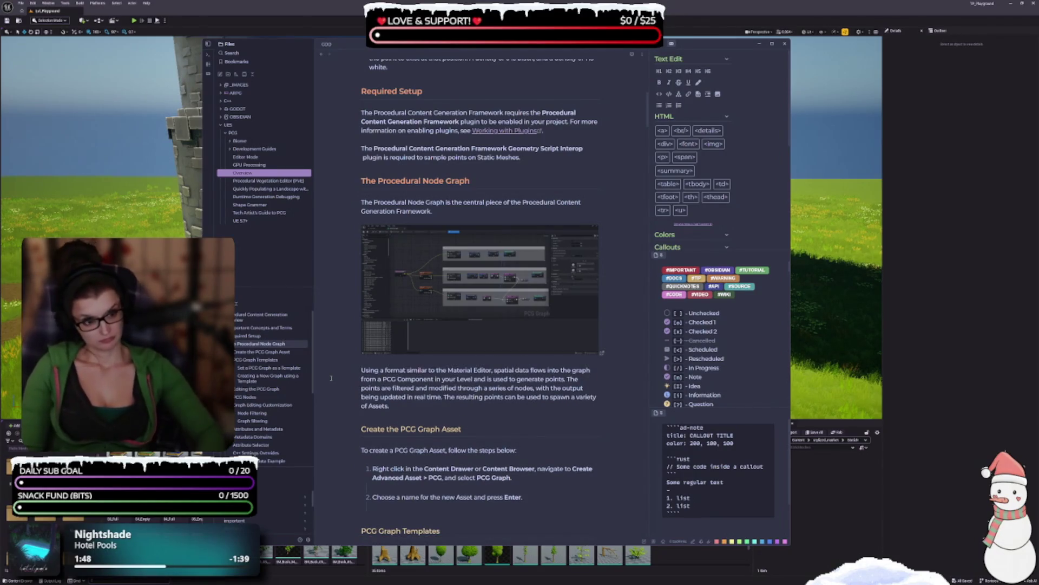
- Remove the blank lines above PCG Graph Templates and below the Template property step
scroll(406, 407, "down", 2)
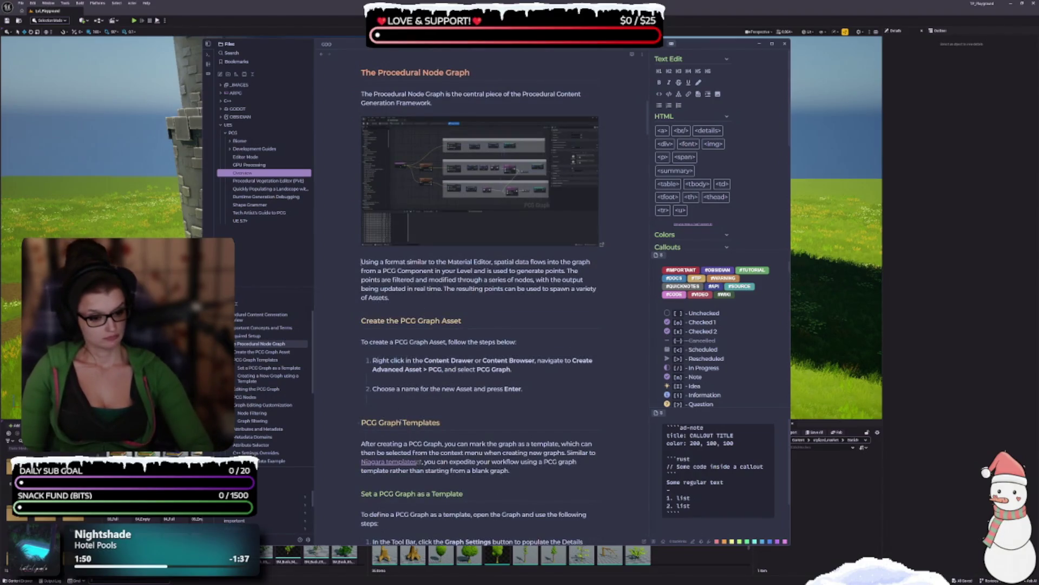
left_click(340, 398)
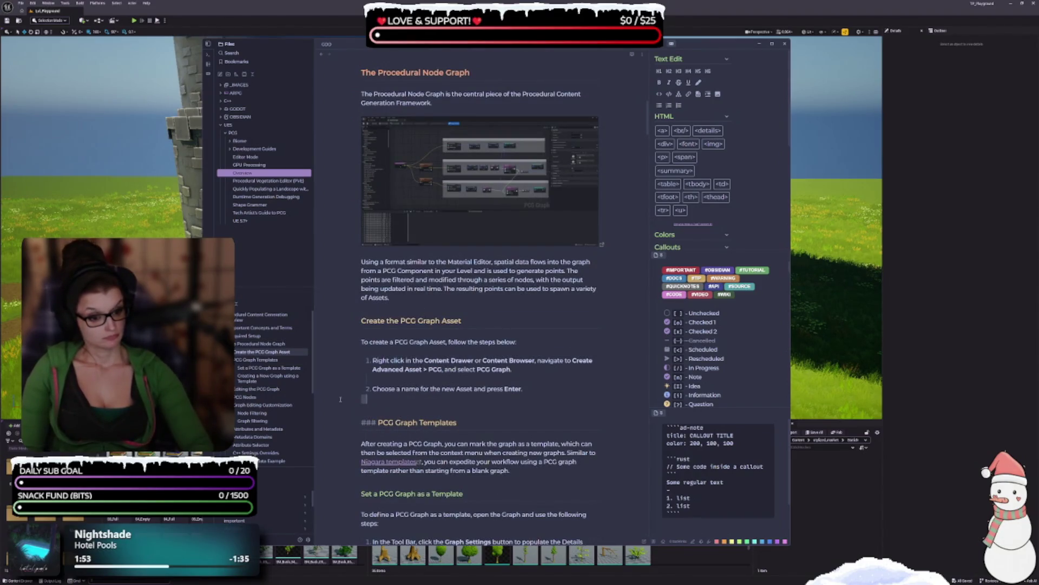
key("BackSpace")
key("BackSpace")
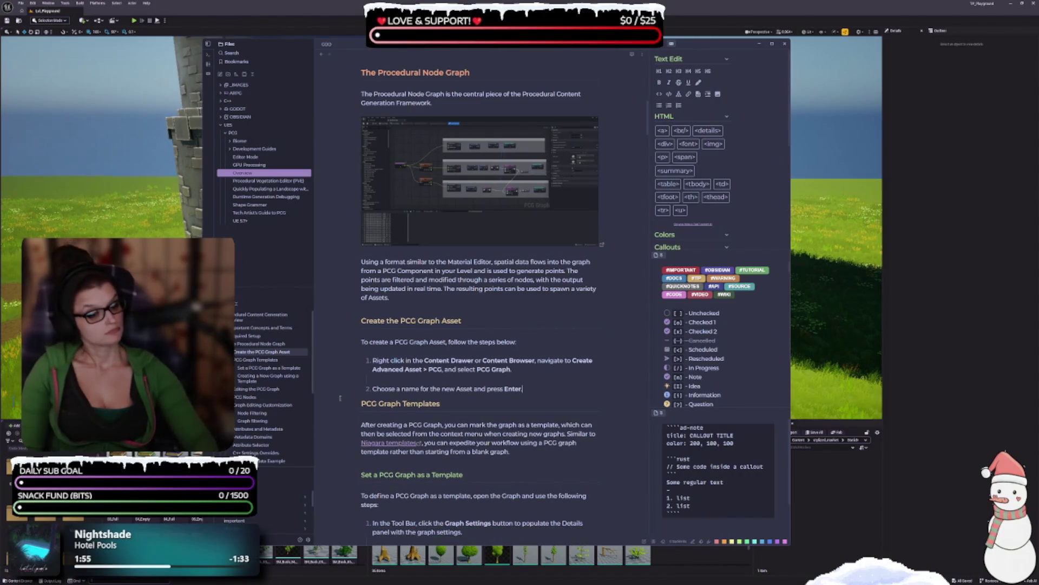
scroll(392, 414, "down", 1)
left_click(490, 415)
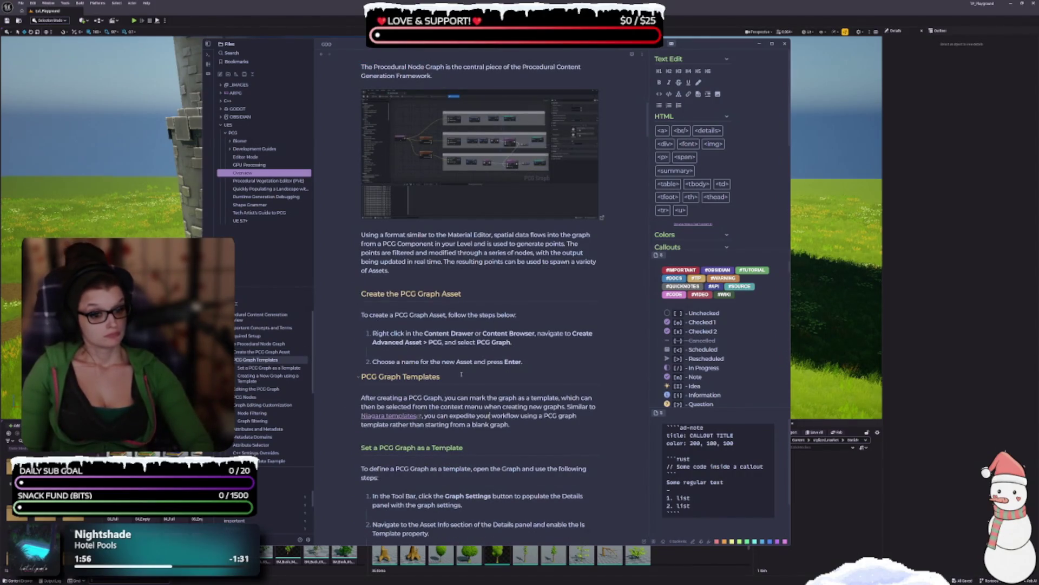
left_click(404, 349)
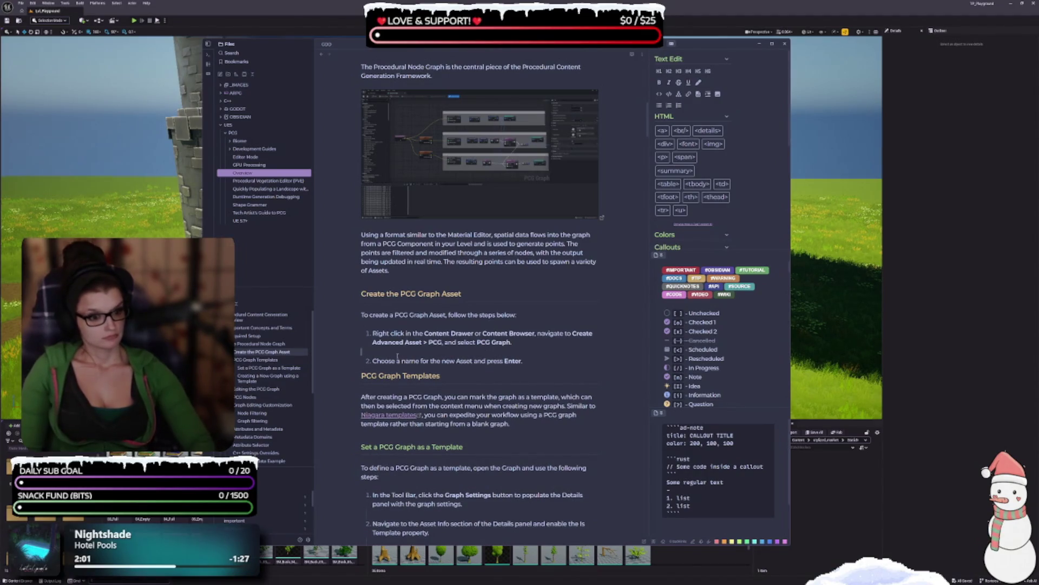
scroll(457, 462, "down", 3)
scroll(459, 449, "down", 2)
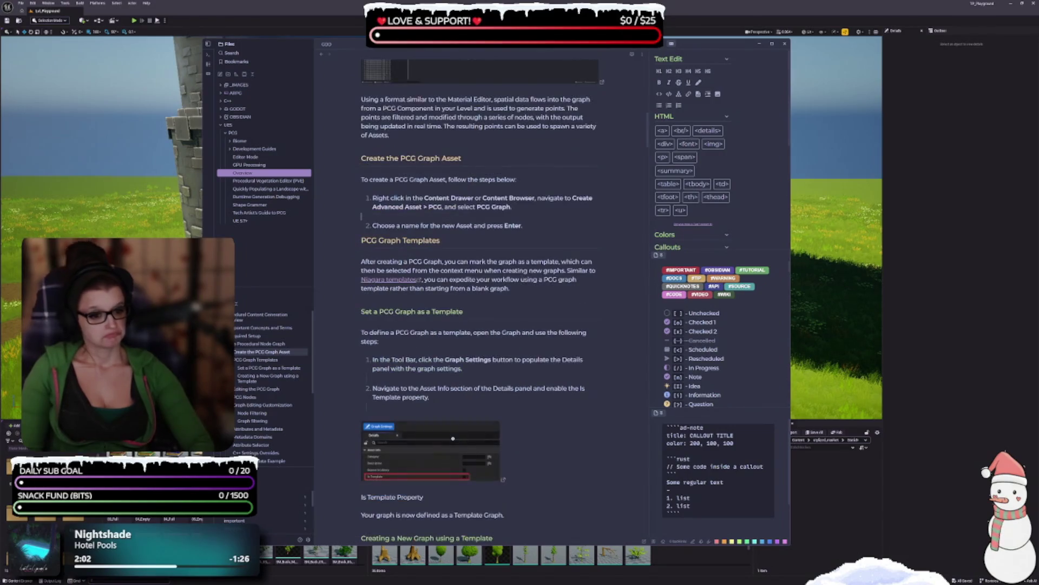
left_click(398, 406)
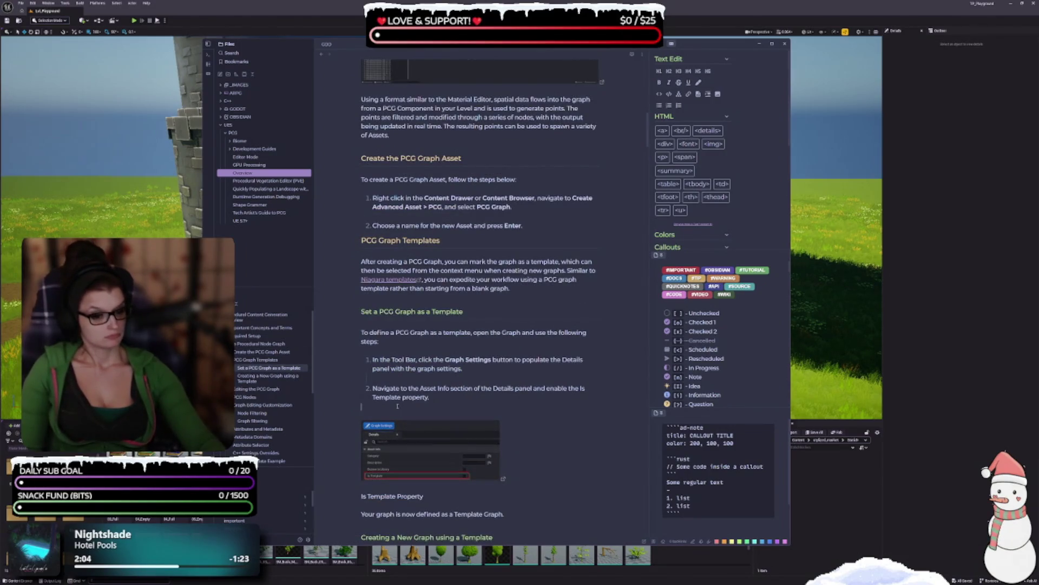
key("BackSpace")
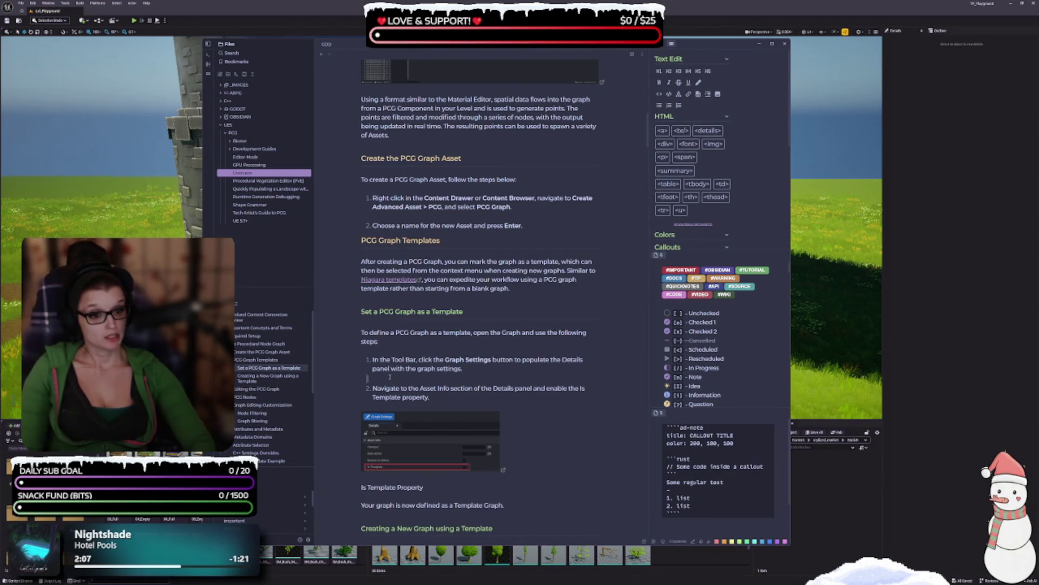
- Pull the Is Template Property and PCG Graph Diagram captions up under their images
scroll(385, 379, "down", 3)
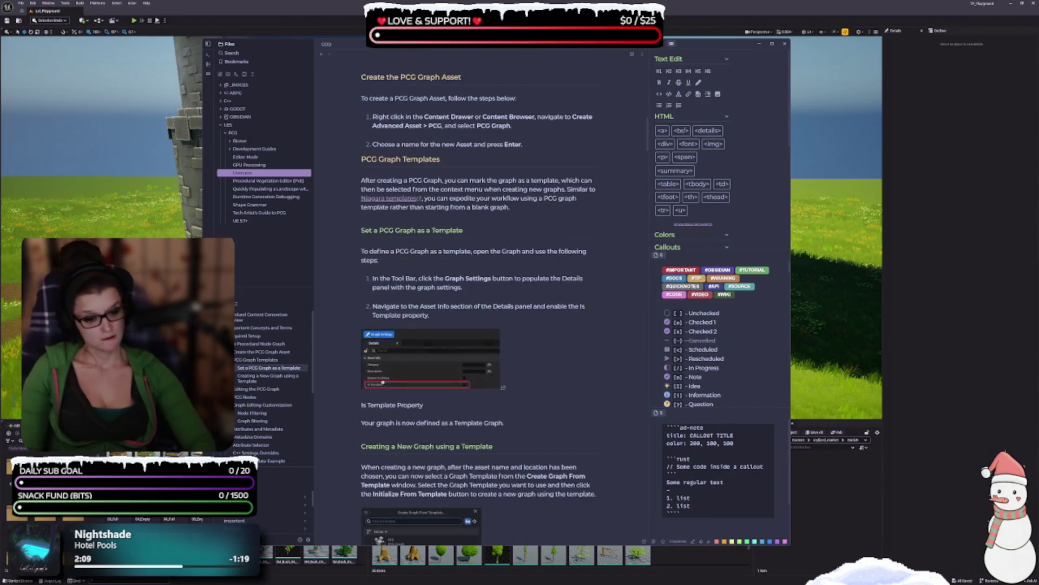
left_click(370, 392)
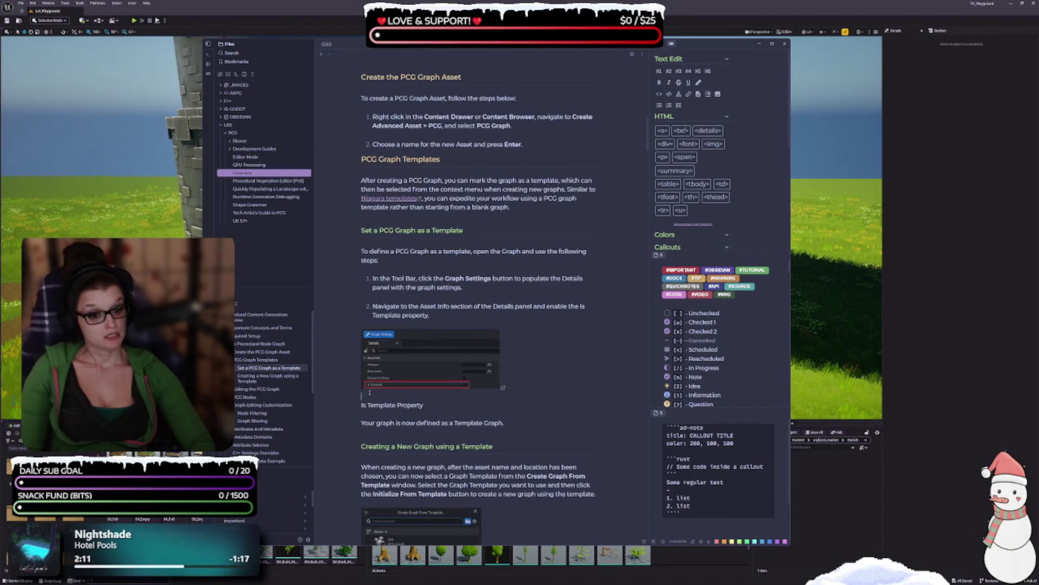
key("BackSpace")
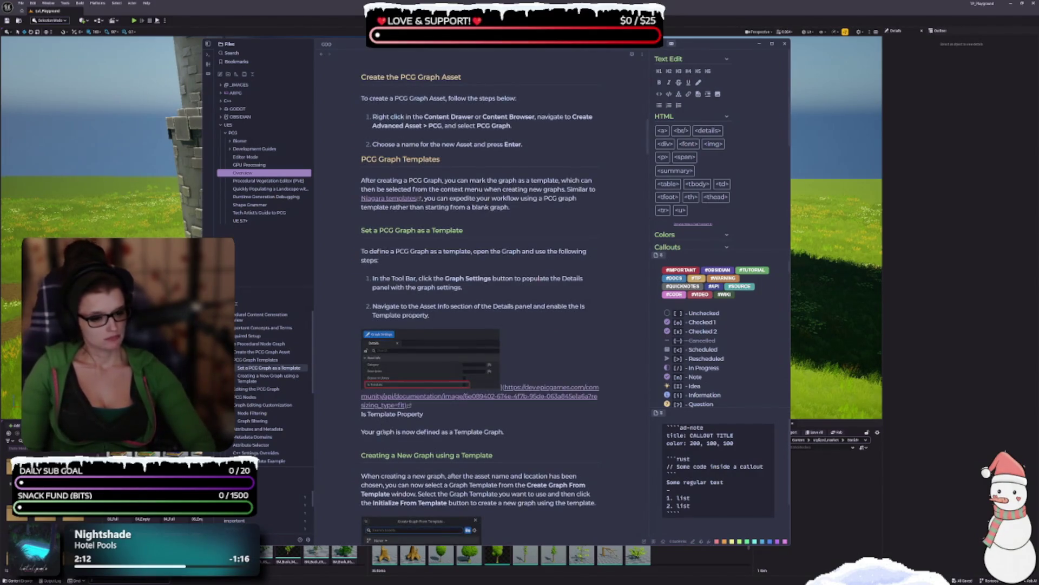
left_click(385, 427)
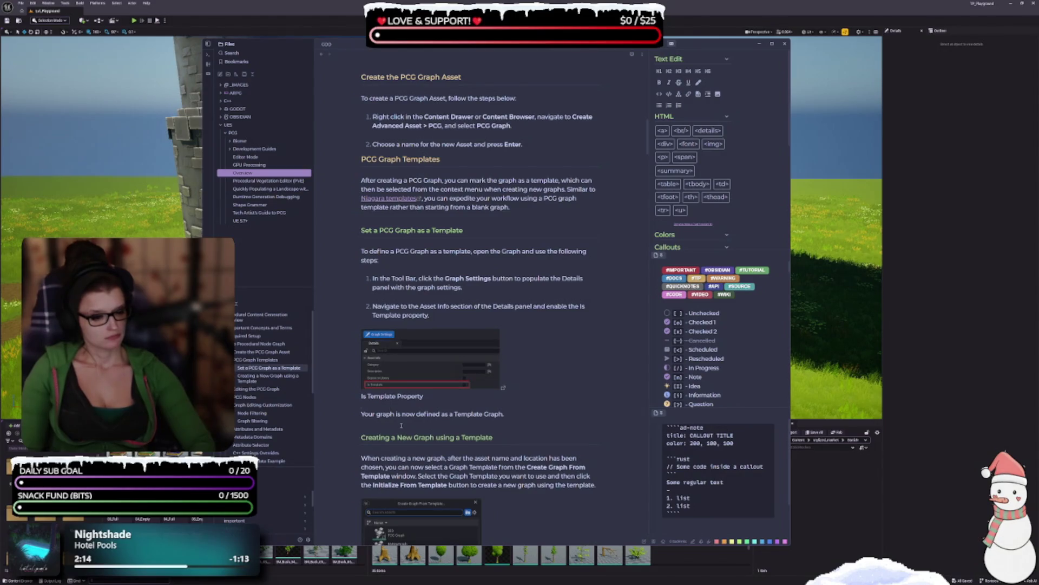
scroll(483, 421, "down", 6)
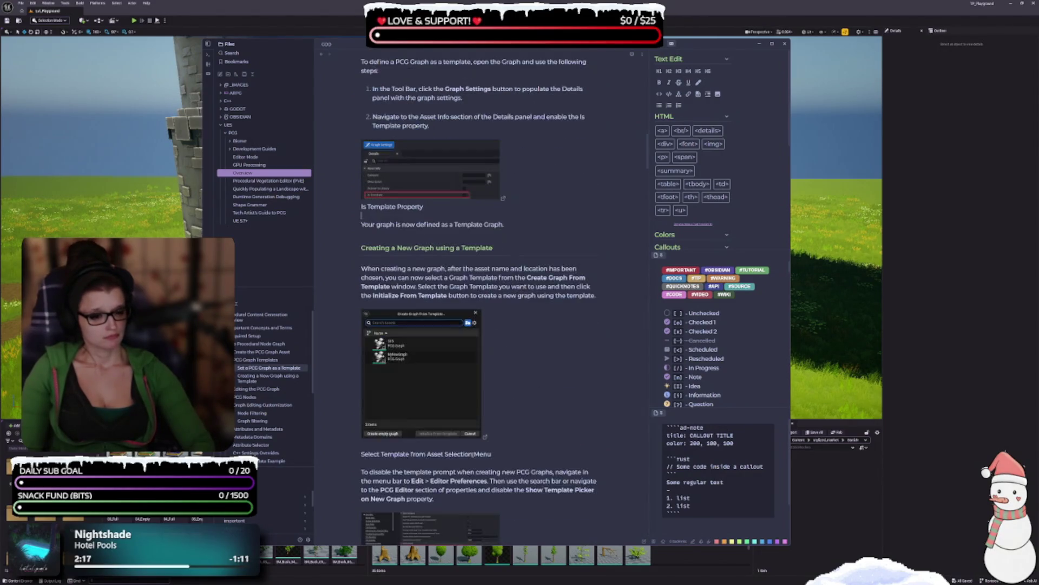
scroll(514, 467, "down", 6)
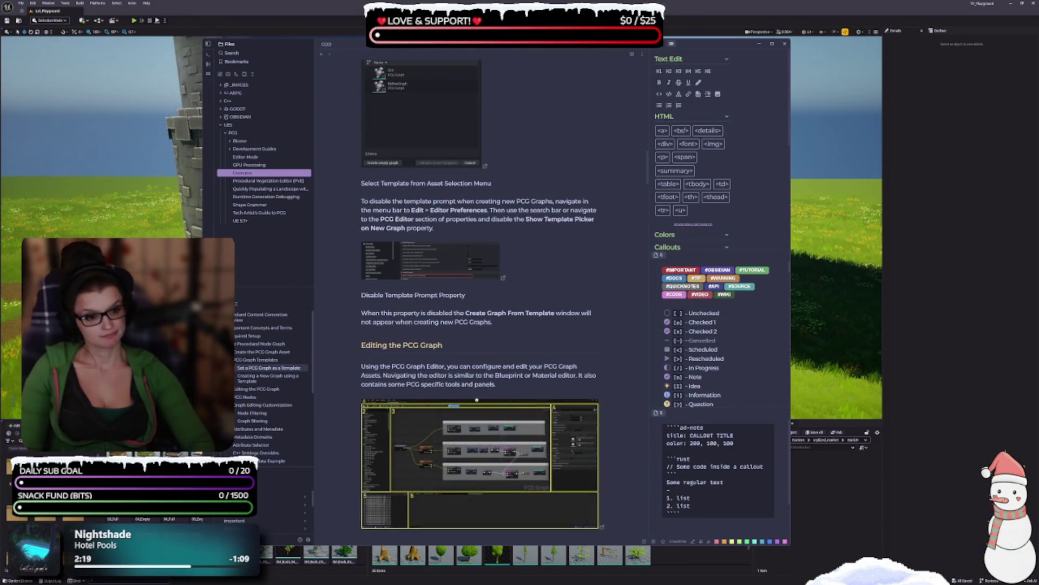
left_click(360, 336)
key("BackSpace")
key("BackSpace")
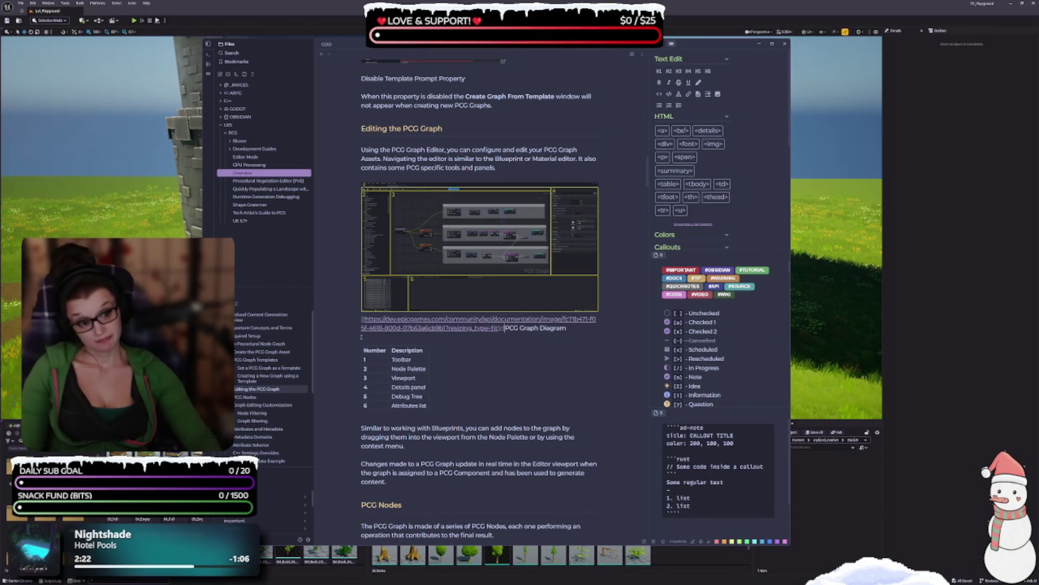
left_click(523, 387)
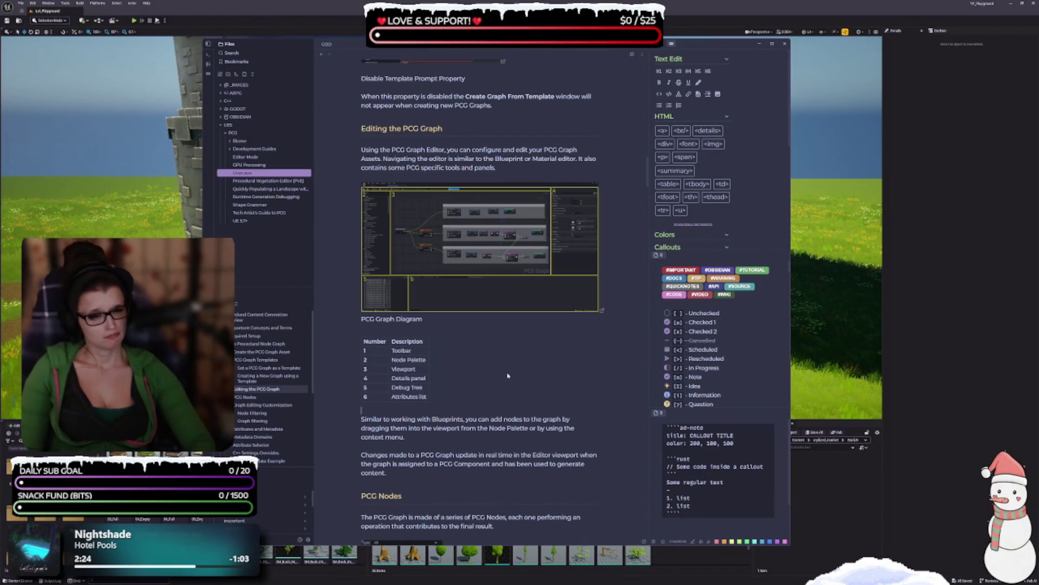
- Remove the blank gap above the Disable Template Prompt Property caption
scroll(522, 380, "up", 2)
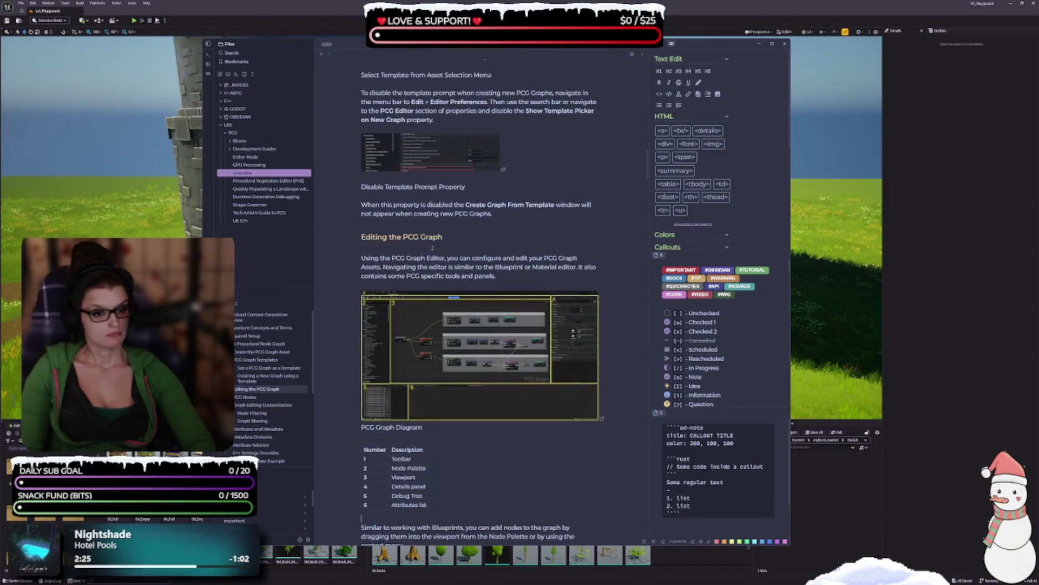
left_click(359, 186)
key("BackSpace")
scroll(359, 187, "up", 3)
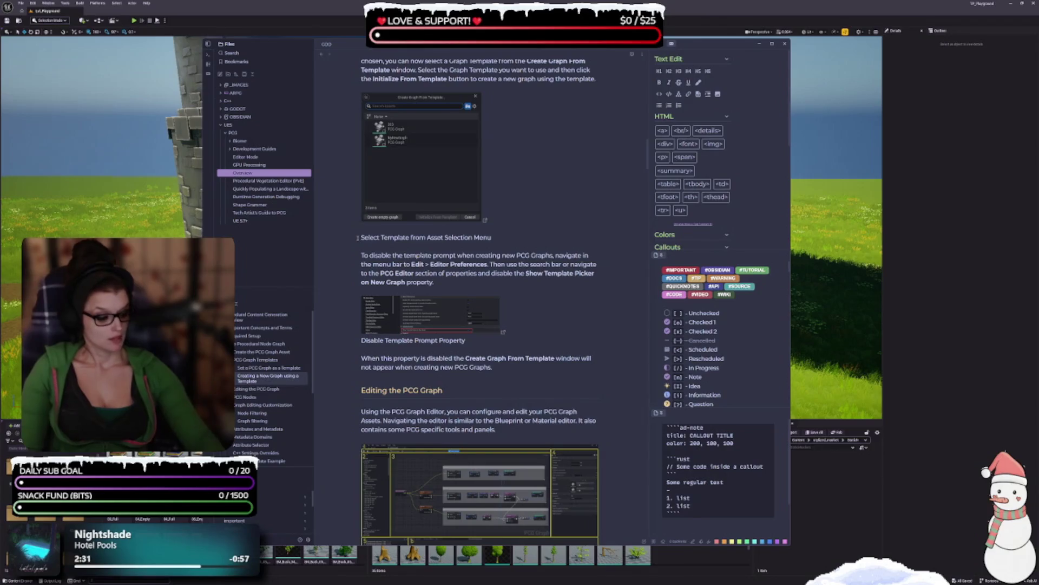
scroll(359, 237, "up", 4)
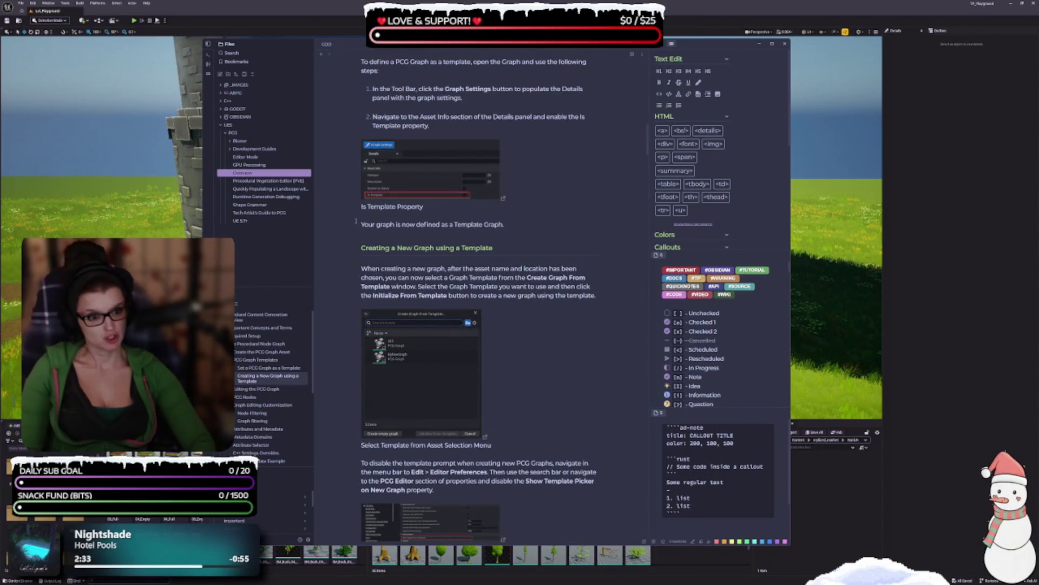
scroll(527, 281, "down", 3)
scroll(527, 281, "up", 3)
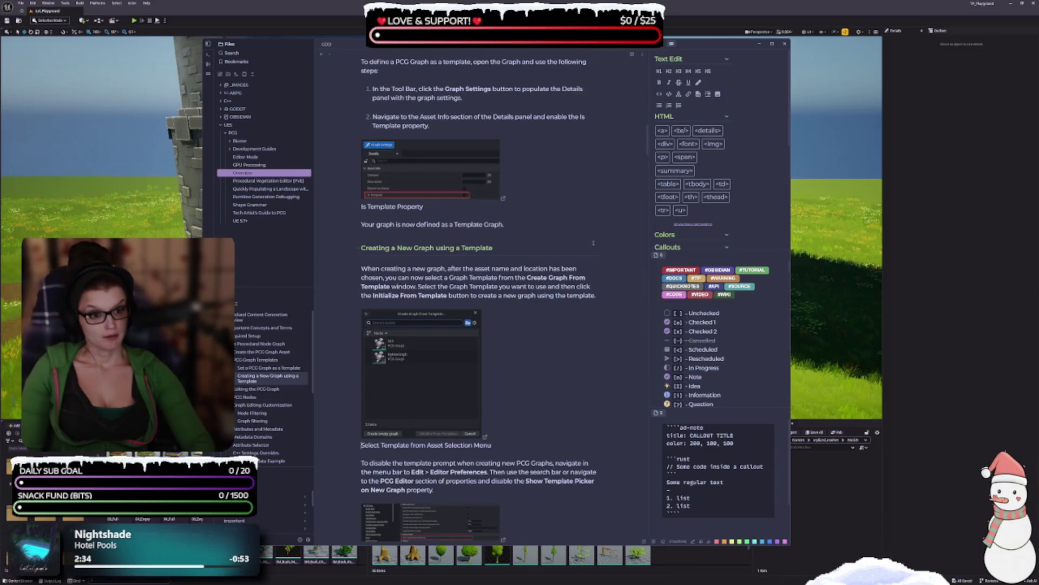
left_click_drag(647, 139, 640, 72)
scroll(640, 72, "up", 1)
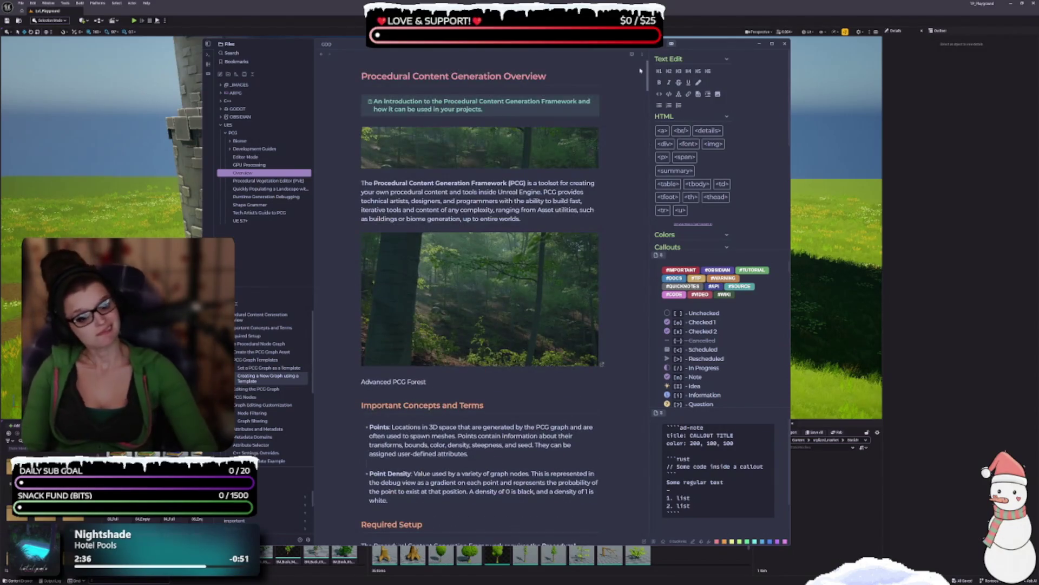
- Split the Advanced PCG Forest caption onto its own line below the forest image
scroll(402, 268, "down", 3)
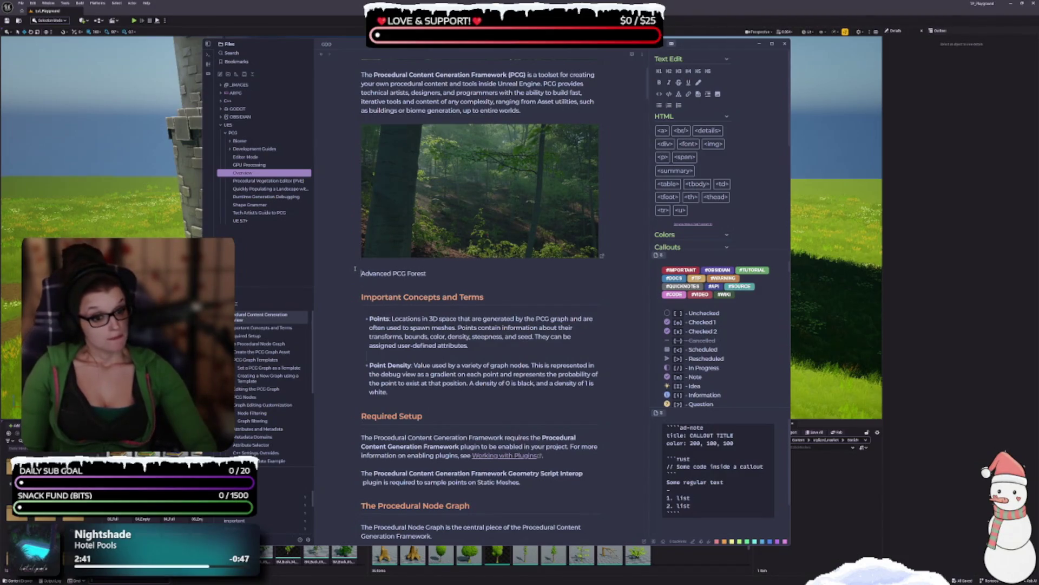
left_click(367, 284)
left_click(476, 351)
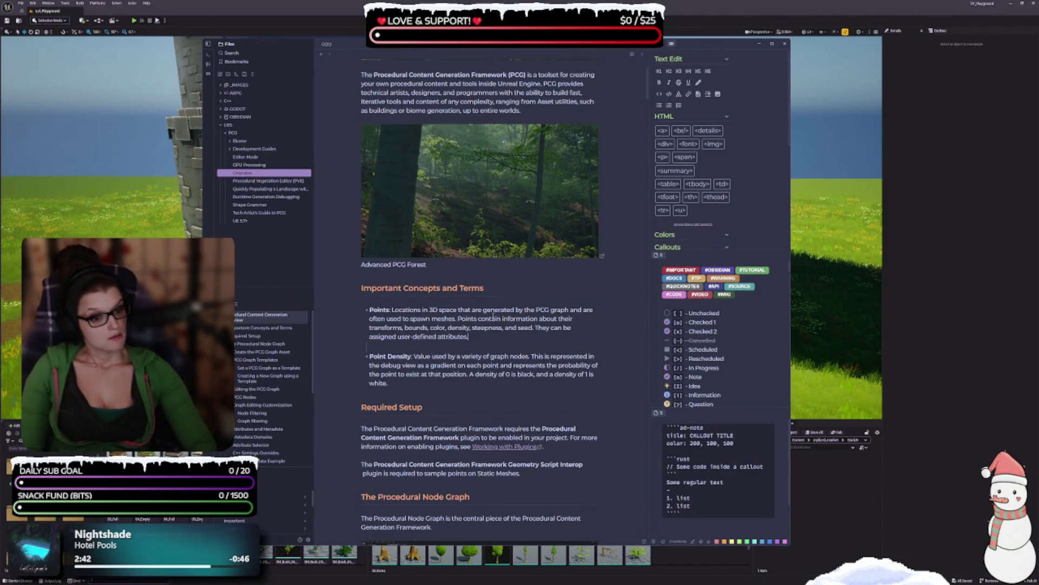
left_click(431, 266)
left_click(429, 276)
key("Up")
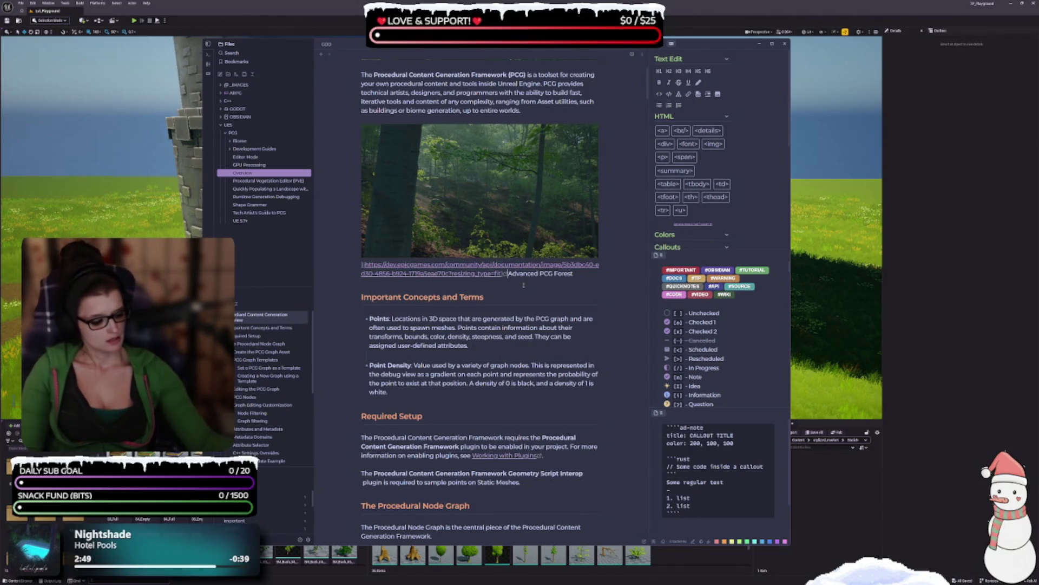
key("Return")
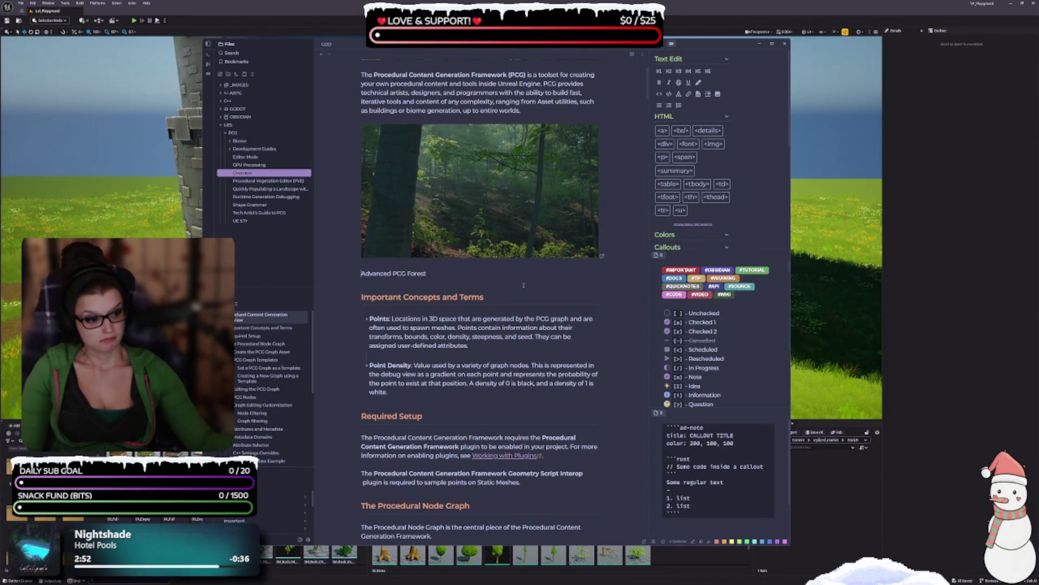
- Try a '- [i]' info marker on the caption, keeping it on a separate line
scroll(711, 340, "down", 3)
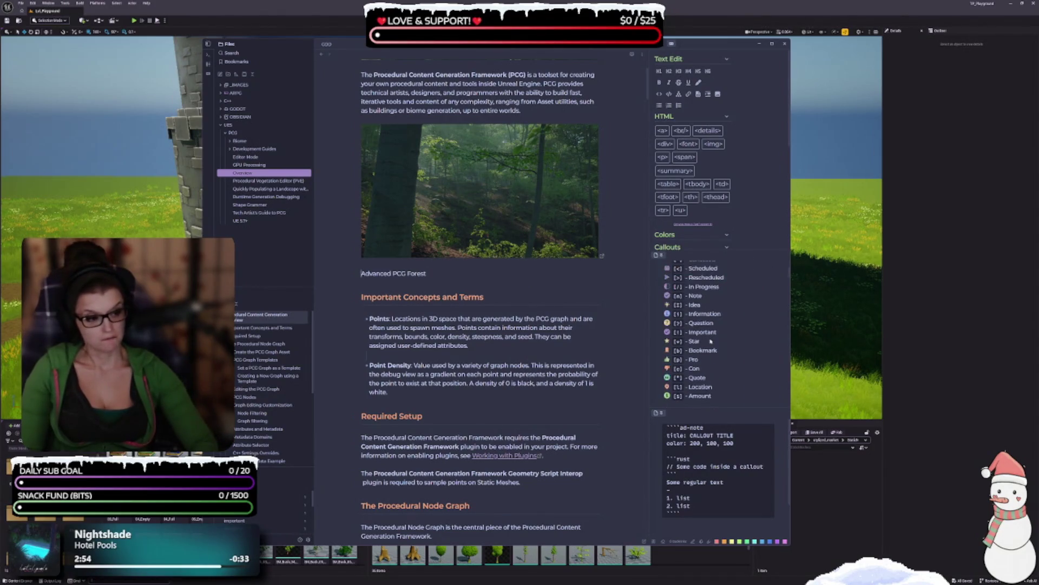
type("- ")
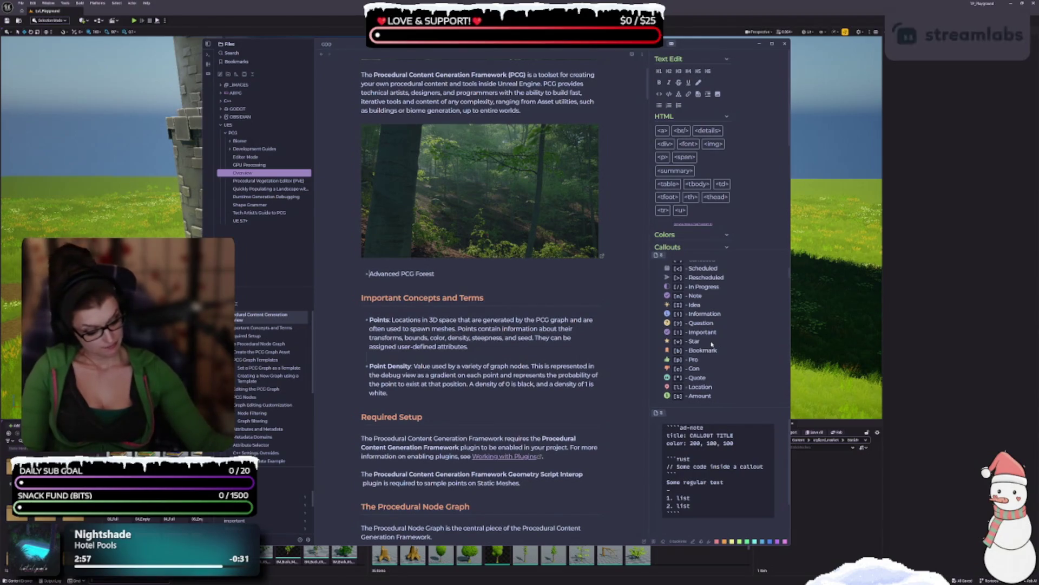
type("[i]")
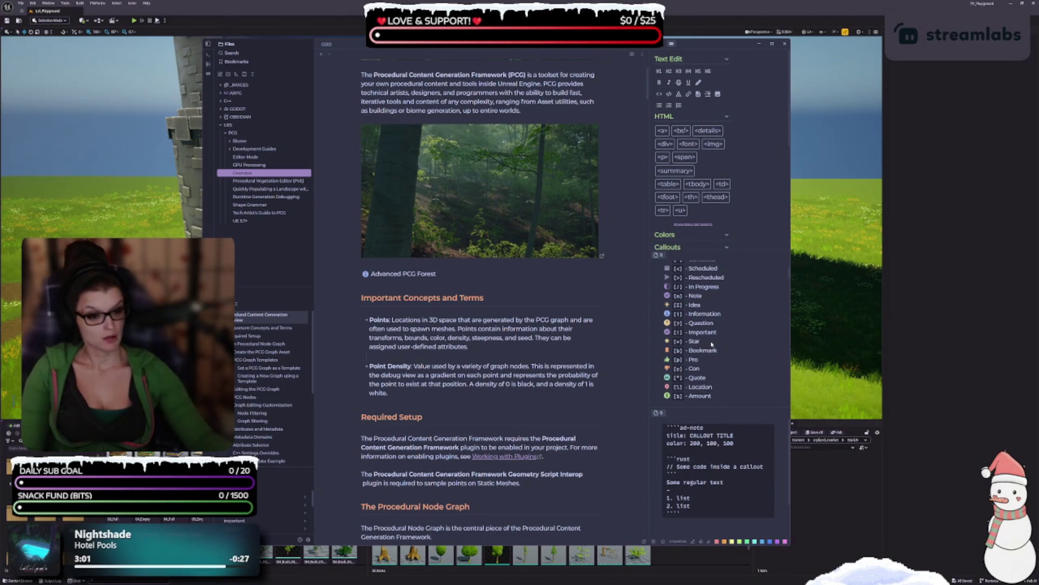
key("Left")
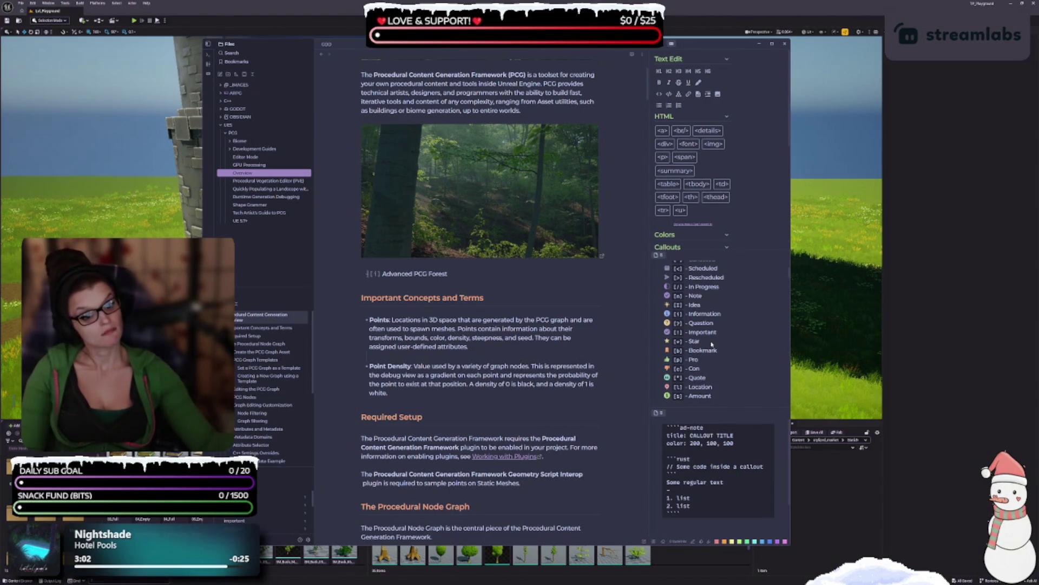
key("BackSpace")
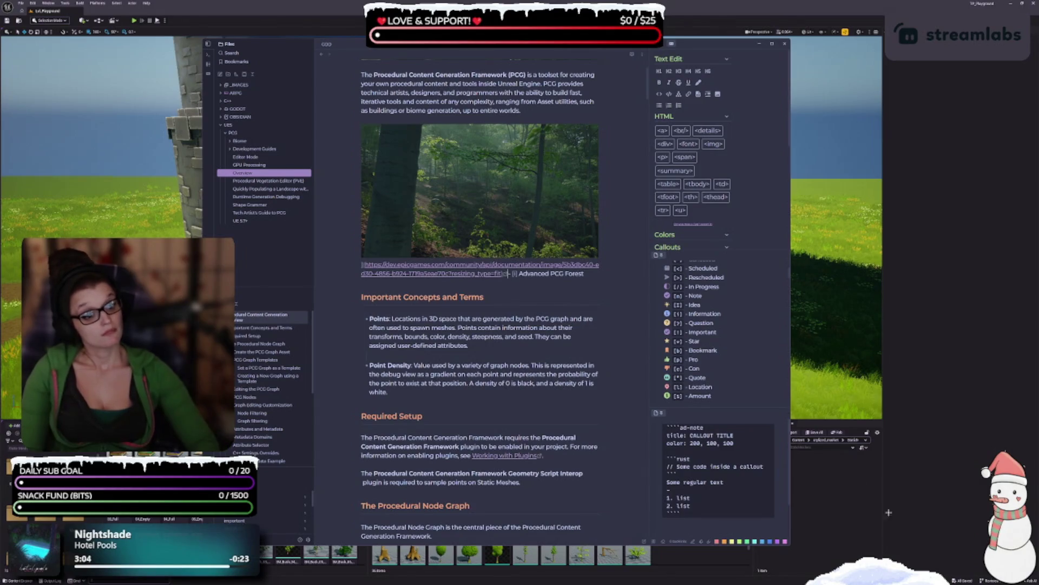
key("Return")
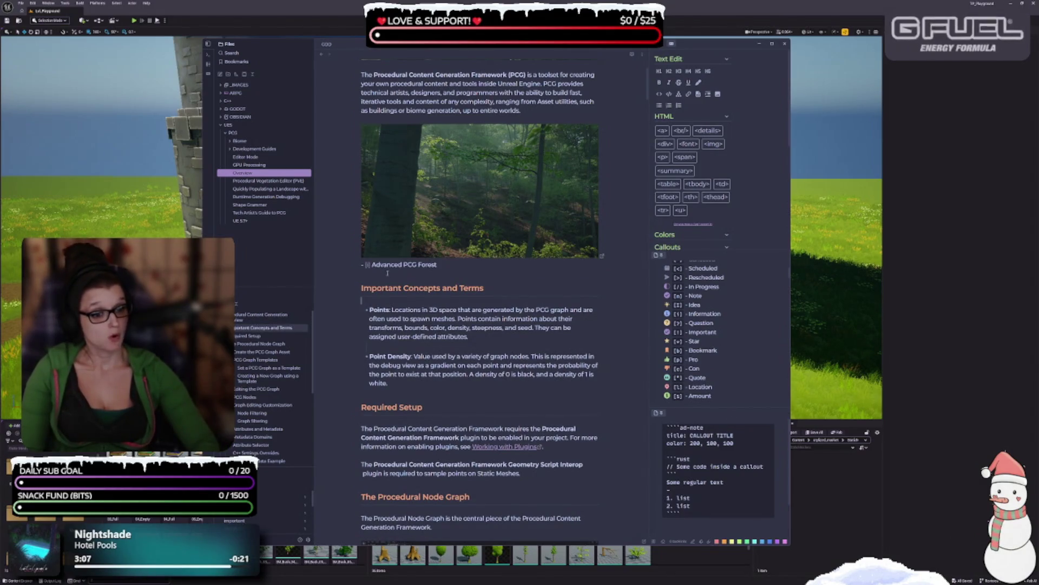
left_click(600, 217)
key("Right")
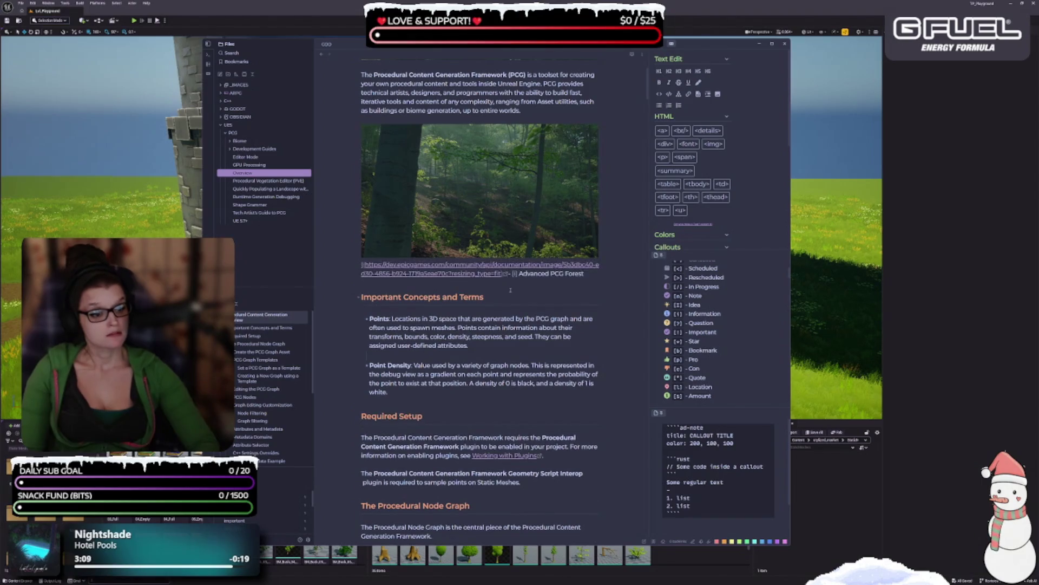
key("Left")
key("Delete")
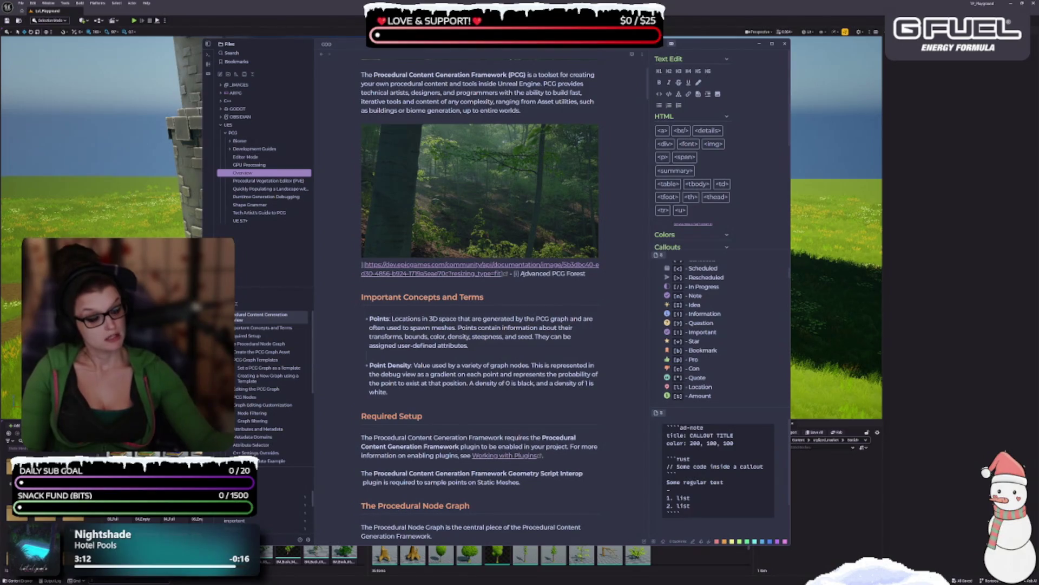
key("Return")
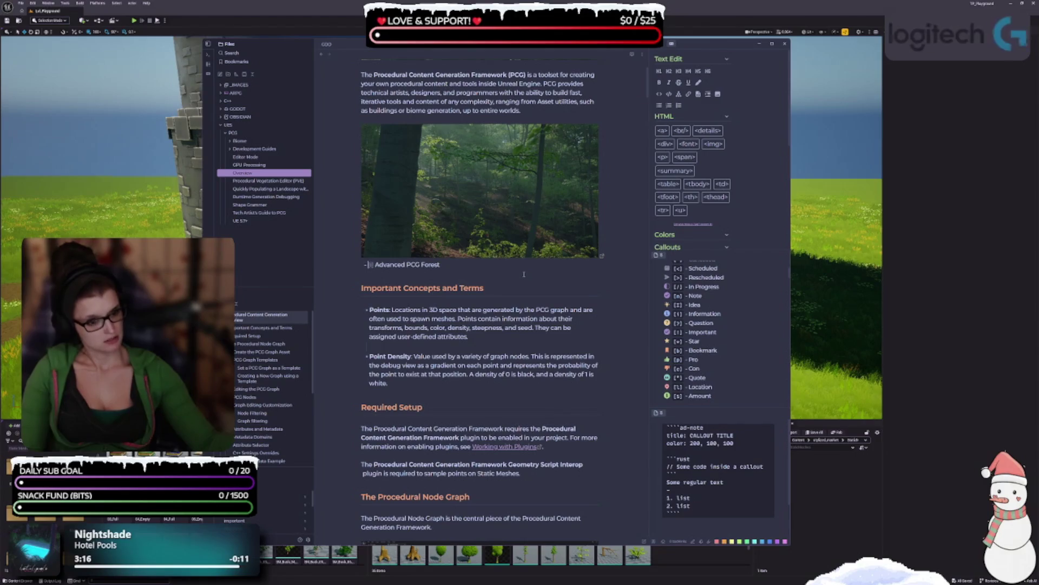
key("Delete")
- Add a blank line above the heading and undo the info marker on Advanced PCG Forest
left_click(524, 275)
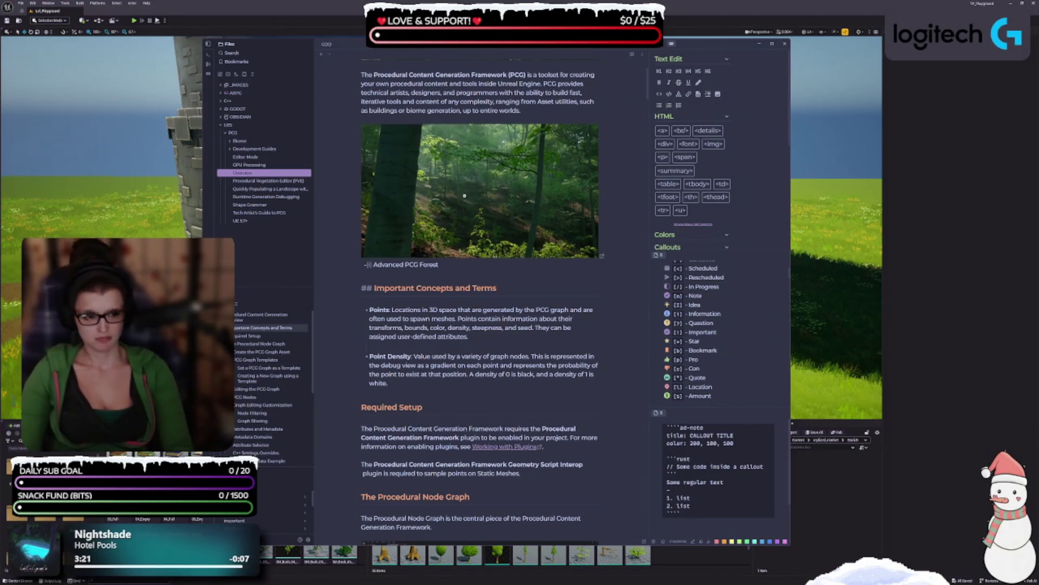
left_click(357, 275)
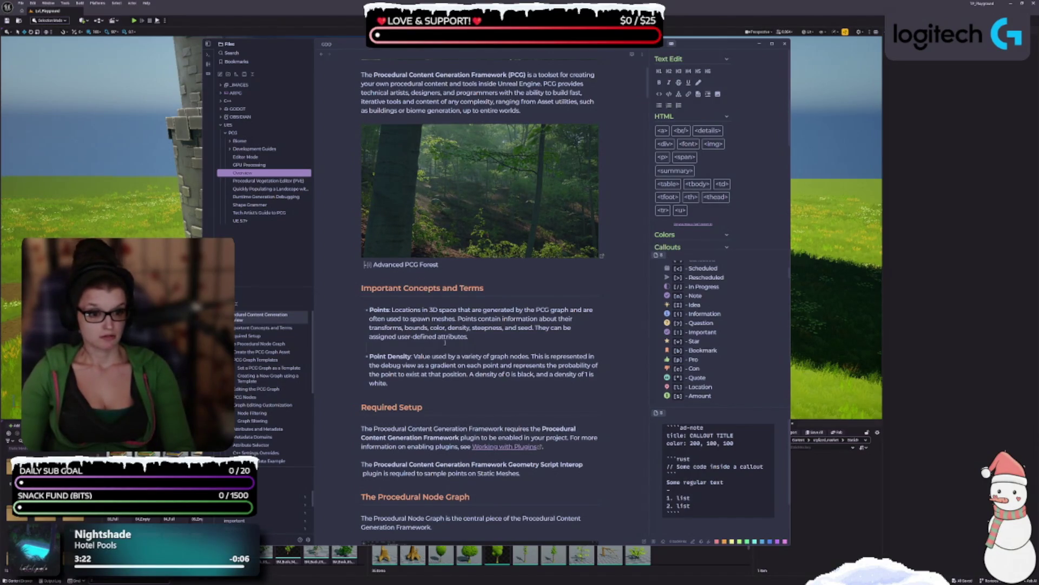
key("Return")
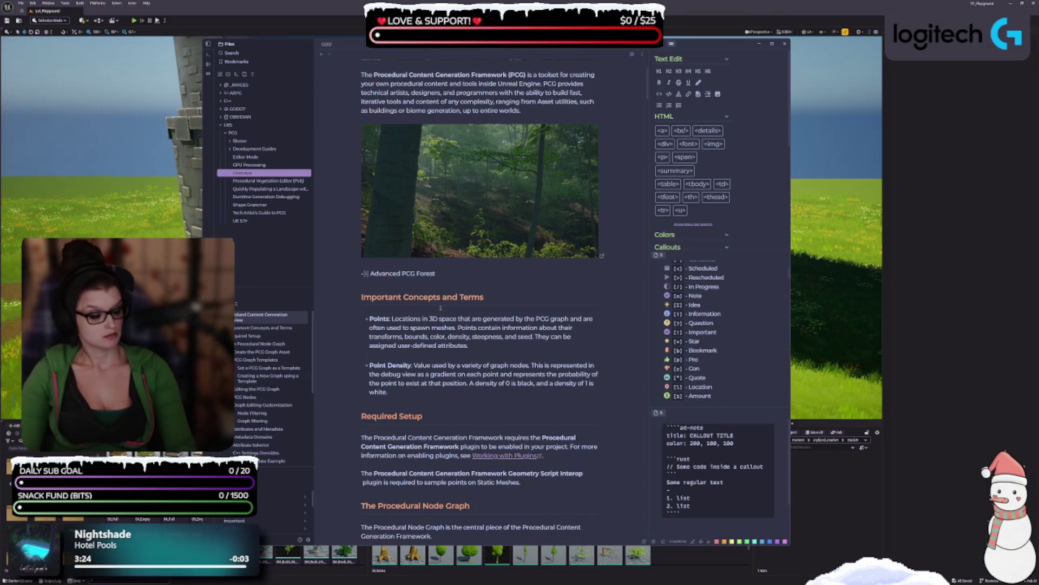
type("i")
key("Left")
key("ctrl+z")
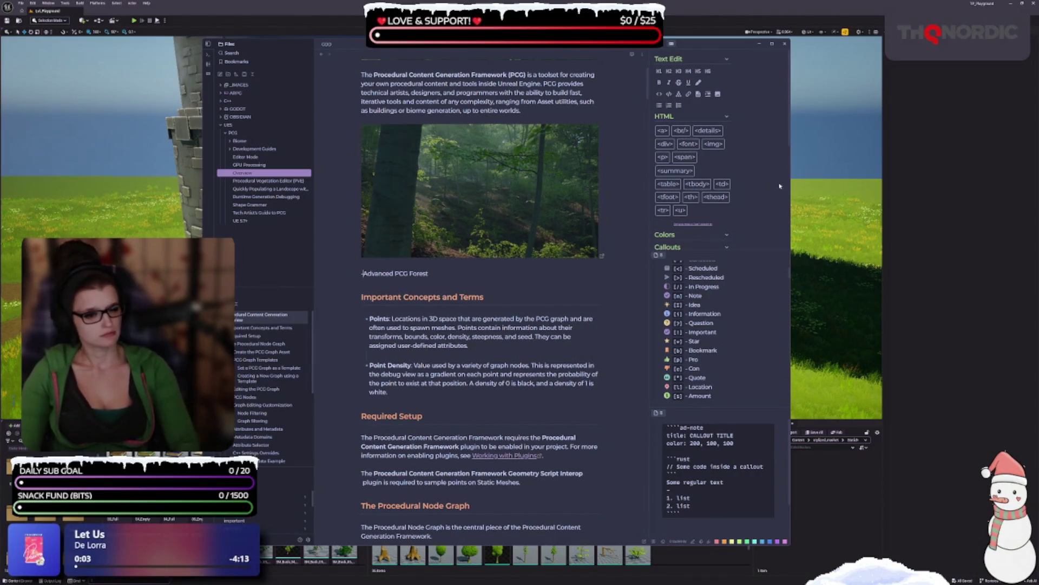
scroll(731, 303, "down", 5)
scroll(731, 303, "up", 3)
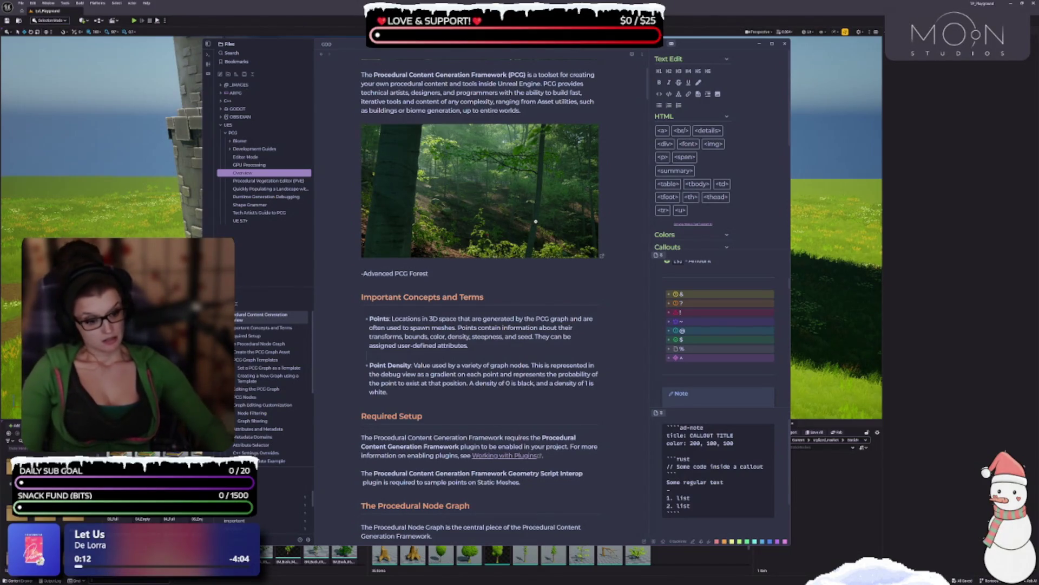
scroll(509, 348, "up", 2)
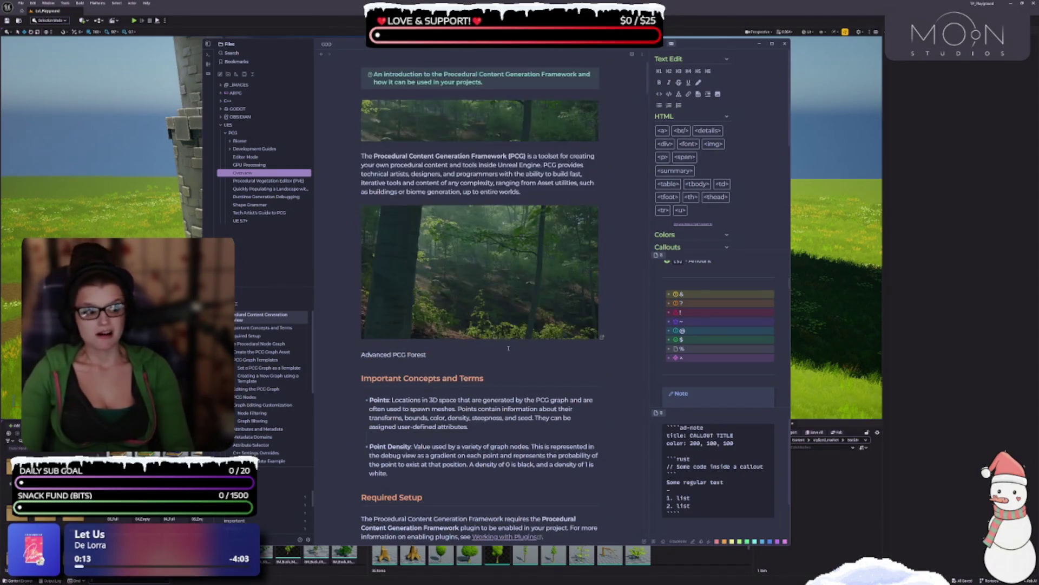
scroll(643, 291, "up", 1)
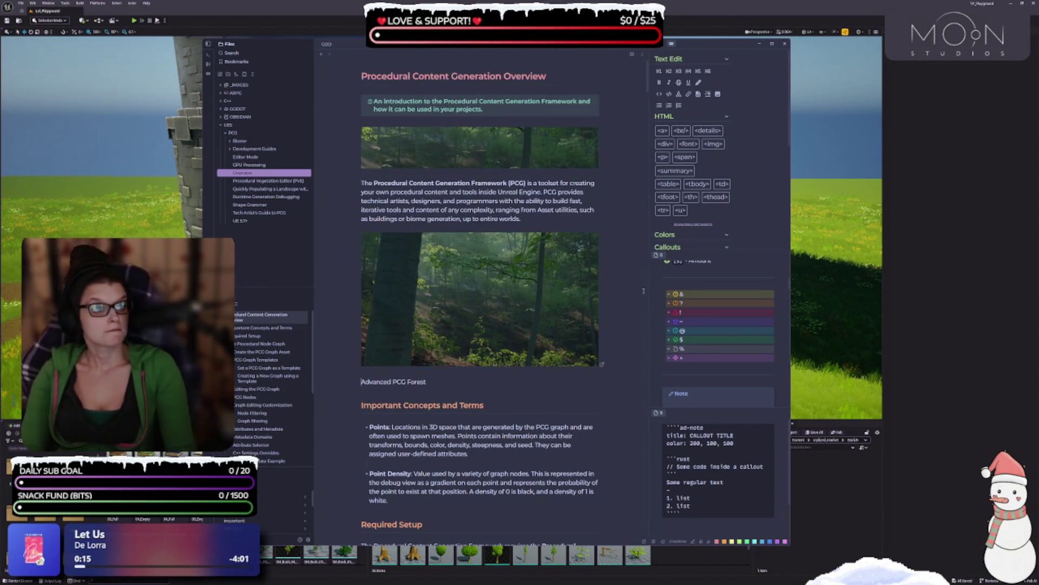
scroll(643, 291, "down", 2)
triple_click(355, 326)
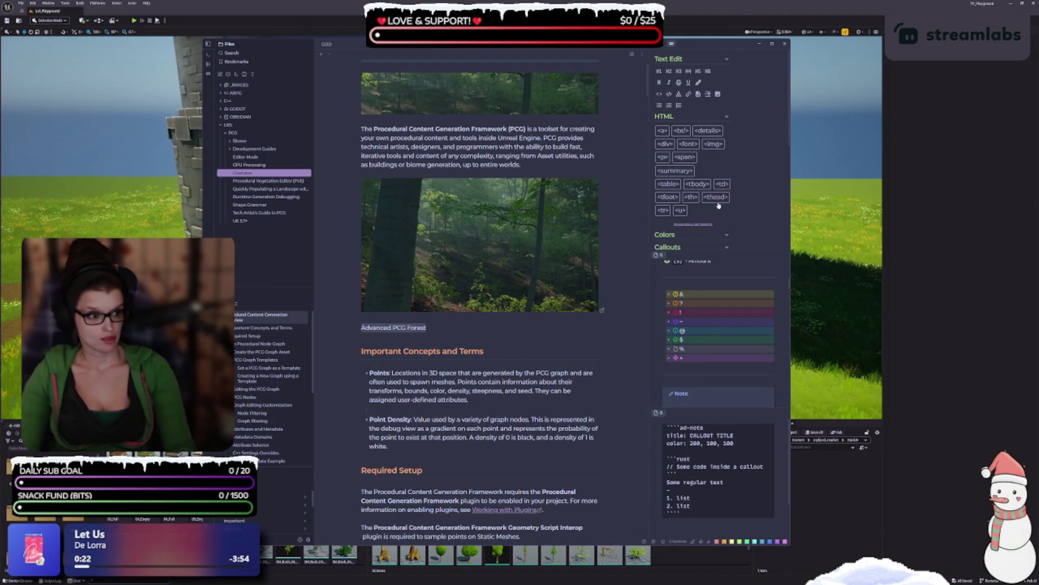
left_click(445, 328)
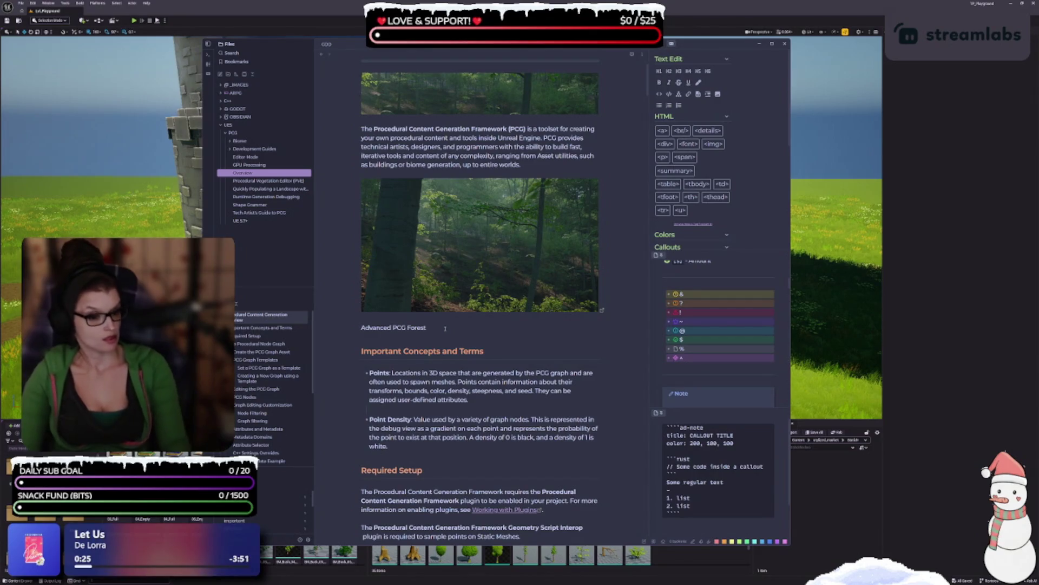
left_click(665, 197)
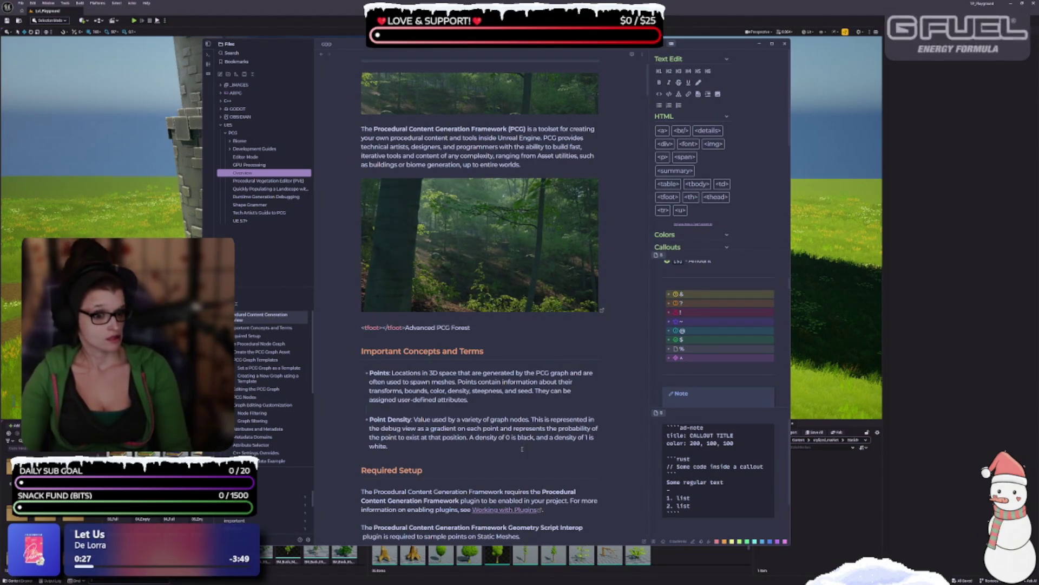
key("ctrl+z")
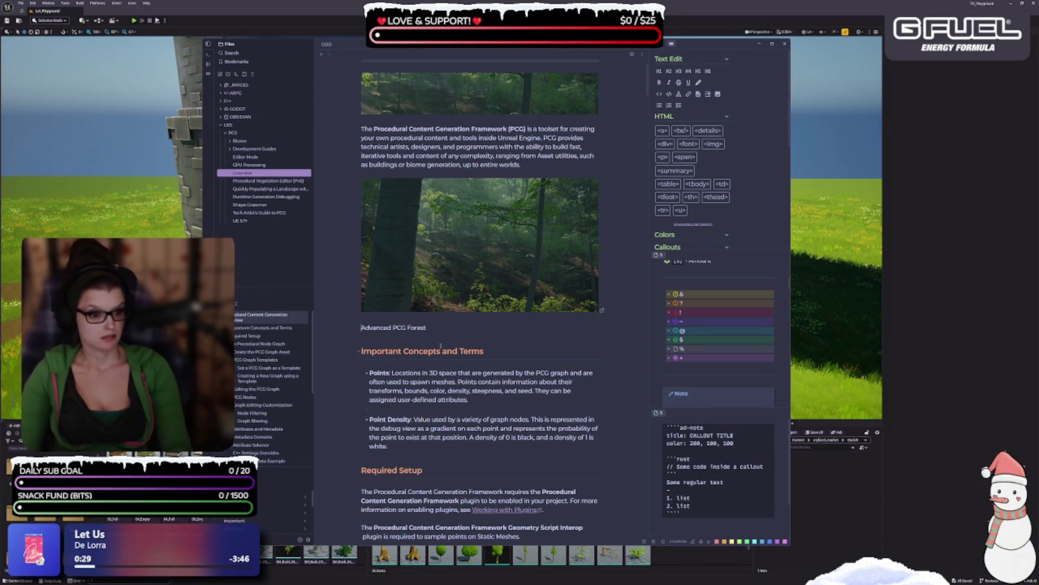
left_click_drag(361, 328, 428, 328)
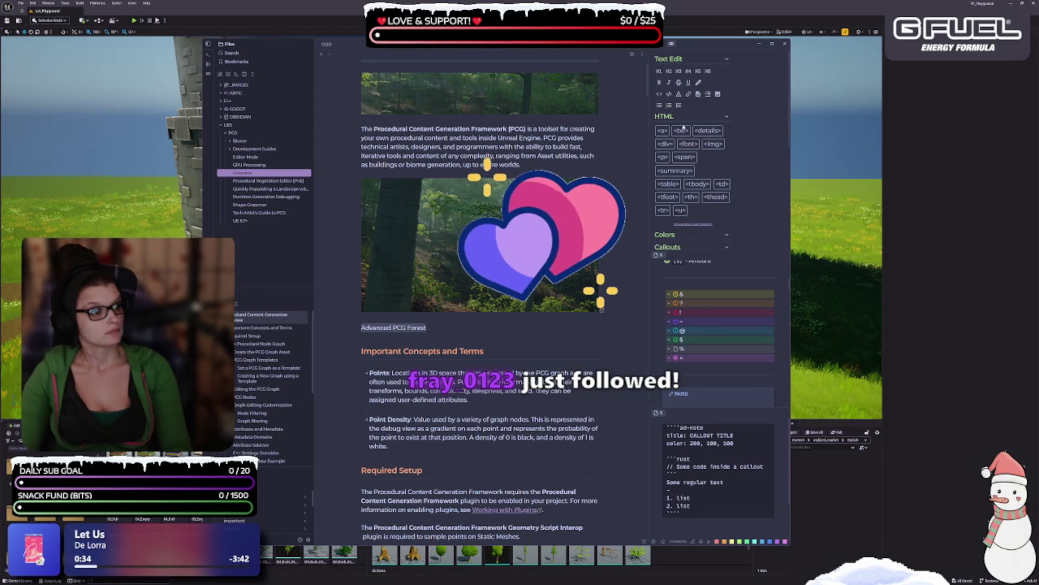
left_click(437, 438)
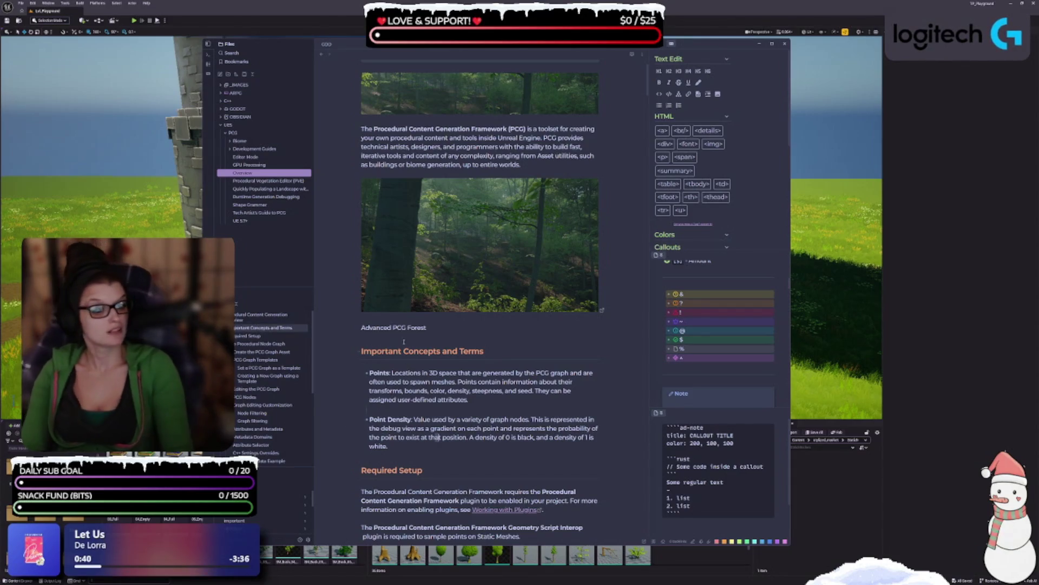
left_click(363, 327)
key("Escape")
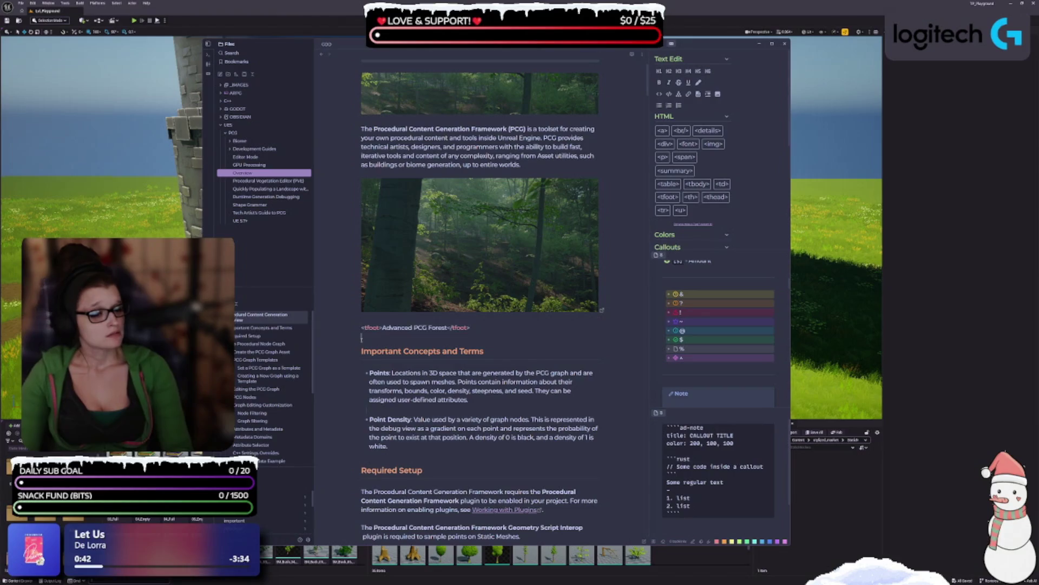
left_click(600, 332)
left_click(366, 314)
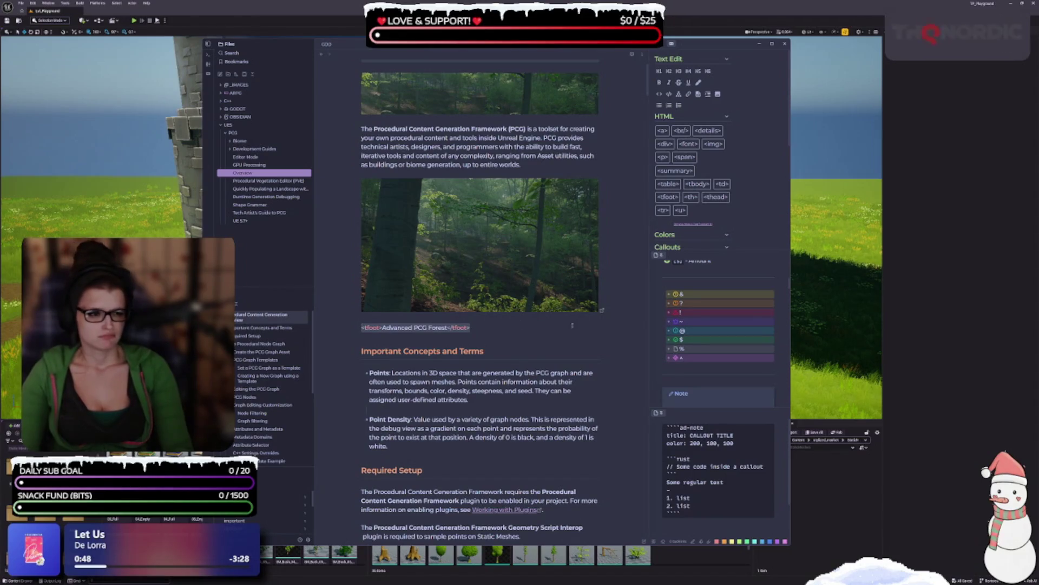
key("Down")
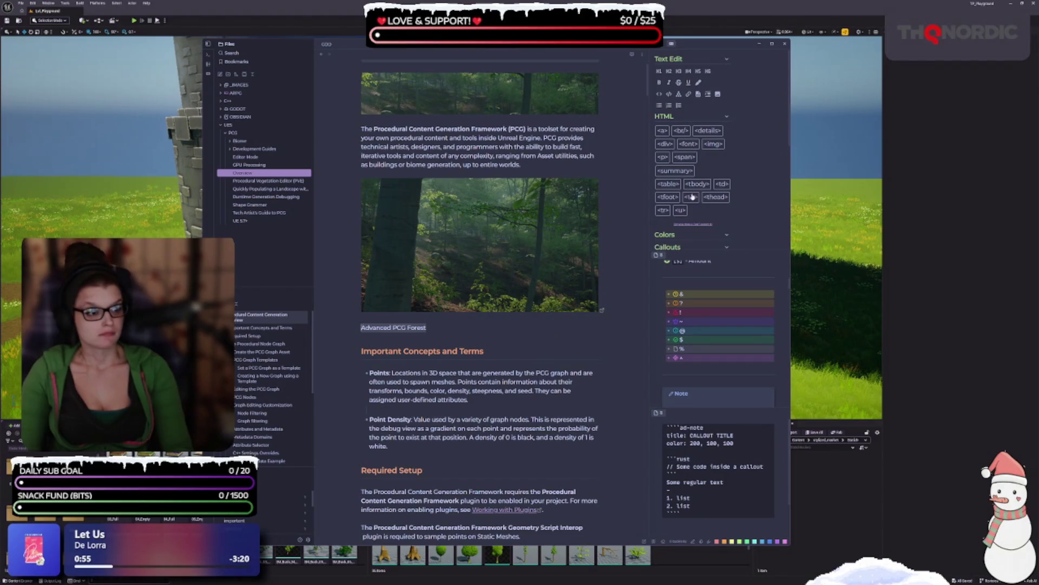
left_click(712, 131)
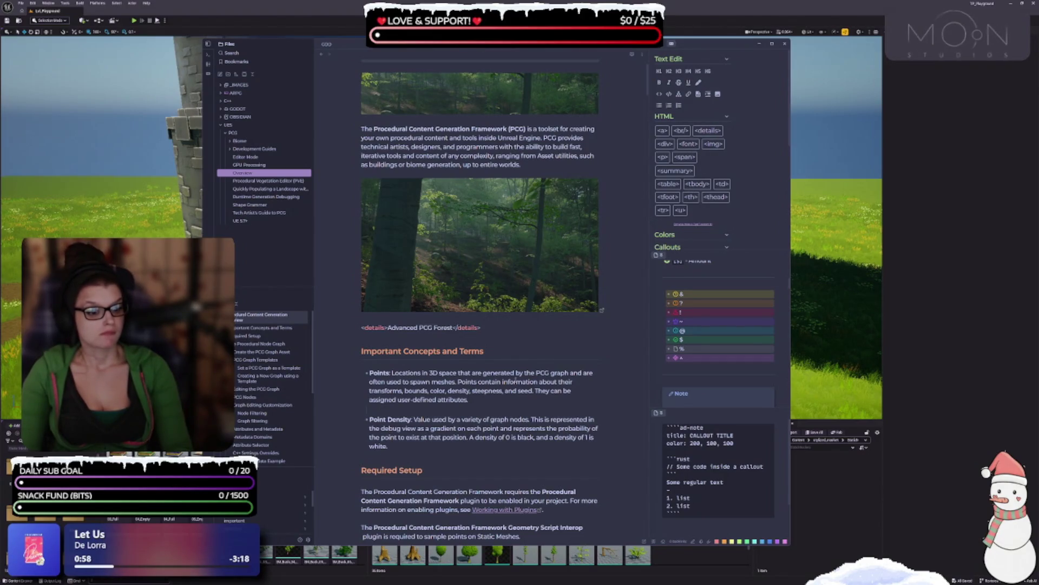
key("ctrl+z")
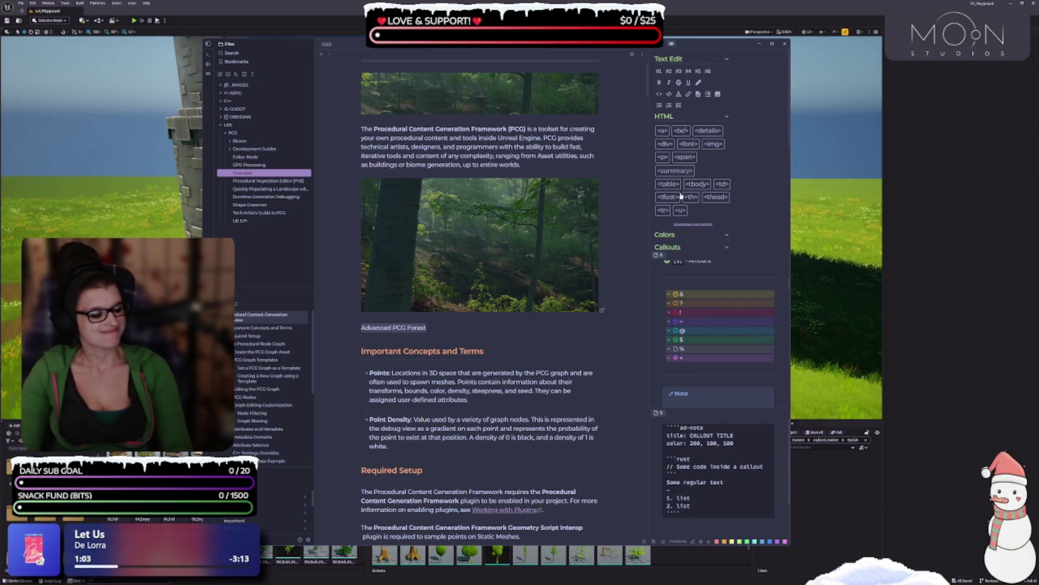
left_click(675, 170)
left_click(568, 368)
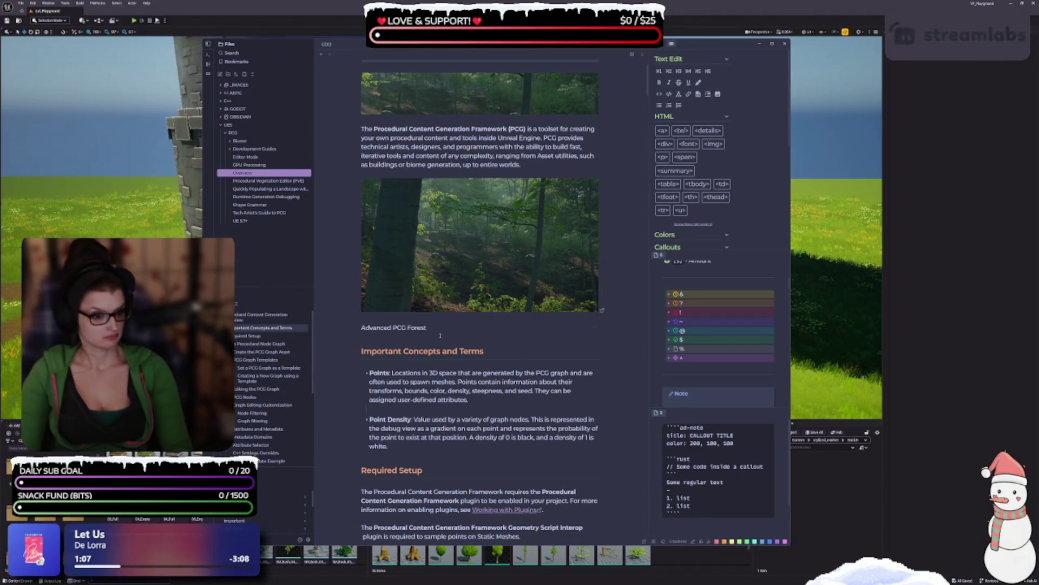
left_click_drag(361, 328, 454, 344)
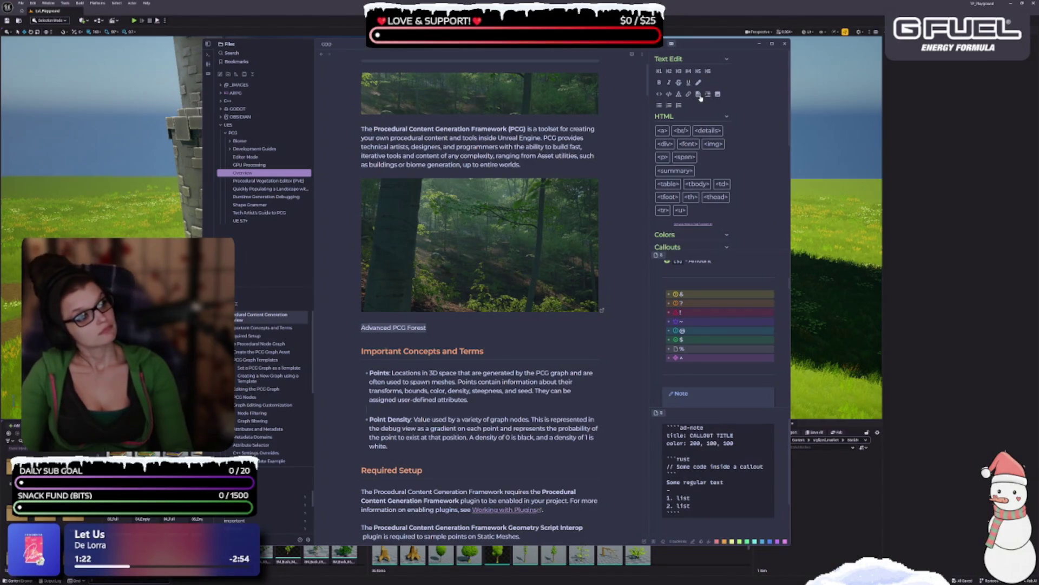
left_click(699, 96)
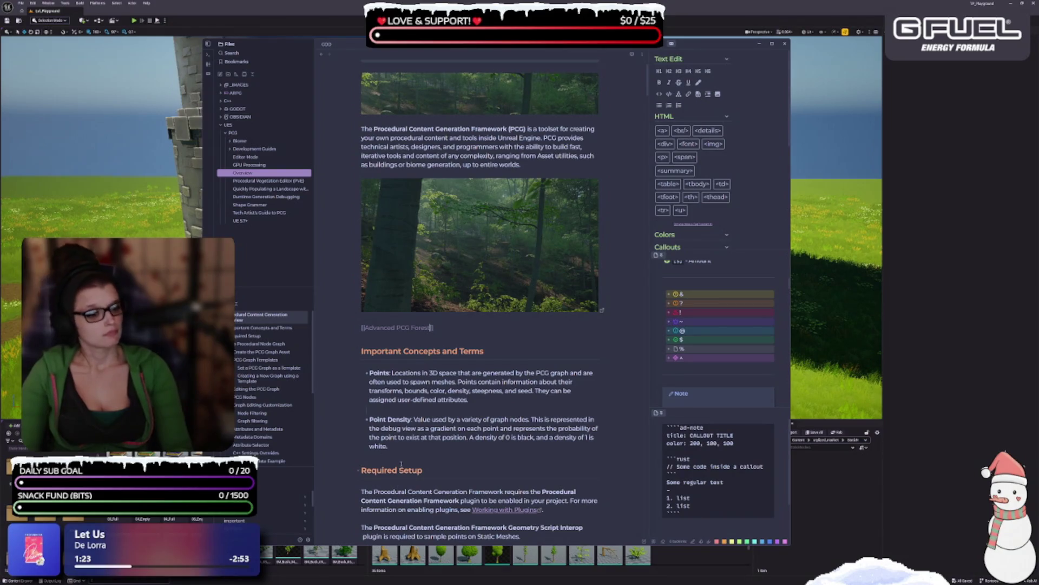
- Undo the link and quote formatting tried on the caption, and set the Note callout colour to purple
key("ctrl+z")
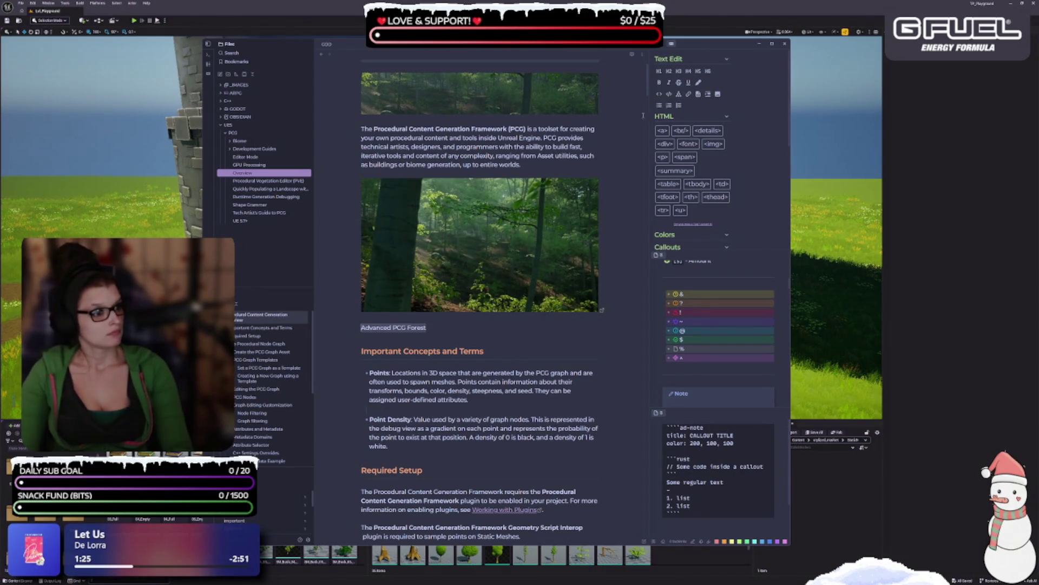
left_click(708, 94)
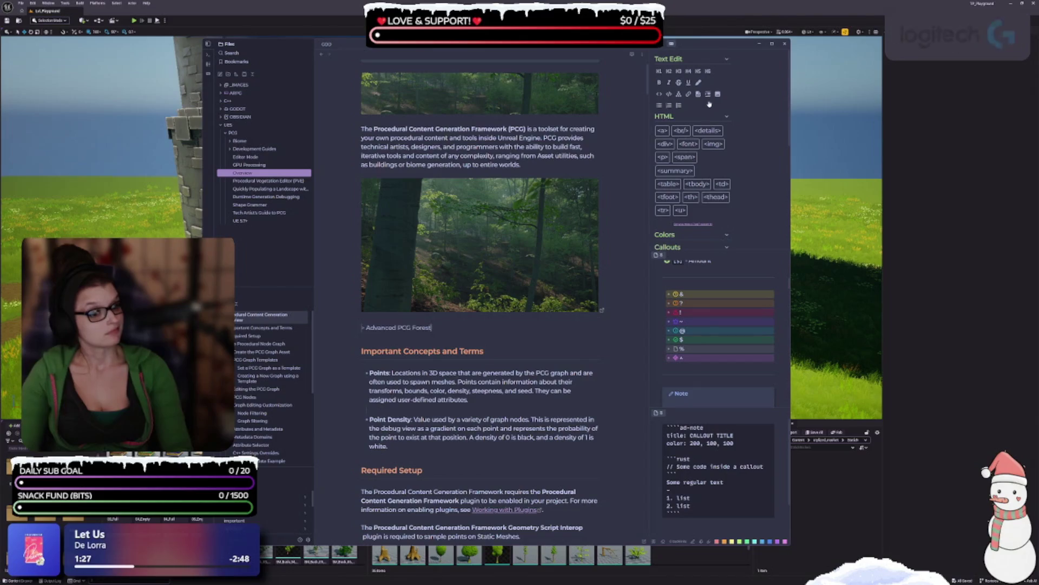
left_click(470, 437)
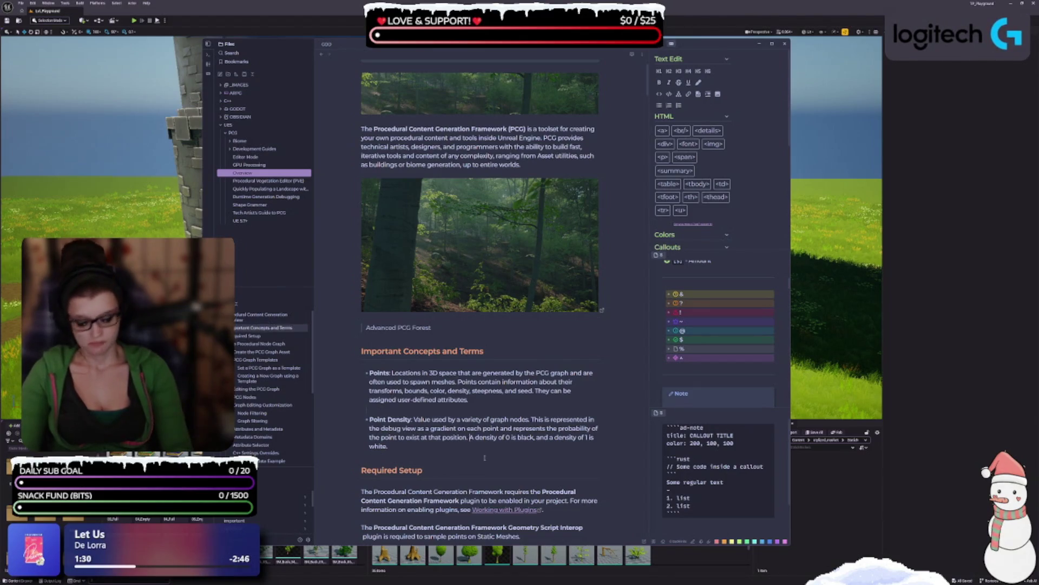
key("ctrl+z")
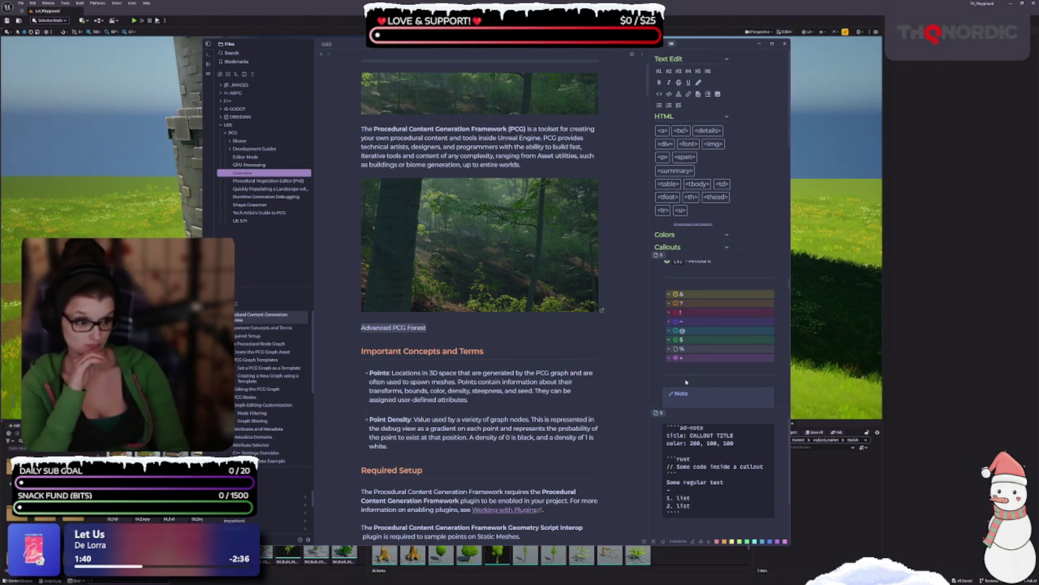
left_click(702, 359)
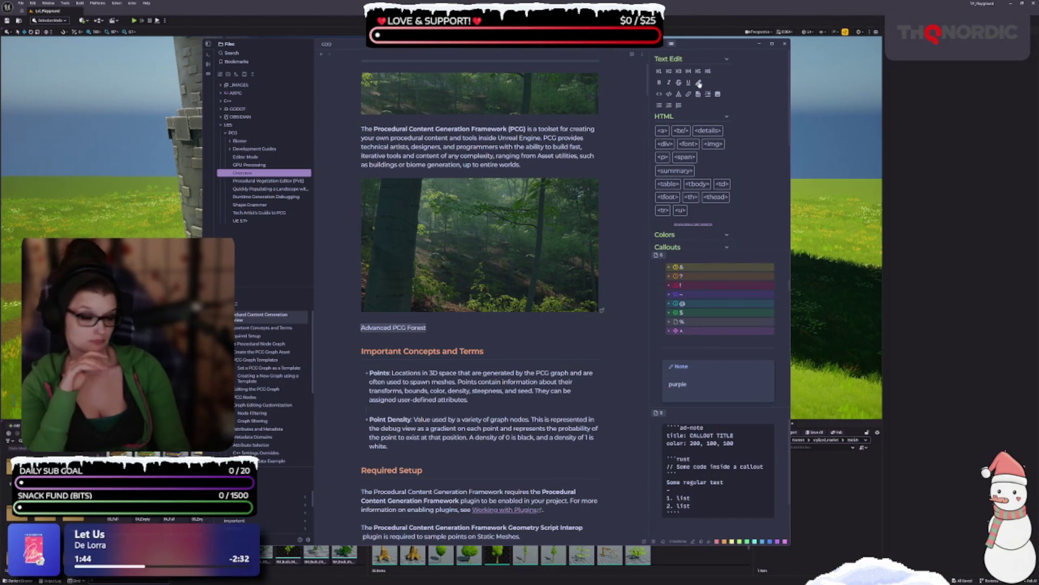
- Italicize the Advanced PCG Forest caption and check the forest image's embed source
left_click(668, 84)
key("Up")
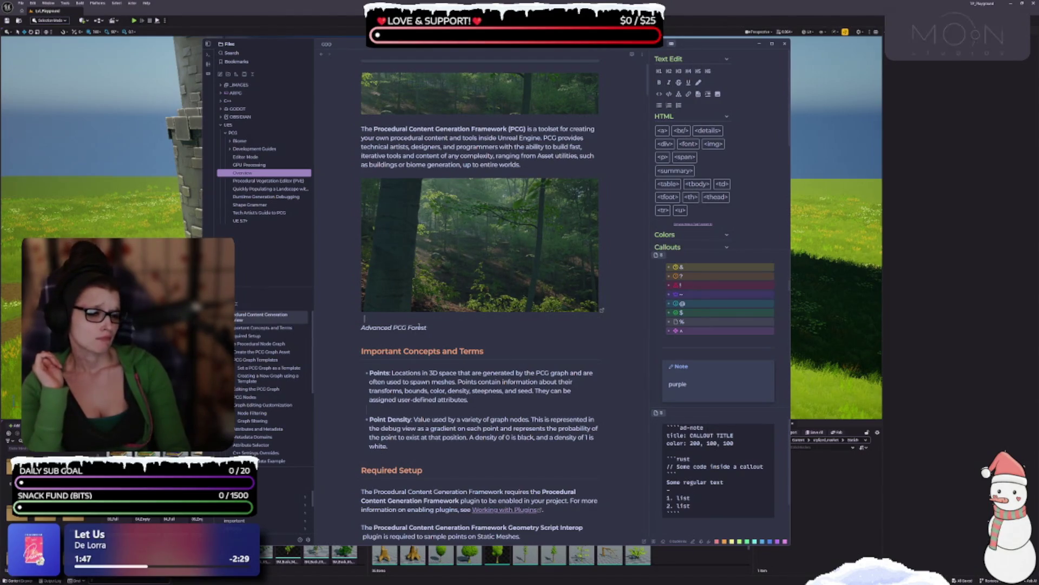
key("End")
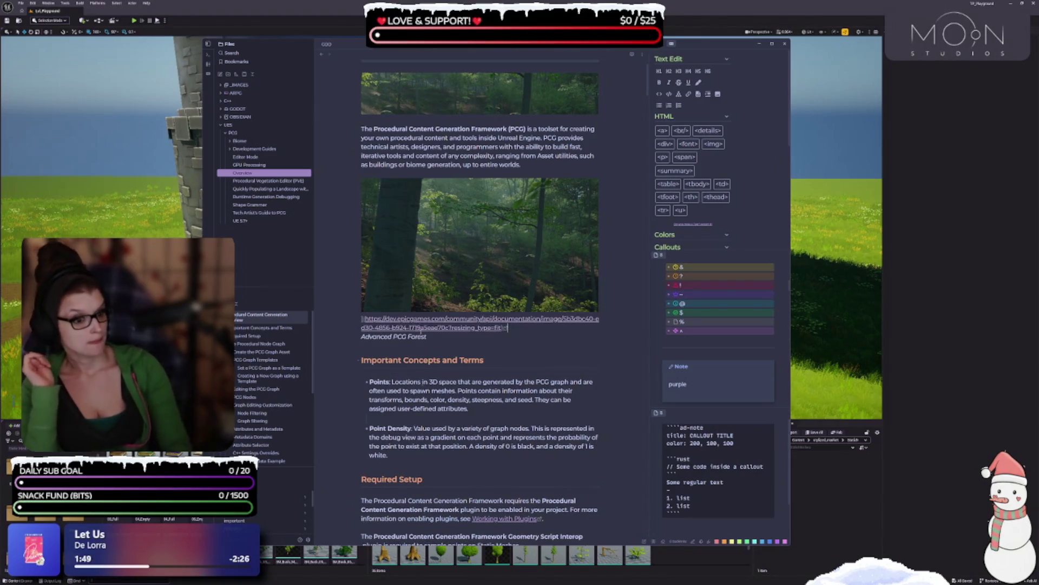
left_click(414, 446)
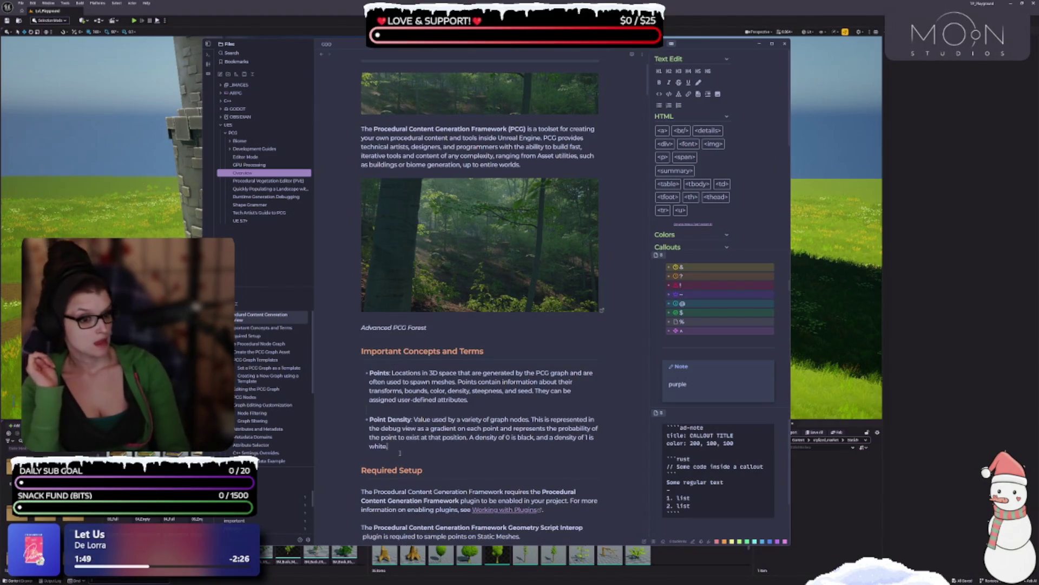
left_click(368, 321)
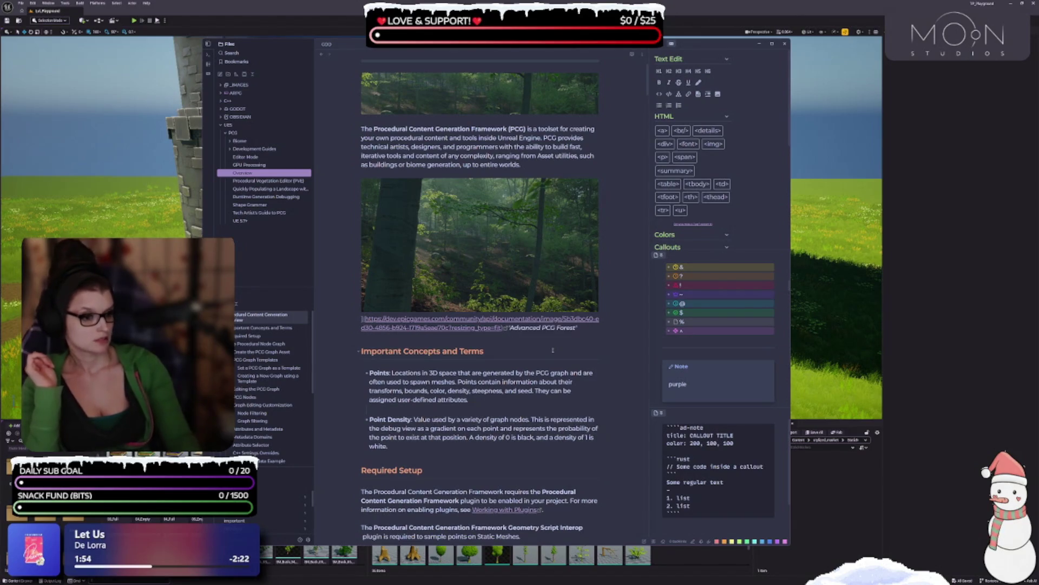
left_click(526, 419)
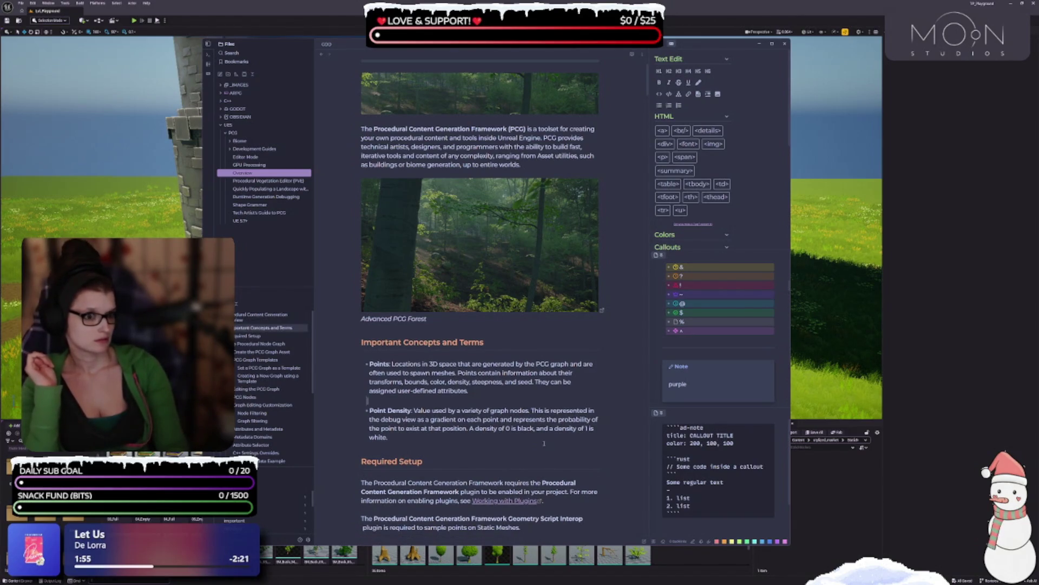
scroll(456, 401, "down", 3)
- Italicize the Is Template Property caption
scroll(457, 400, "down", 4)
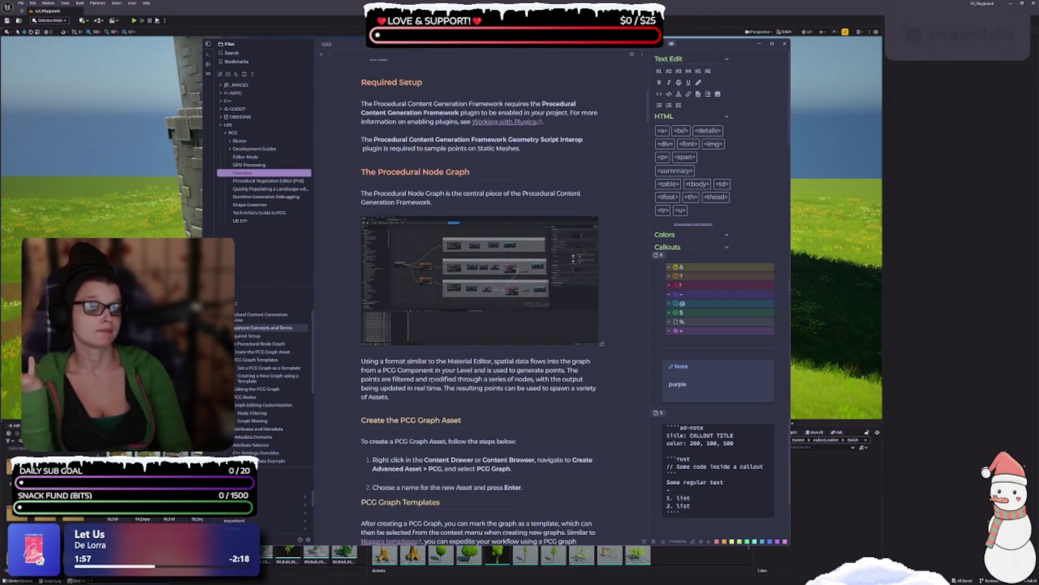
scroll(443, 332, "down", 3)
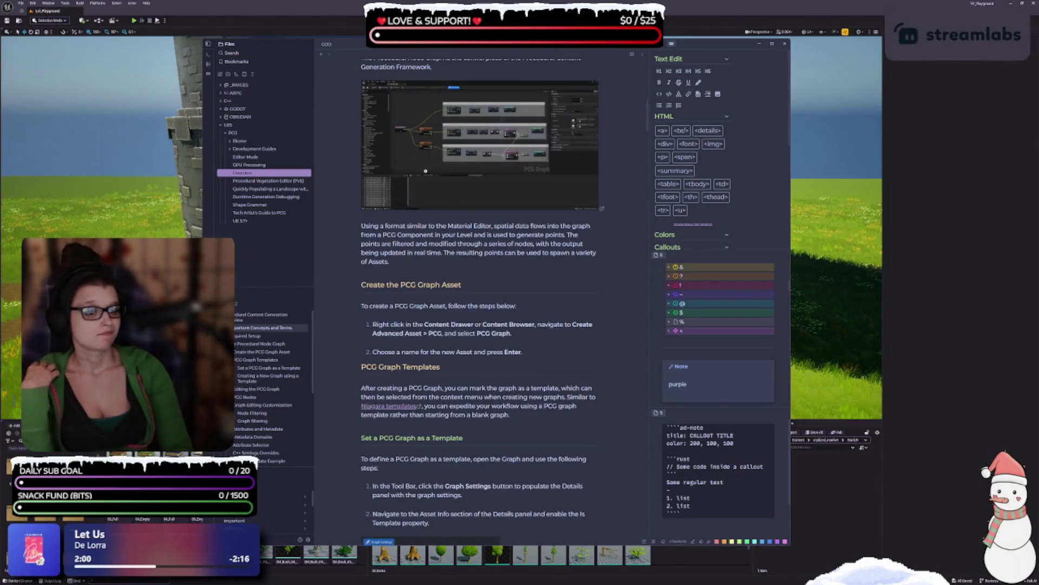
scroll(441, 236, "down", 2)
scroll(426, 265, "down", 4)
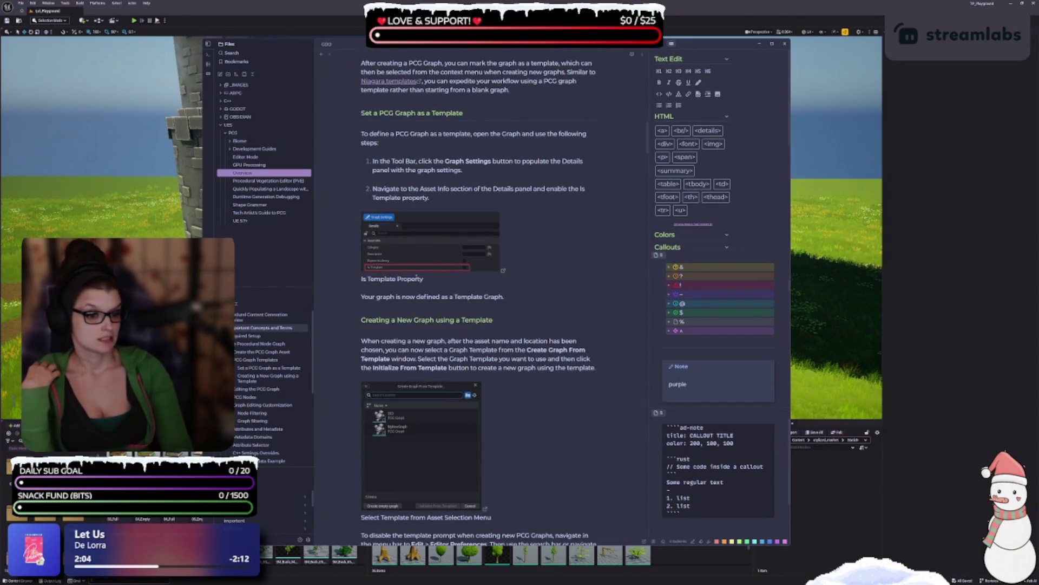
left_click_drag(427, 279, 361, 280)
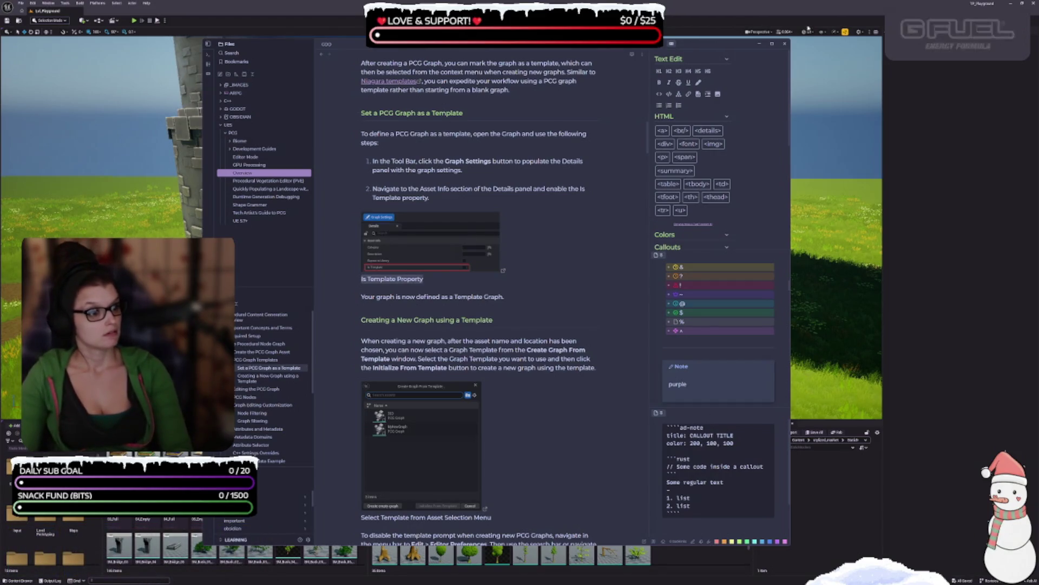
left_click(669, 83)
- Wrap the Select Template from Asset Selection Menu caption in asterisks to italicize it
scroll(475, 390, "down", 3)
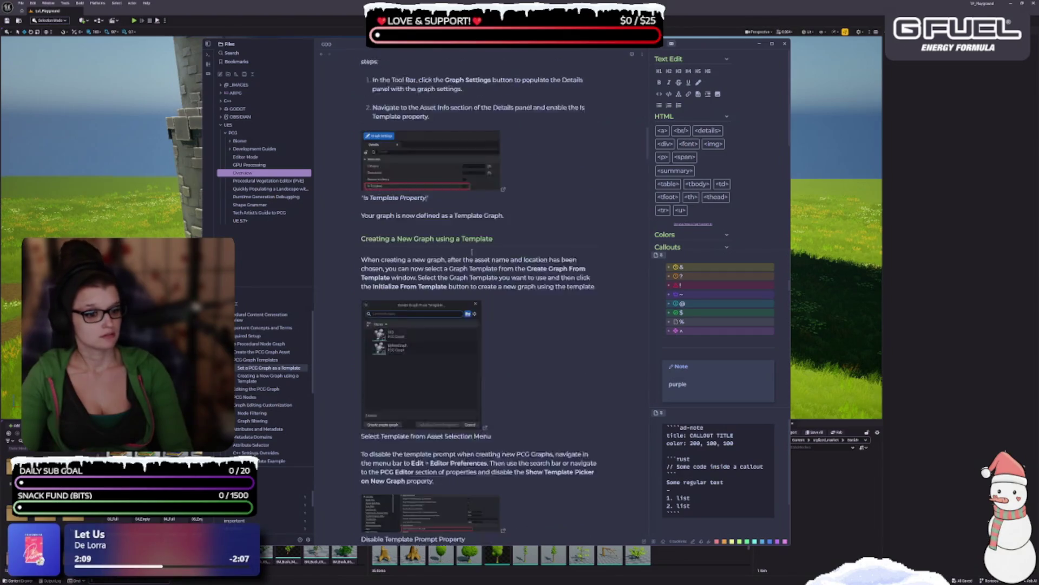
left_click(515, 387)
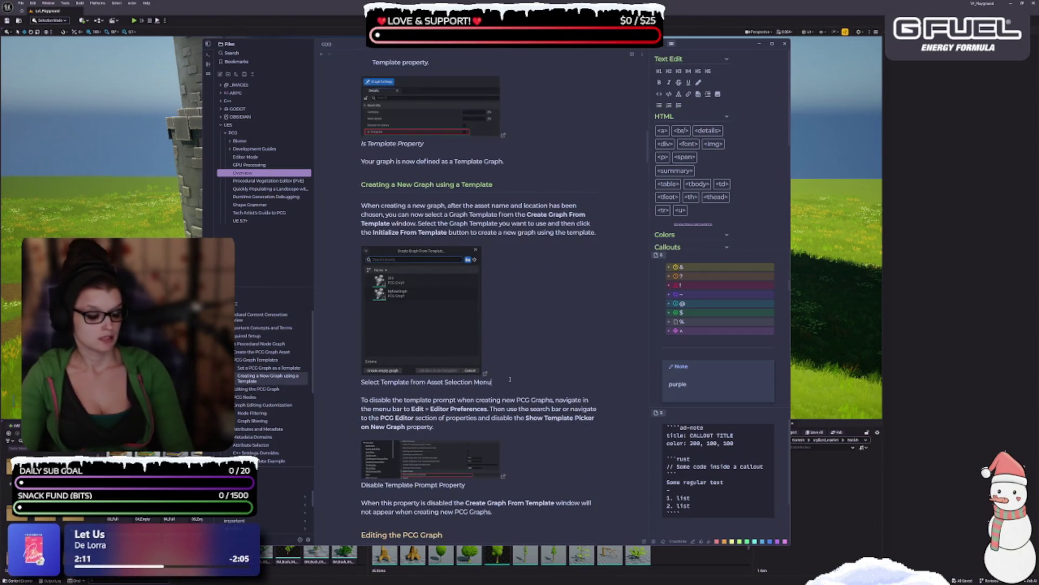
triple_click(509, 379)
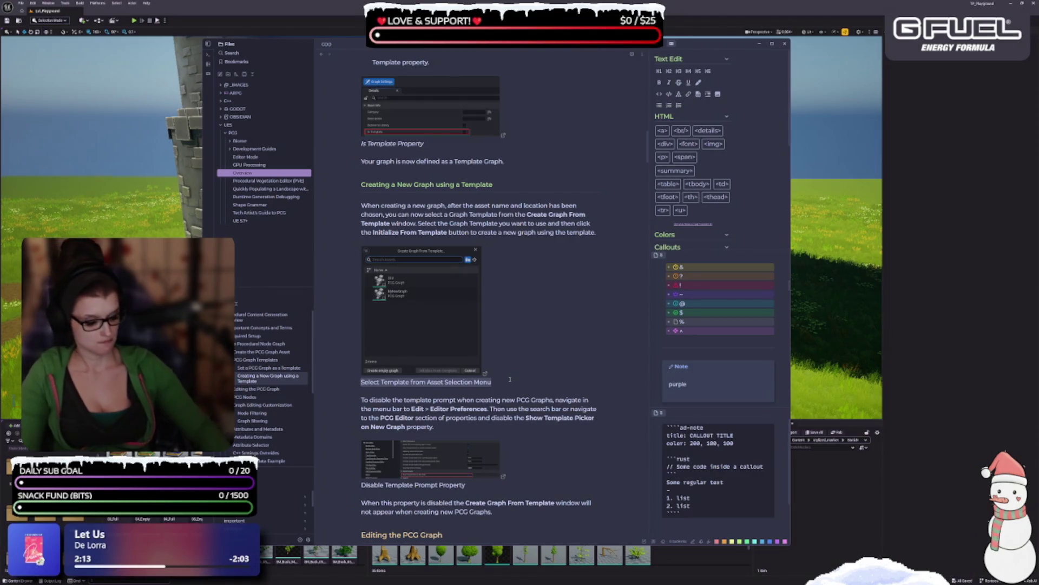
type("*")
key("ctrl+z")
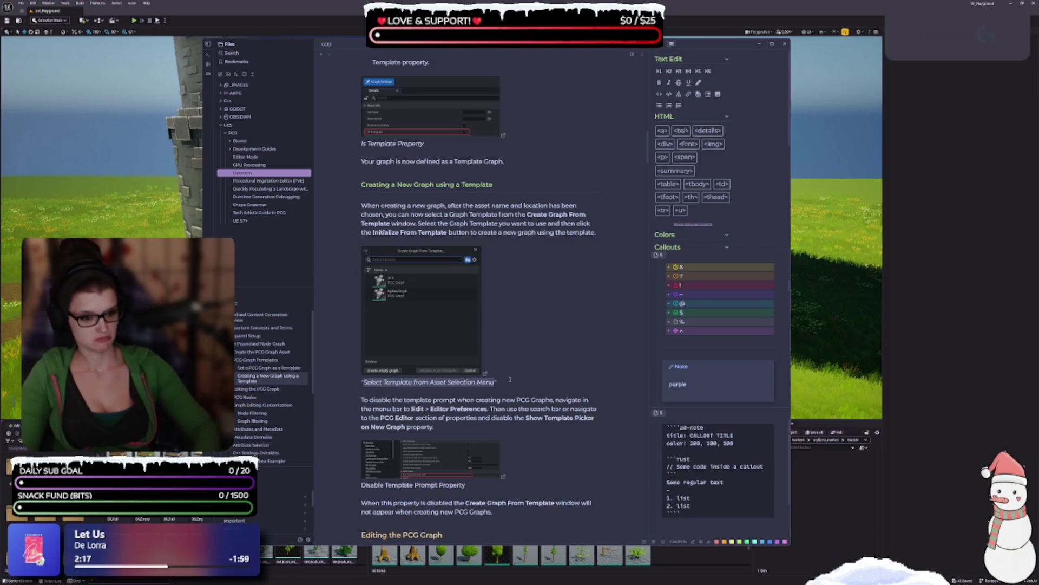
scroll(509, 378, "down", 3)
key("ctrl+z")
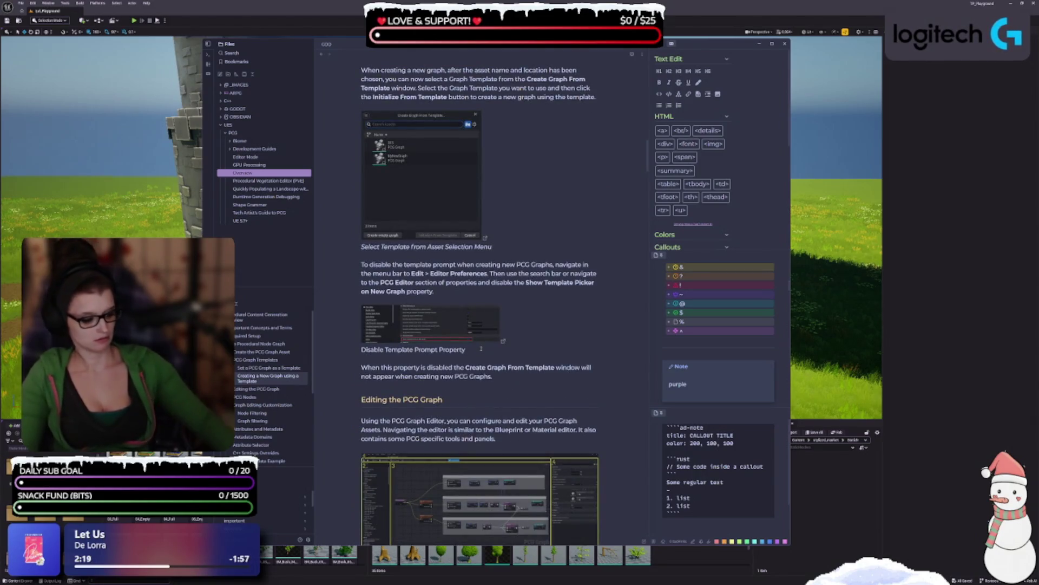
- Check that the PCG Graph Diagram caption renders italic above the numbered panel table
scroll(457, 352, "down", 5)
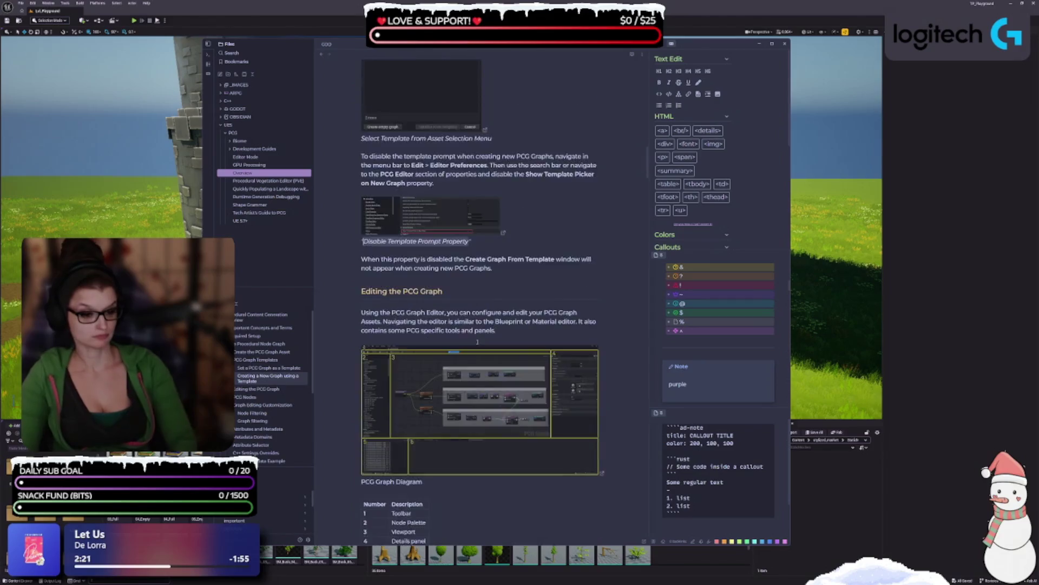
left_click(456, 350)
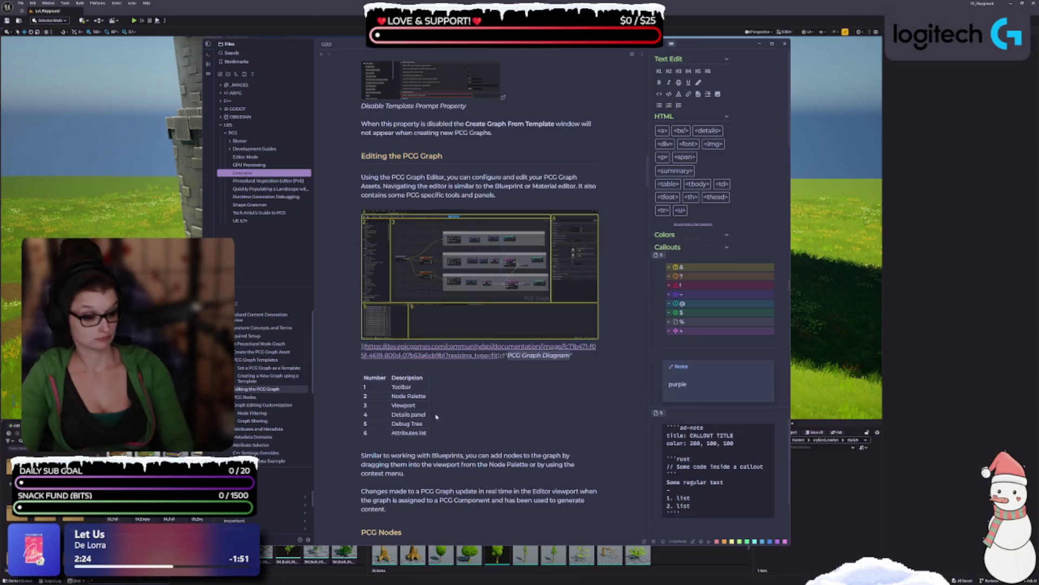
scroll(421, 338, "down", 4)
left_click(421, 338)
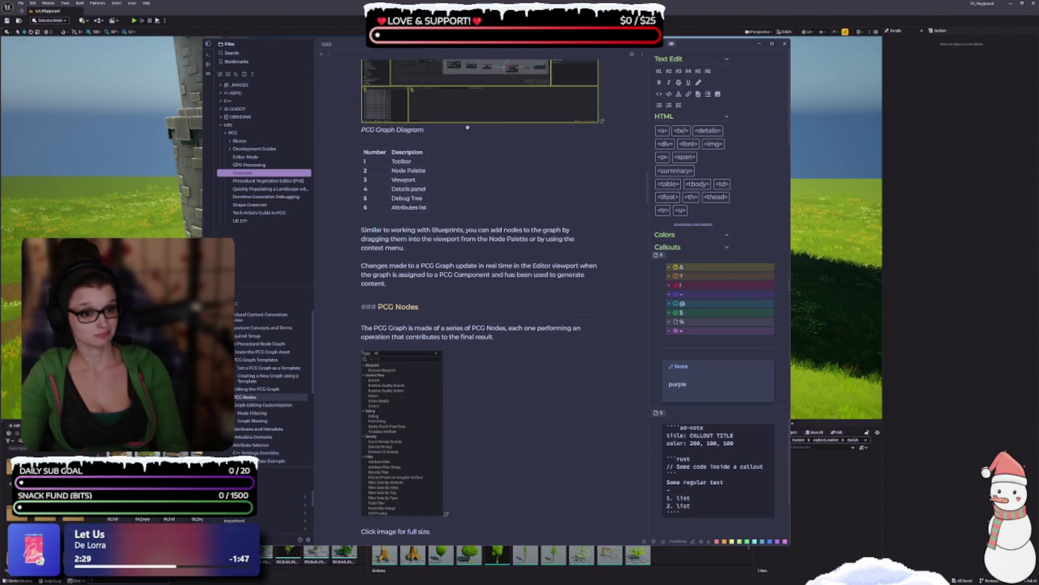
scroll(395, 273, "up", 3)
left_click(374, 288)
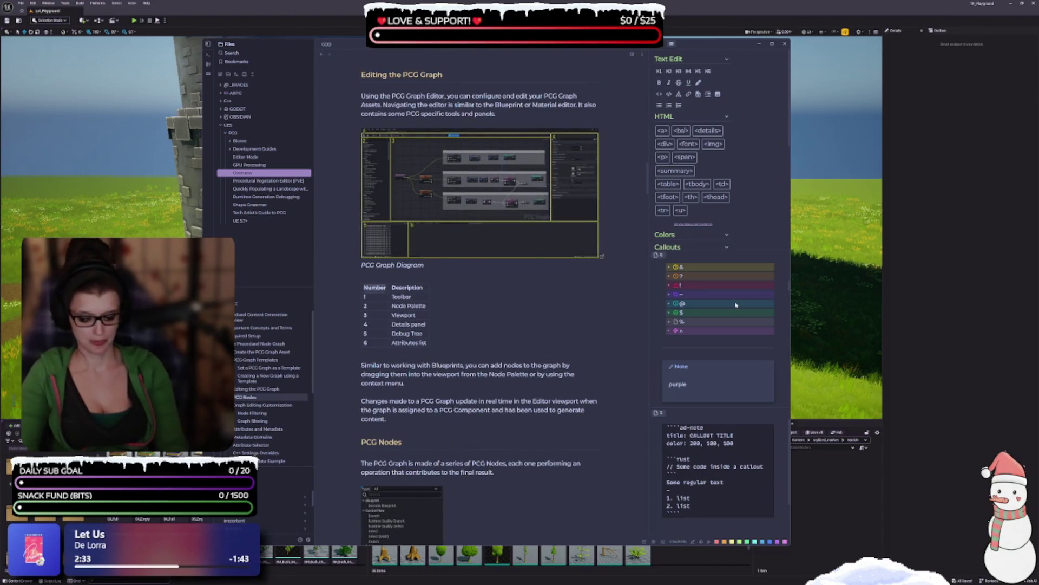
left_click(486, 333)
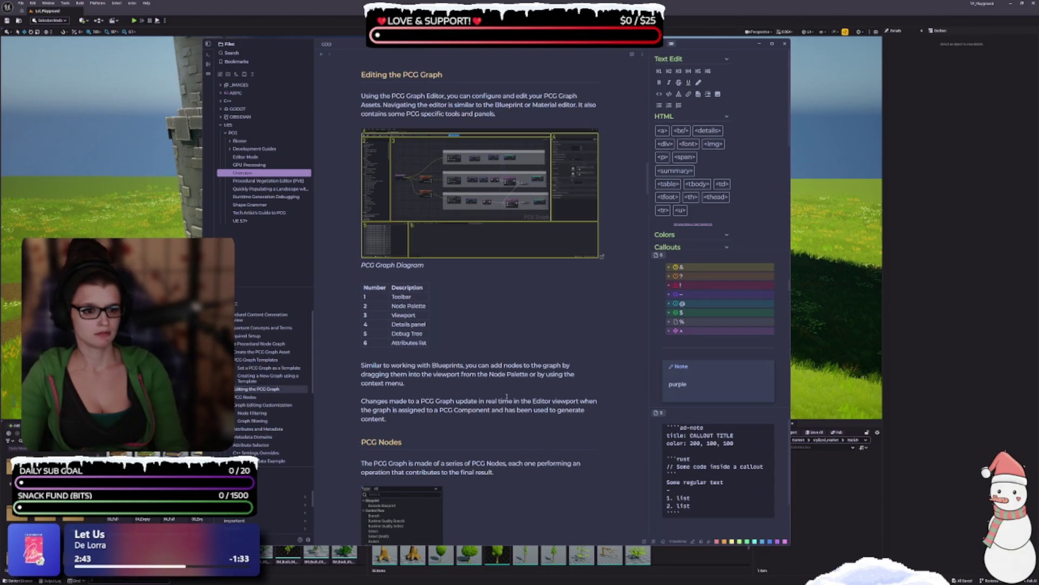
left_click(364, 442)
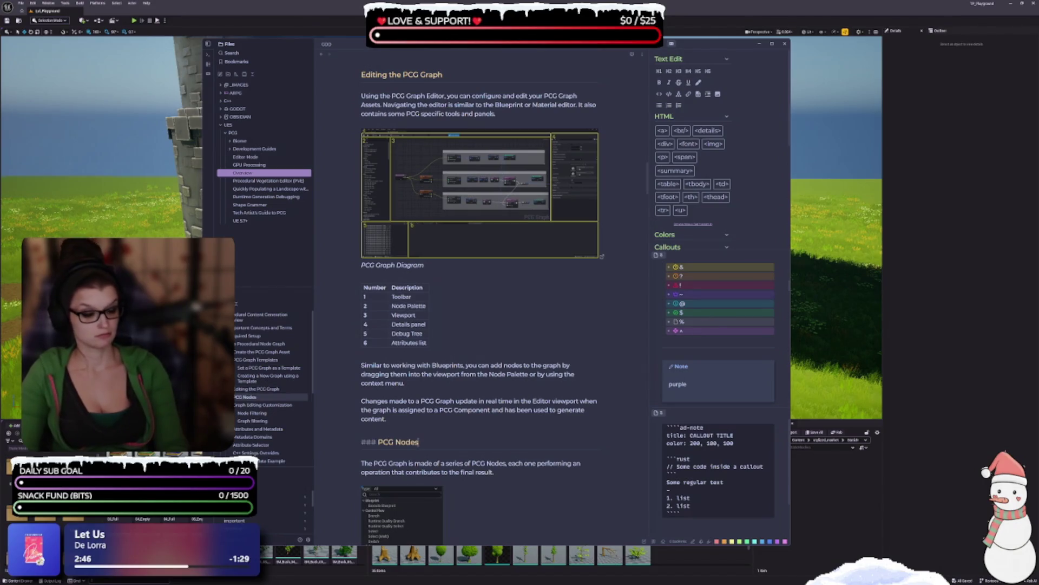
left_click(642, 54)
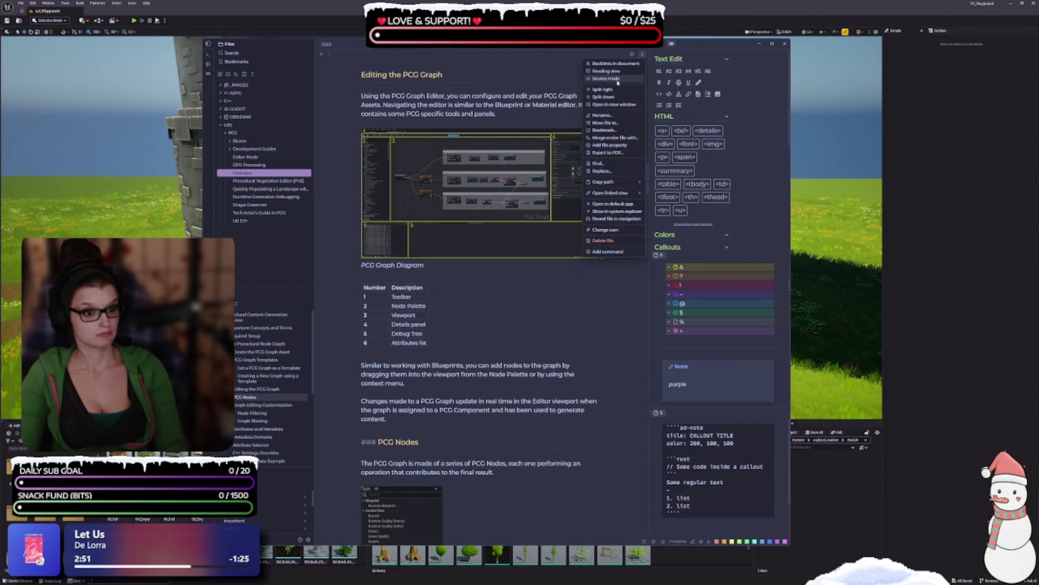
left_click(606, 79)
scroll(522, 413, "down", 4)
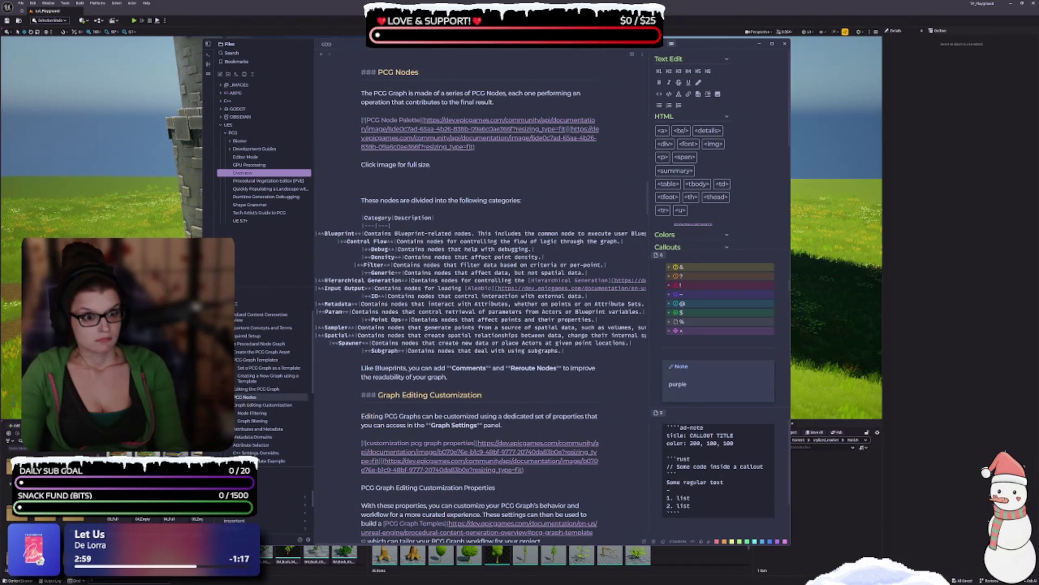
left_click(636, 54)
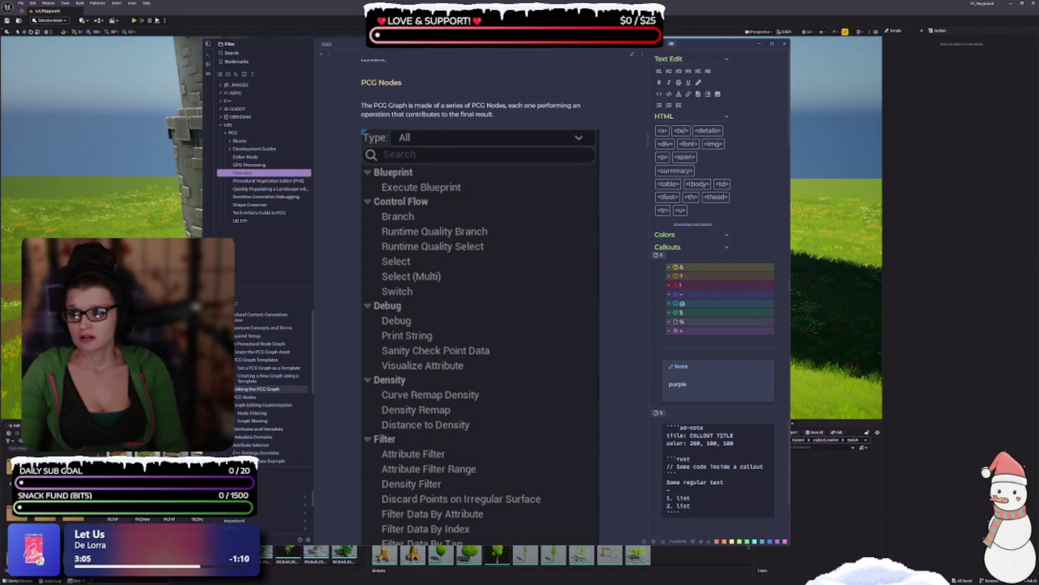
scroll(451, 218, "up", 5)
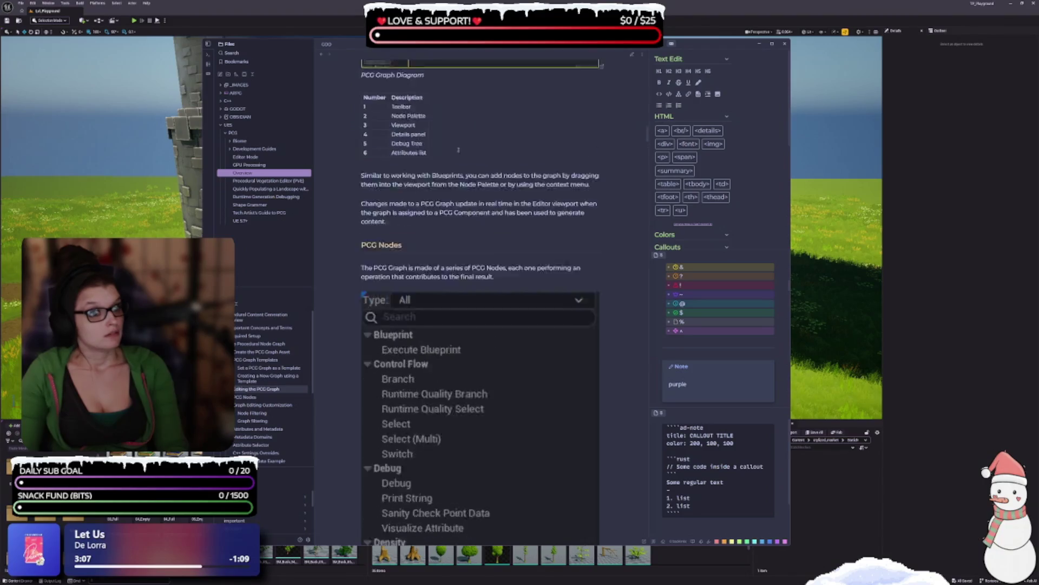
scroll(451, 218, "up", 2)
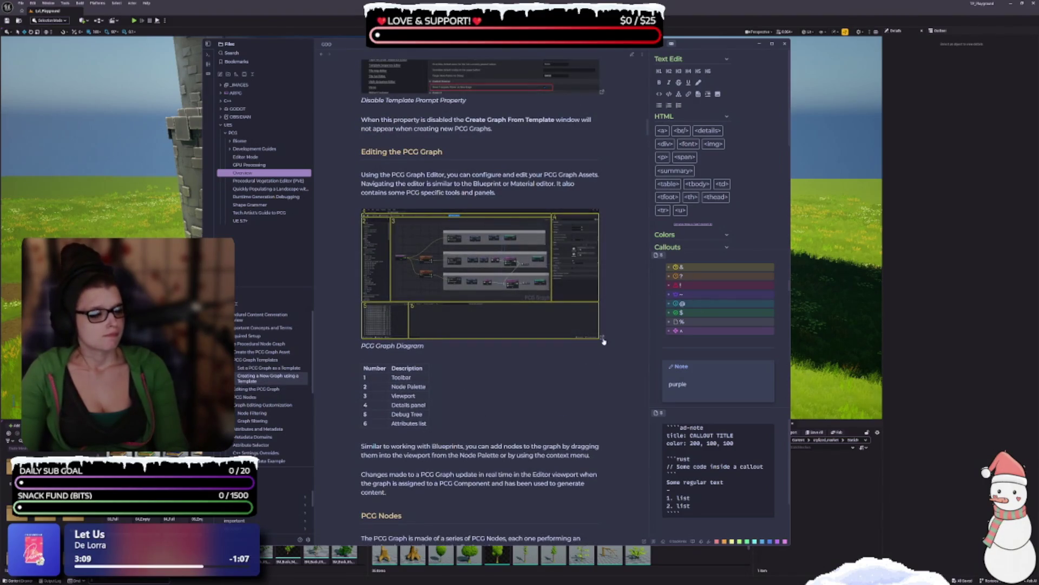
scroll(445, 252, "down", 12)
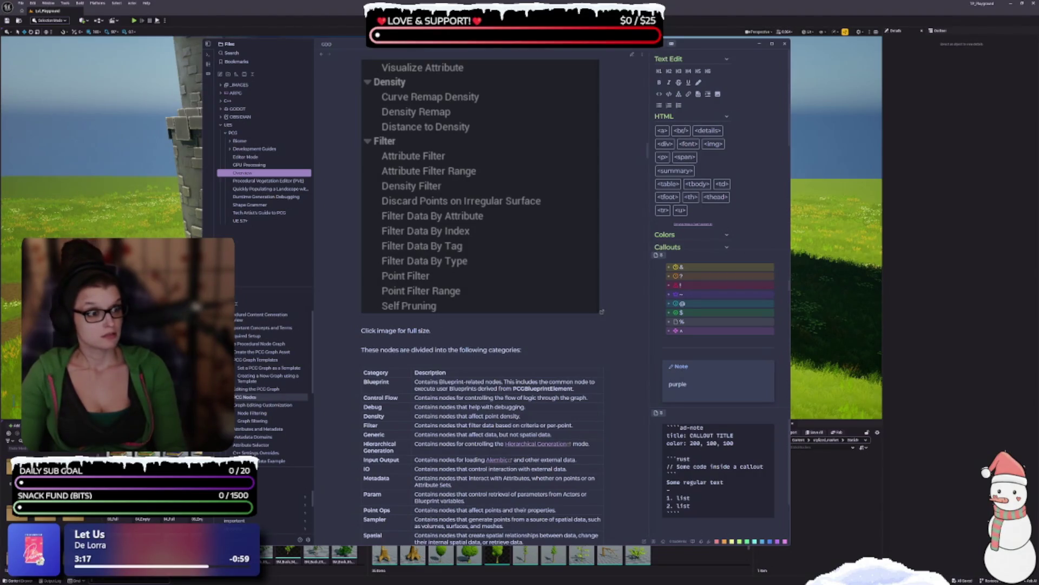
left_click(632, 56)
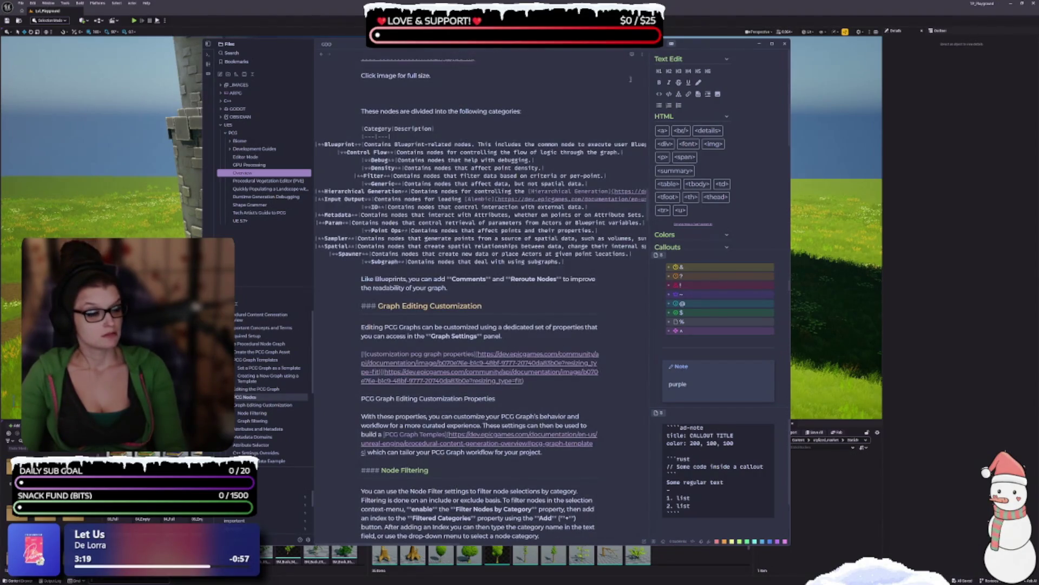
left_click(644, 54)
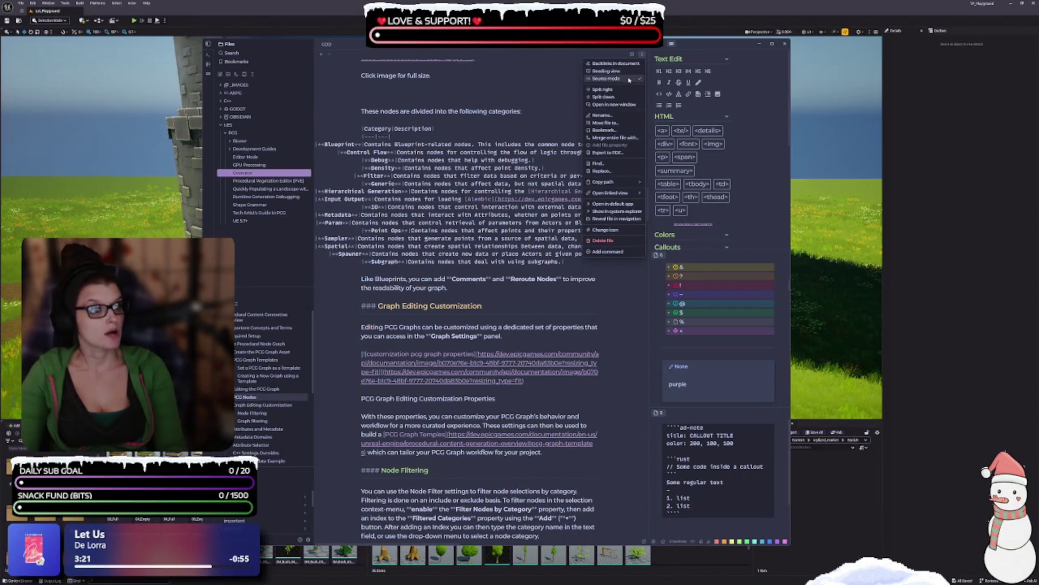
left_click(629, 80)
left_click(644, 54)
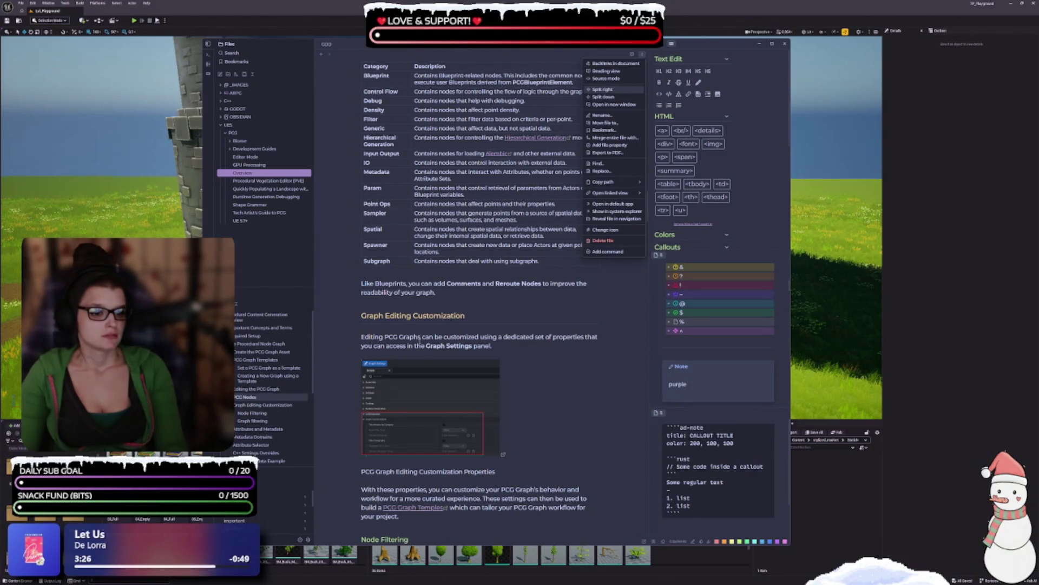
left_click(421, 342)
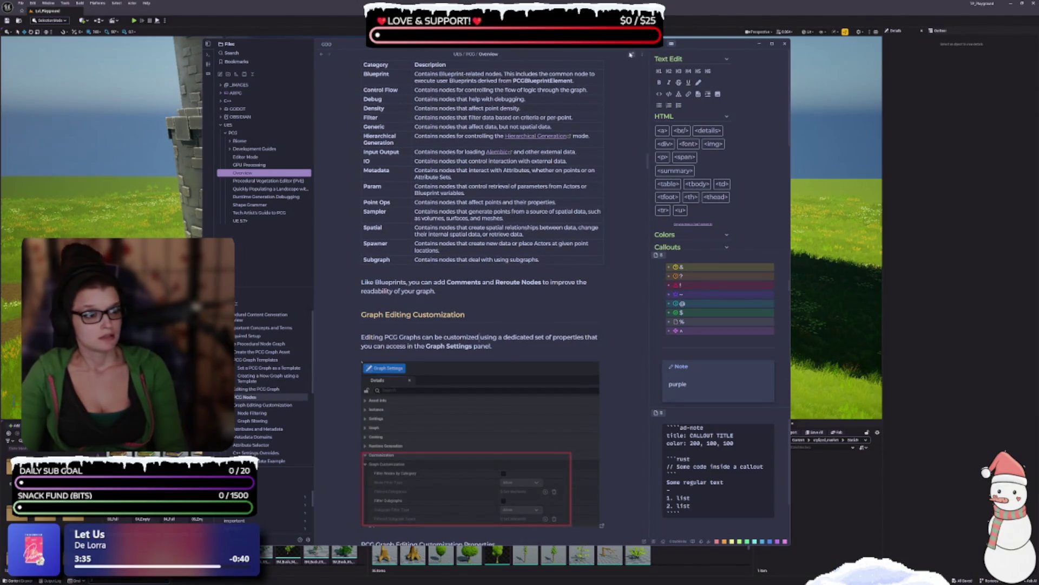
left_click(515, 345)
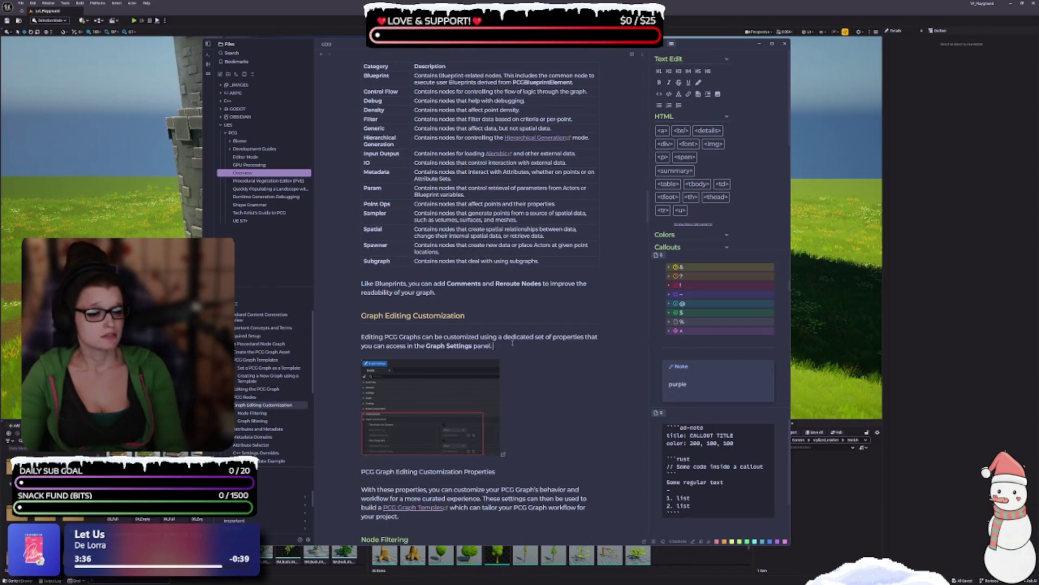
scroll(515, 345, "up", 10)
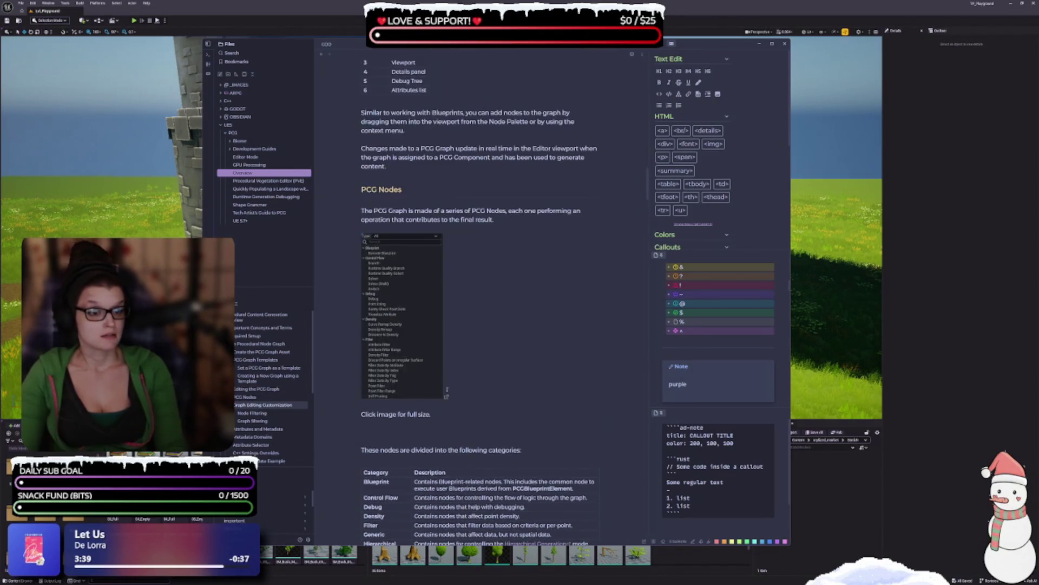
scroll(493, 397, "down", 3)
left_click(446, 304)
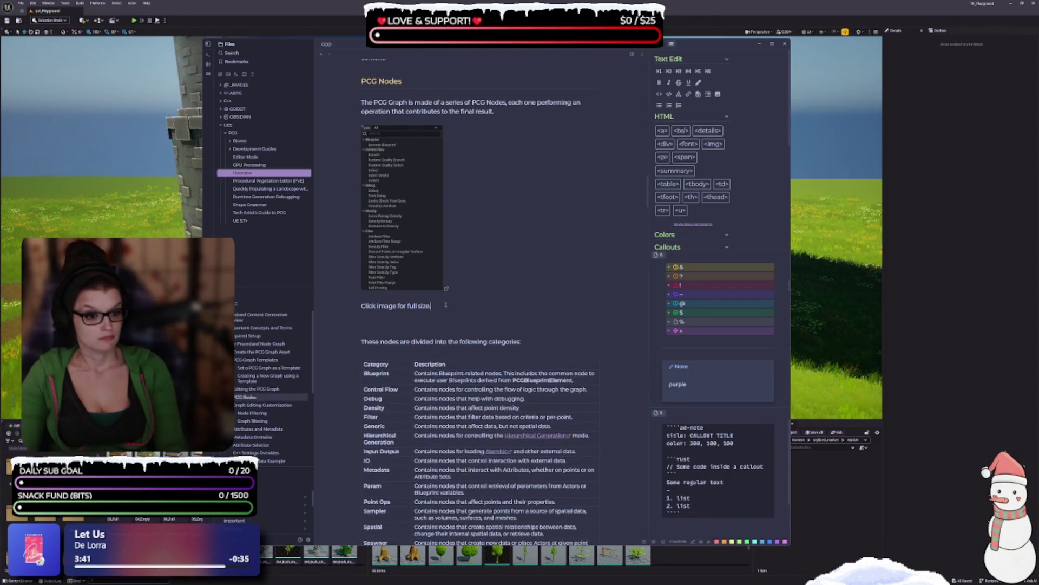
- Italicize the 'Click image for full size.' caption and remove the blank lines around it
triple_click(520, 302)
key("ctrl+i")
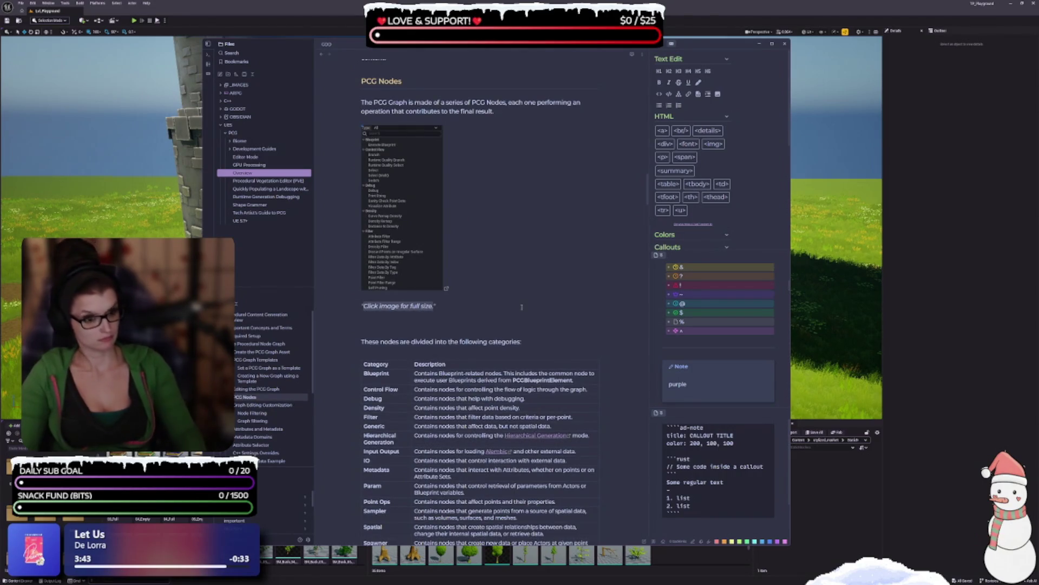
left_click(361, 312)
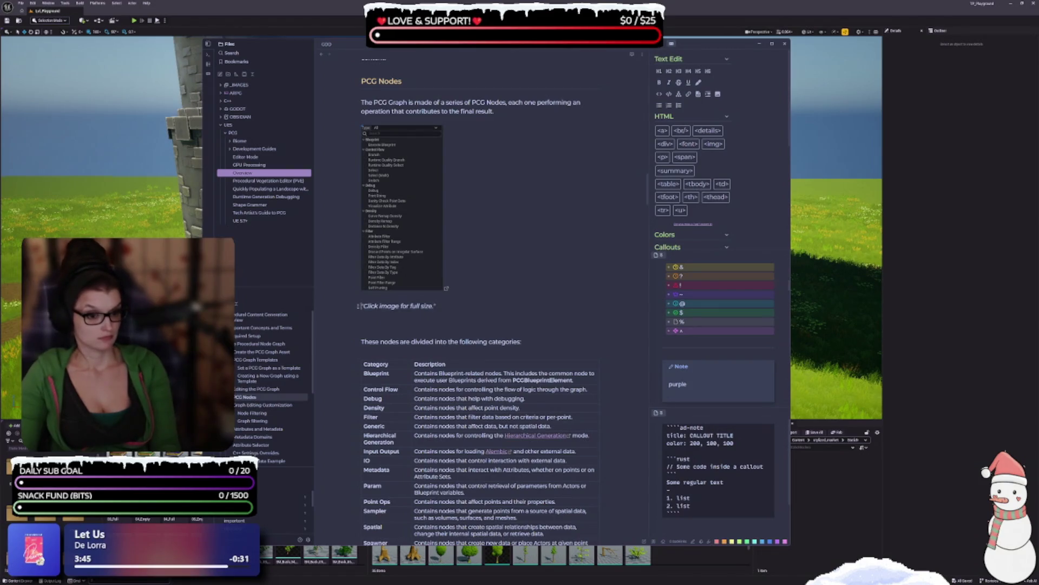
key("BackSpace")
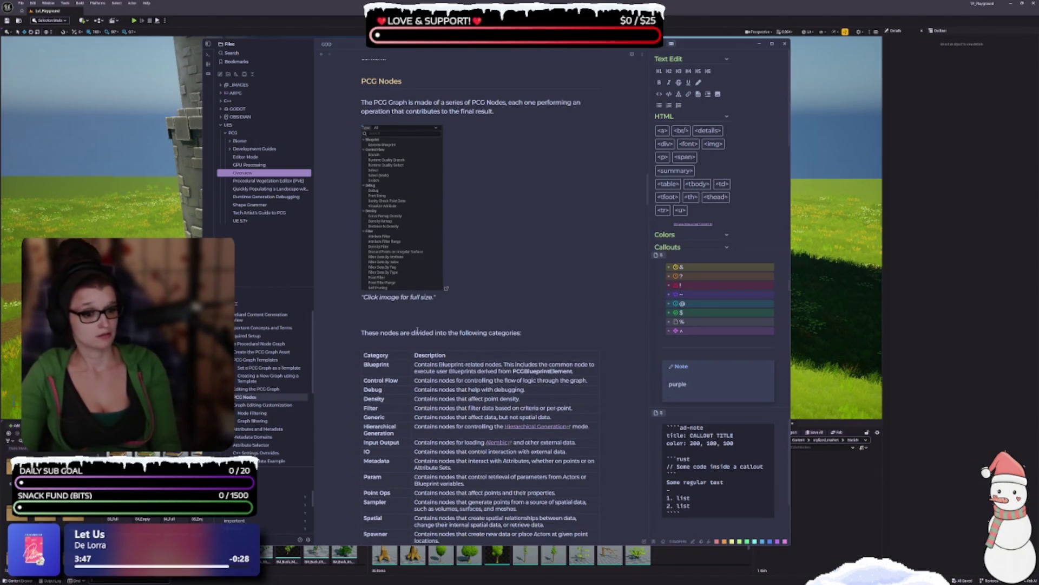
left_click(360, 333)
key("BackSpace")
key("BackSpace")
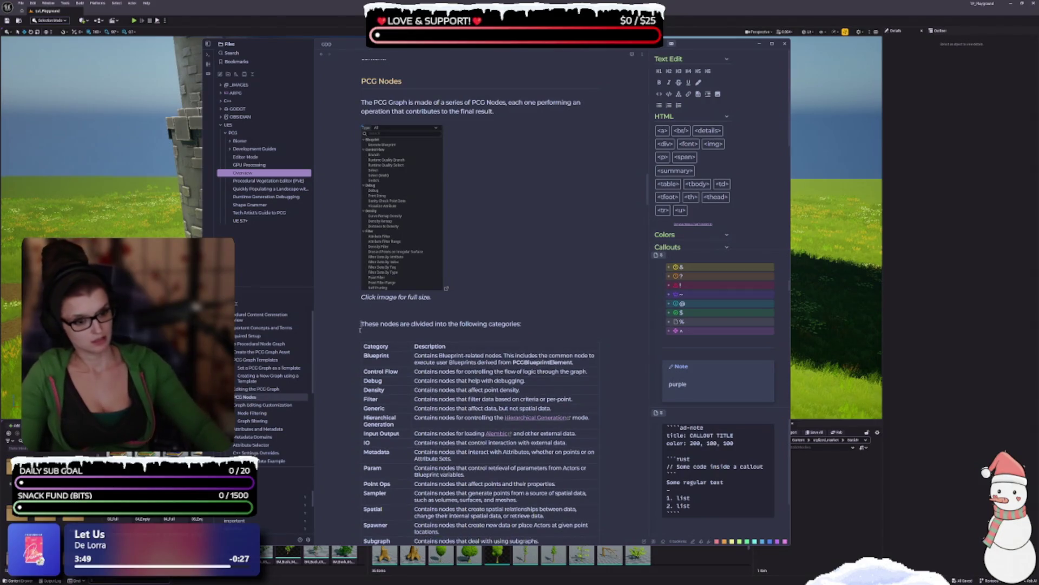
key("BackSpace")
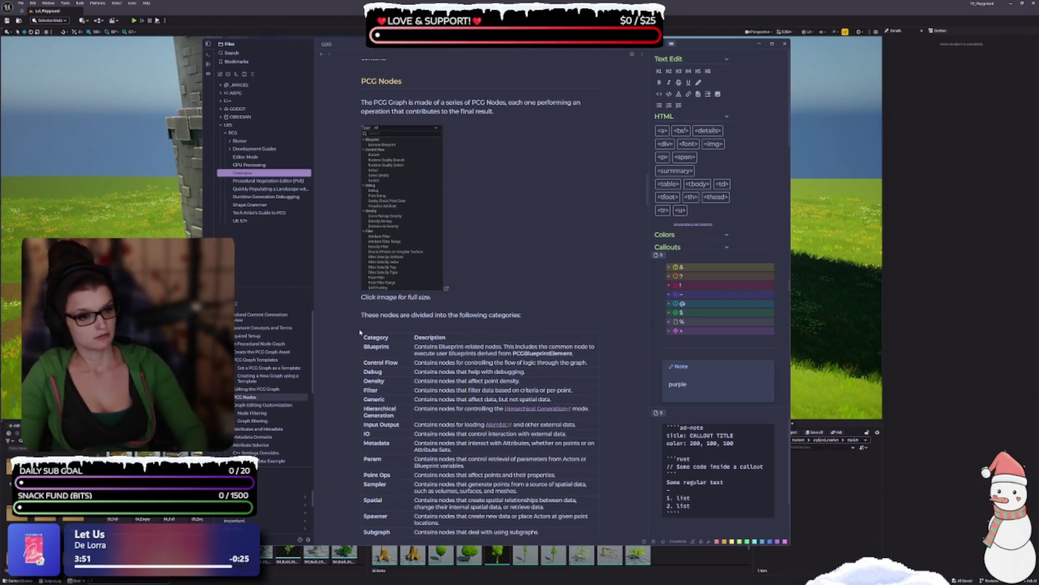
scroll(354, 284, "down", 3)
key("End")
key("BackSpace")
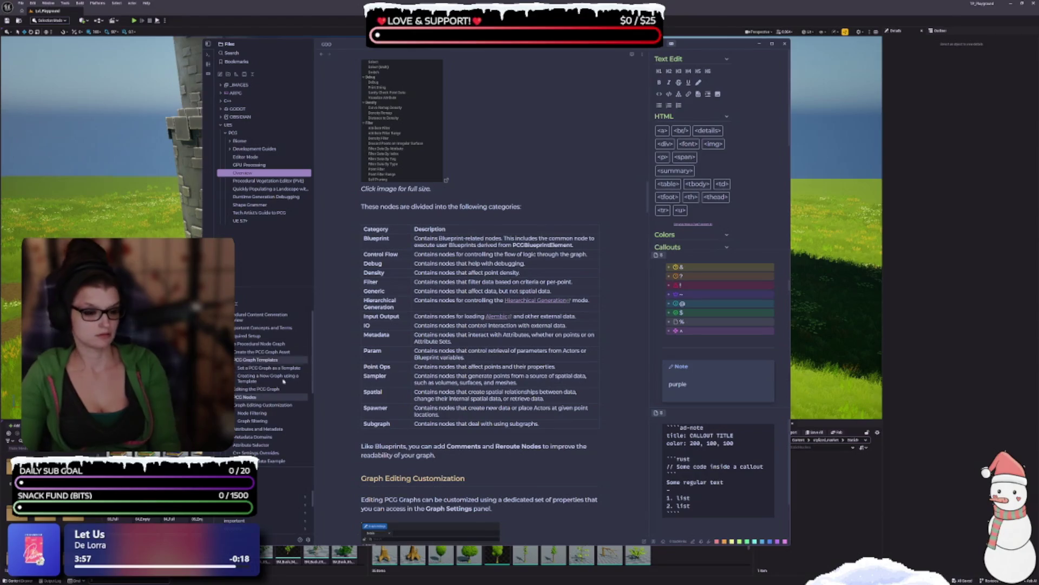
- Italicize the PCG Graph Editing Customization Properties caption
scroll(380, 222, "down", 5)
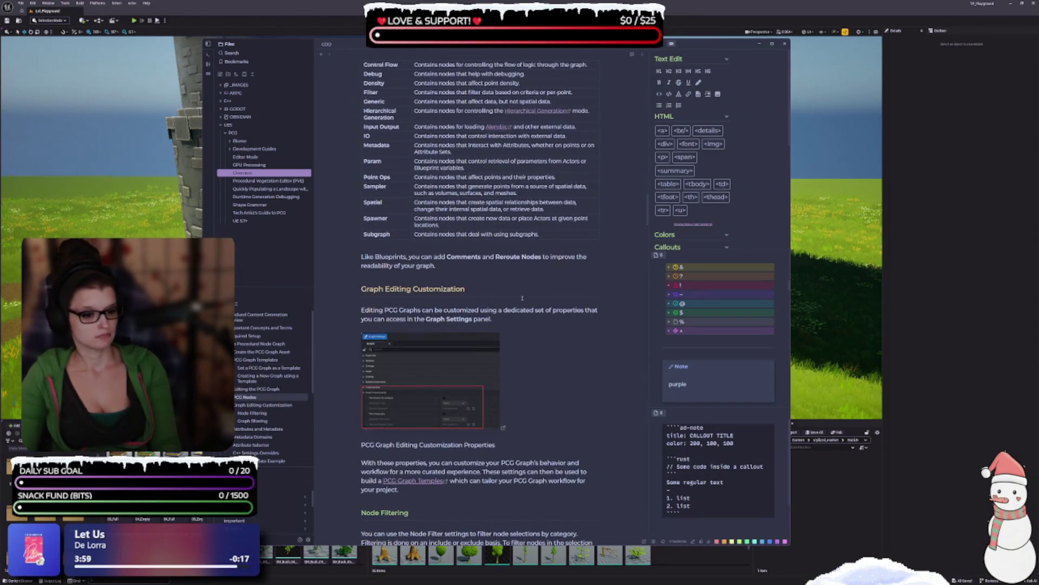
scroll(523, 298, "down", 2)
left_click_drag(496, 363, 351, 361)
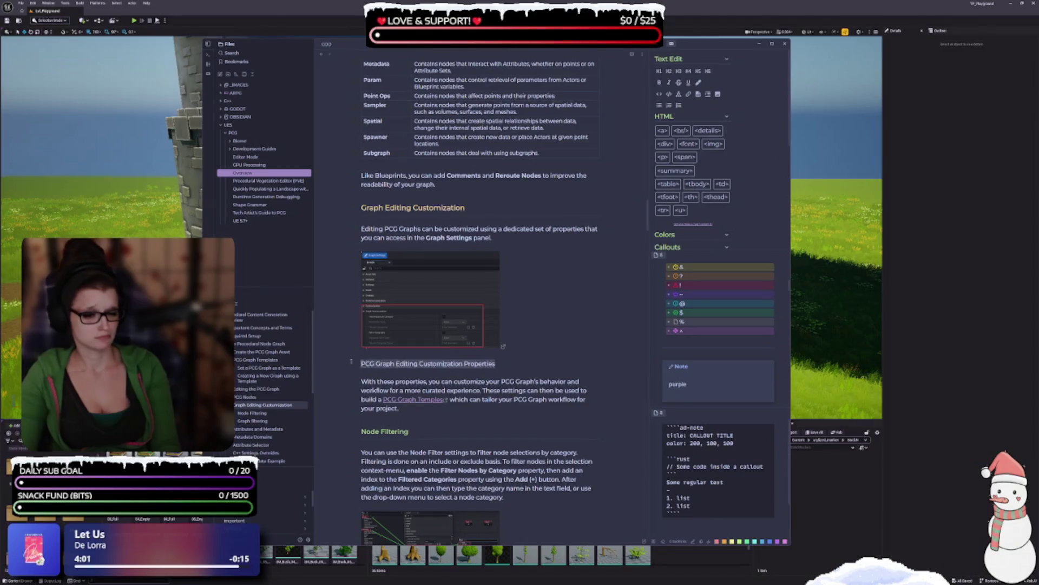
key("ctrl+i")
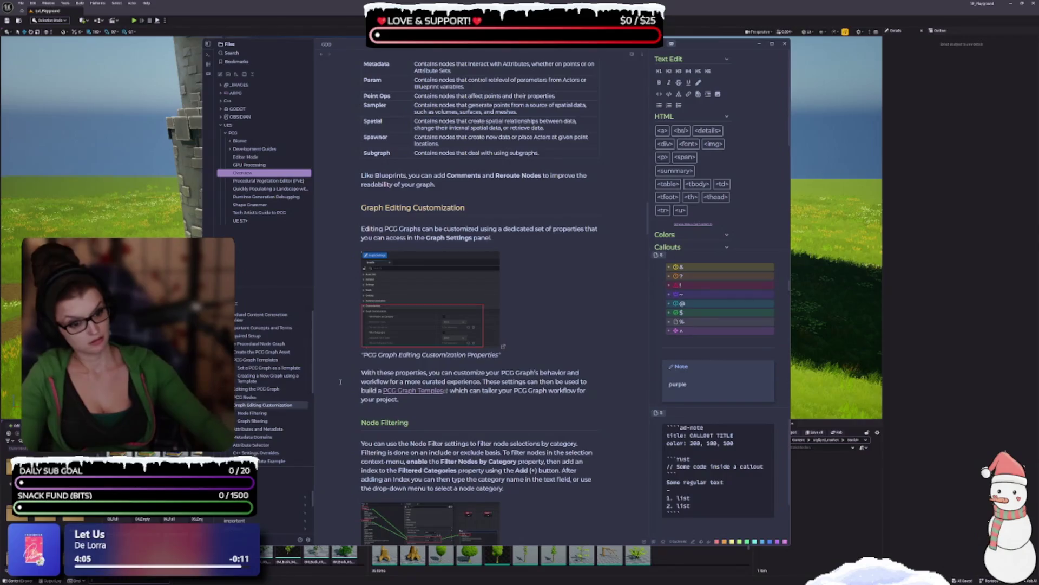
- Italicize the Node Filtering and Subgraph Filter Customization captions with Ctrl+I
scroll(390, 302, "down", 4)
scroll(352, 299, "down", 4)
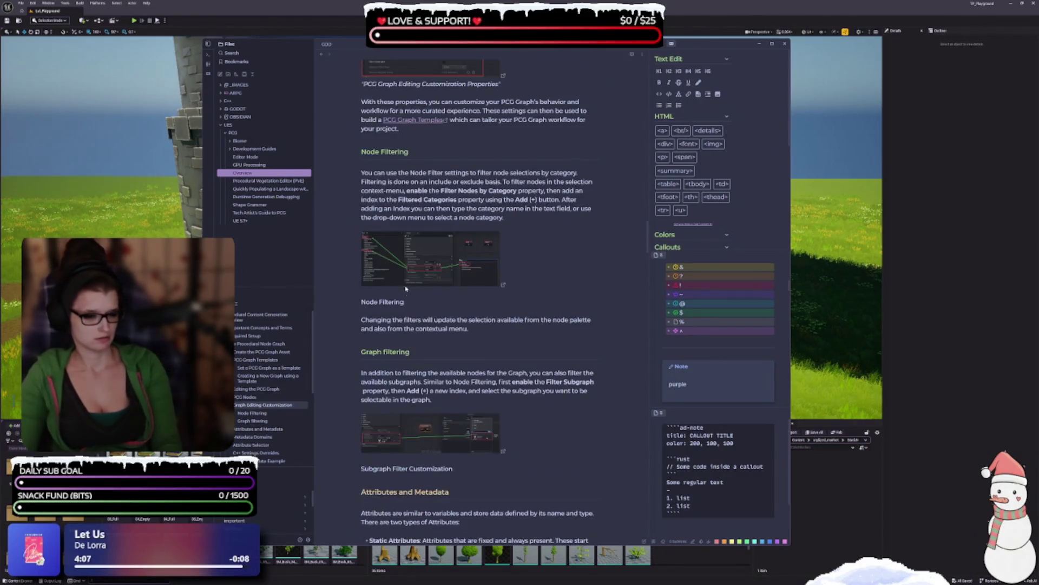
left_click_drag(404, 302, 352, 302)
key("ctrl+i")
left_click(352, 301)
scroll(396, 205, "down", 4)
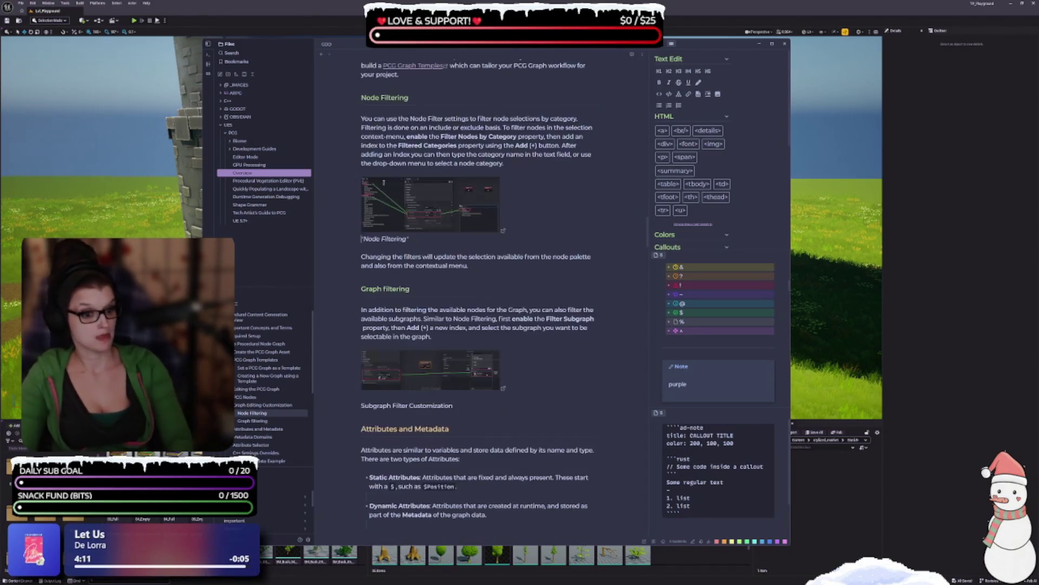
left_click_drag(483, 323, 347, 312)
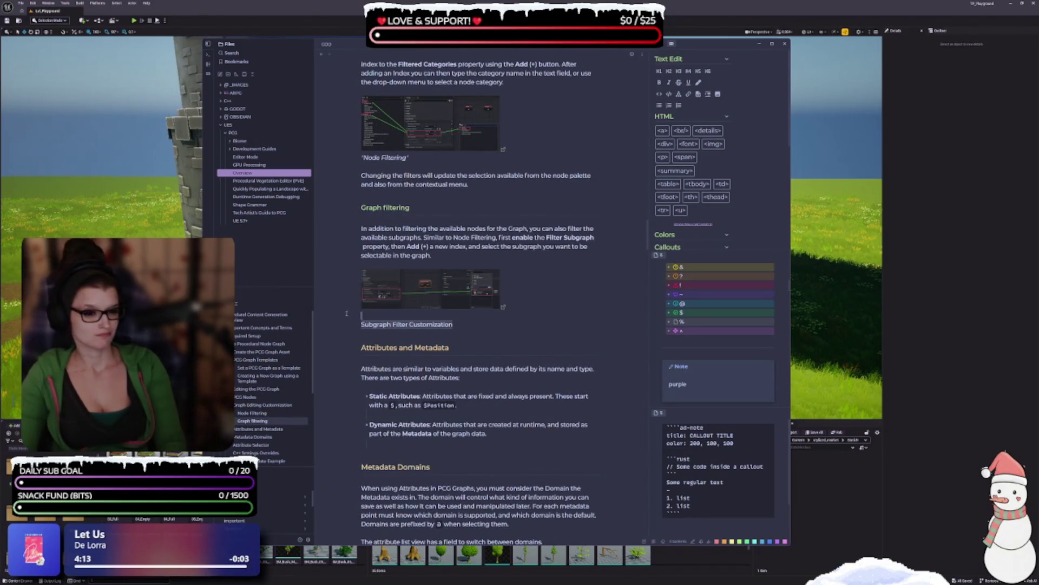
key("ctrl+i")
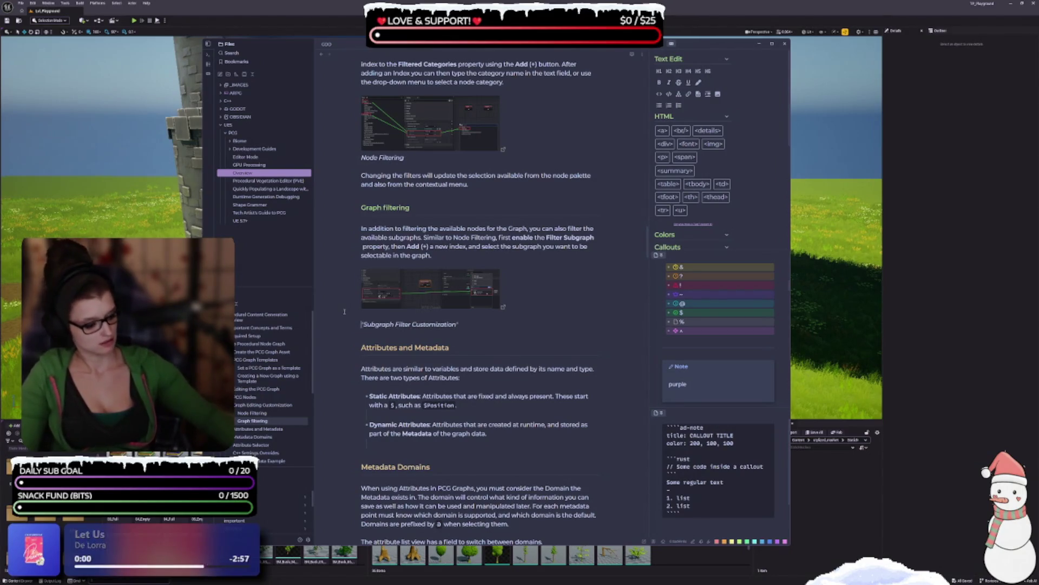
scroll(344, 314, "down", 3)
scroll(344, 319, "down", 1)
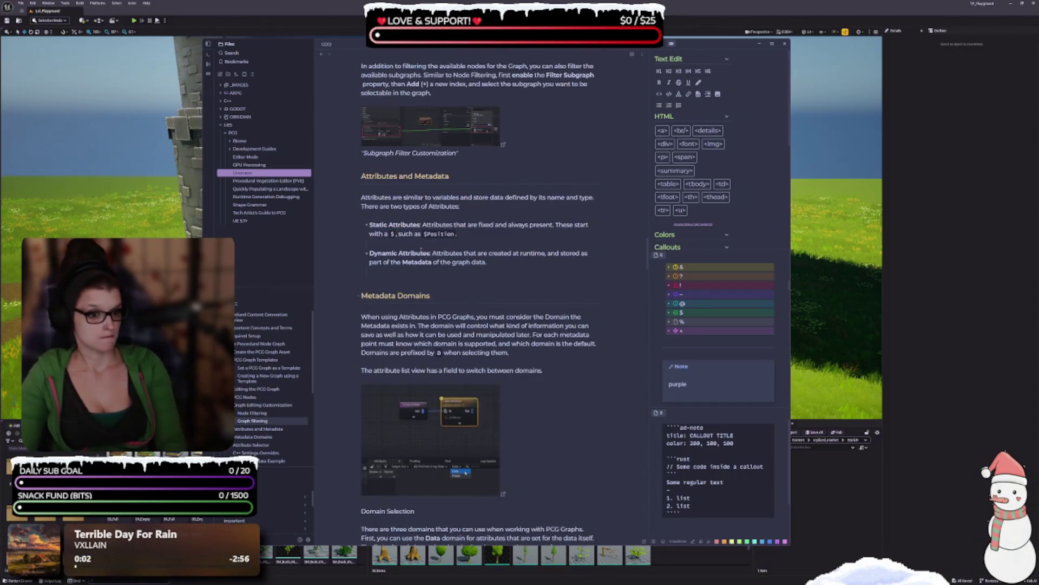
- Remove the extra blank line under the Dynamic Attributes bullet
left_click(388, 273)
key("BackSpace")
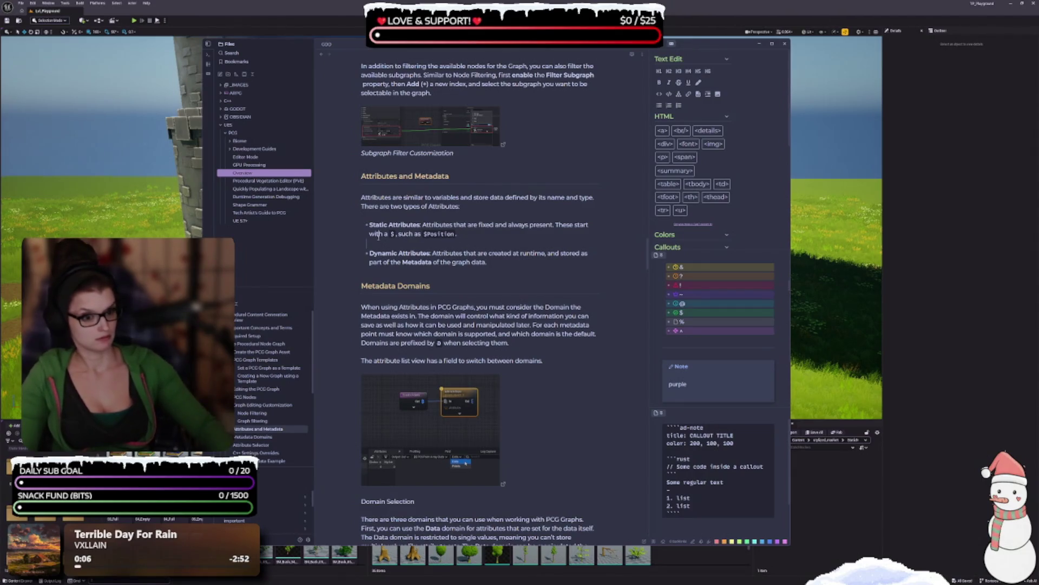
scroll(386, 275, "down", 2)
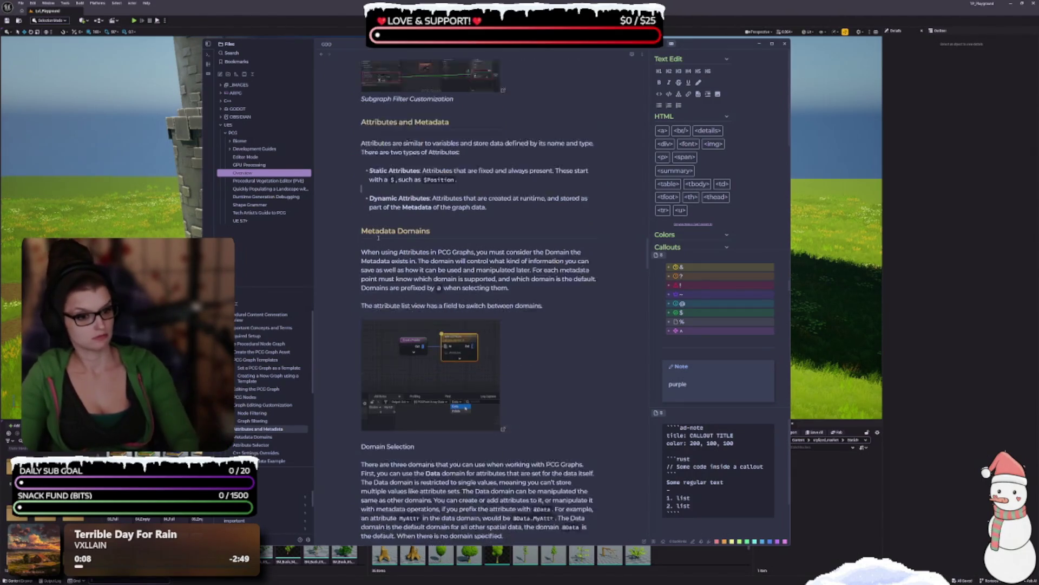
scroll(387, 274, "down", 2)
- Italicize the Domain Selection caption and delete the 'Click image for full size.' text below it
left_click(419, 311)
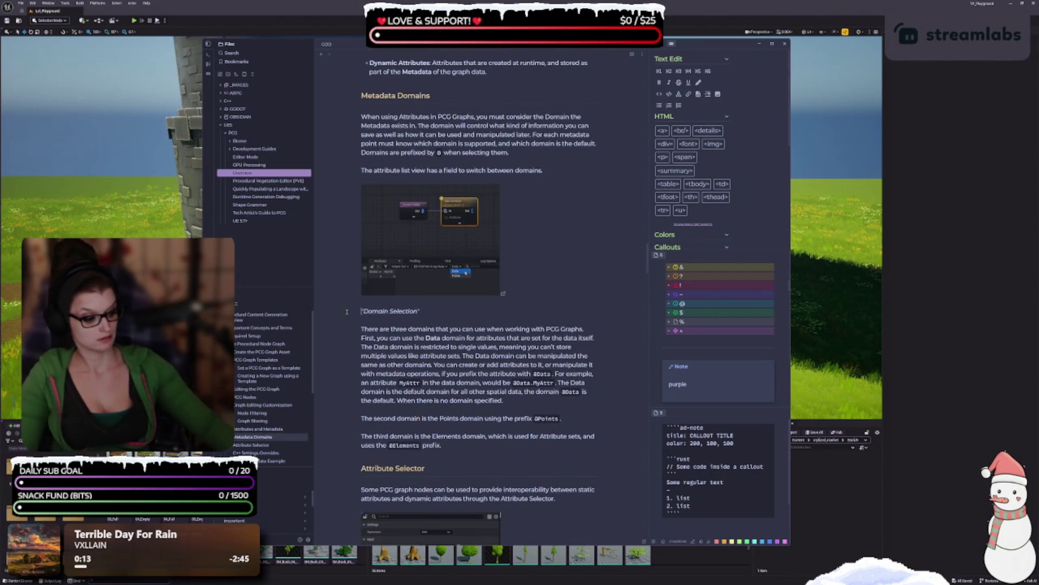
scroll(349, 313, "down", 2)
scroll(352, 315, "down", 5)
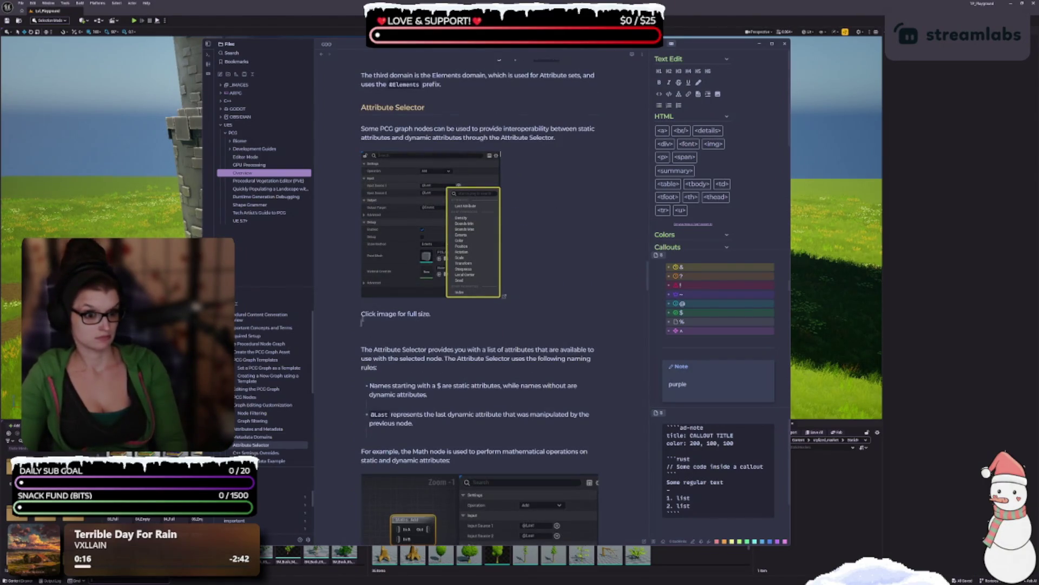
left_click_drag(439, 314, 359, 314)
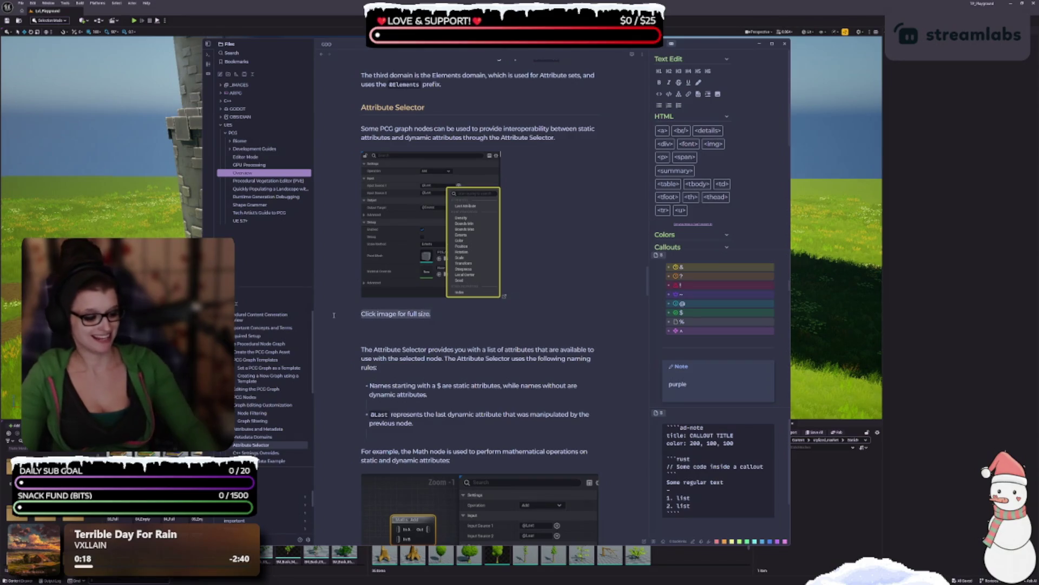
key("BackSpace")
left_click(362, 334)
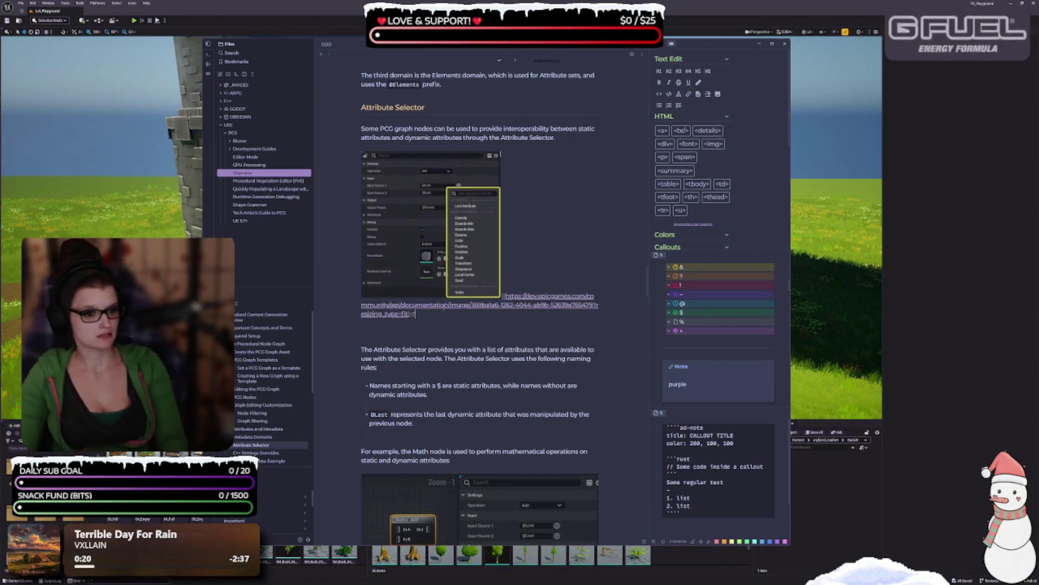
- Remove the blank lines after 'previous node.' and the 'Click image for full size.' line under the Math node image
key("BackSpace")
key("BackSpace")
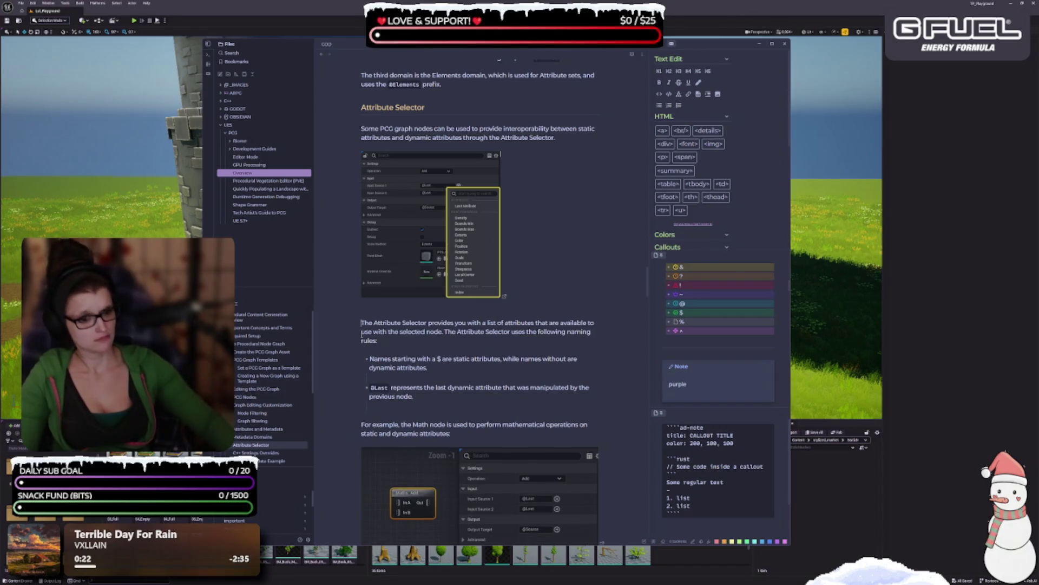
scroll(379, 347, "down", 2)
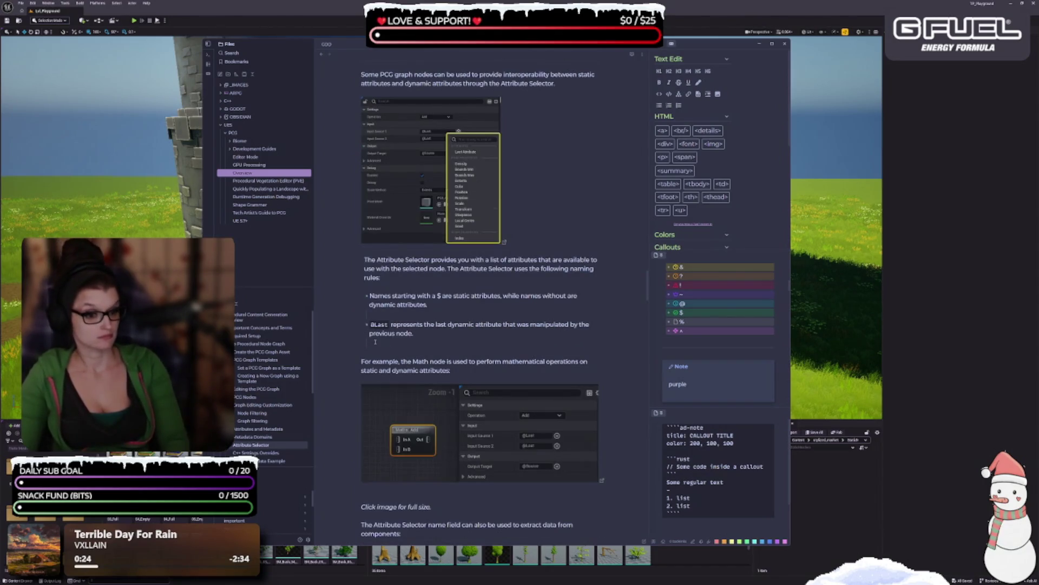
key("BackSpace")
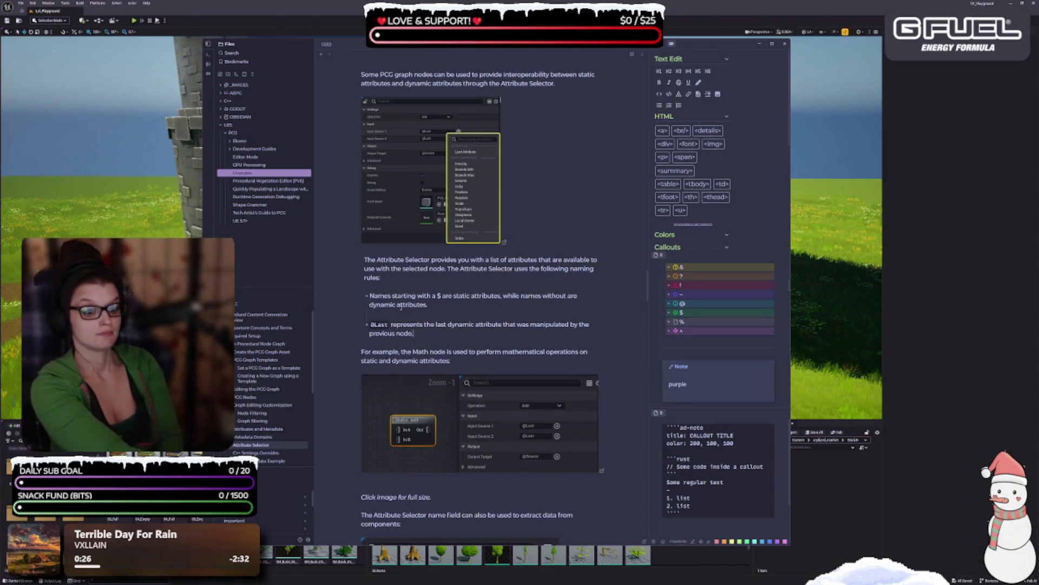
left_click(424, 315)
scroll(420, 317, "down", 5)
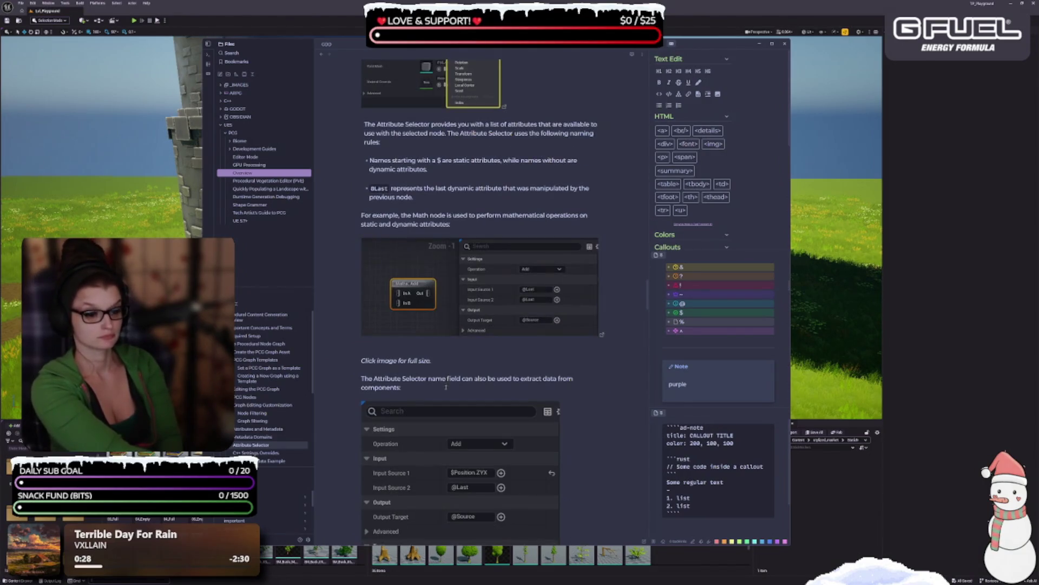
left_click_drag(440, 364, 340, 348)
key("BackSpace")
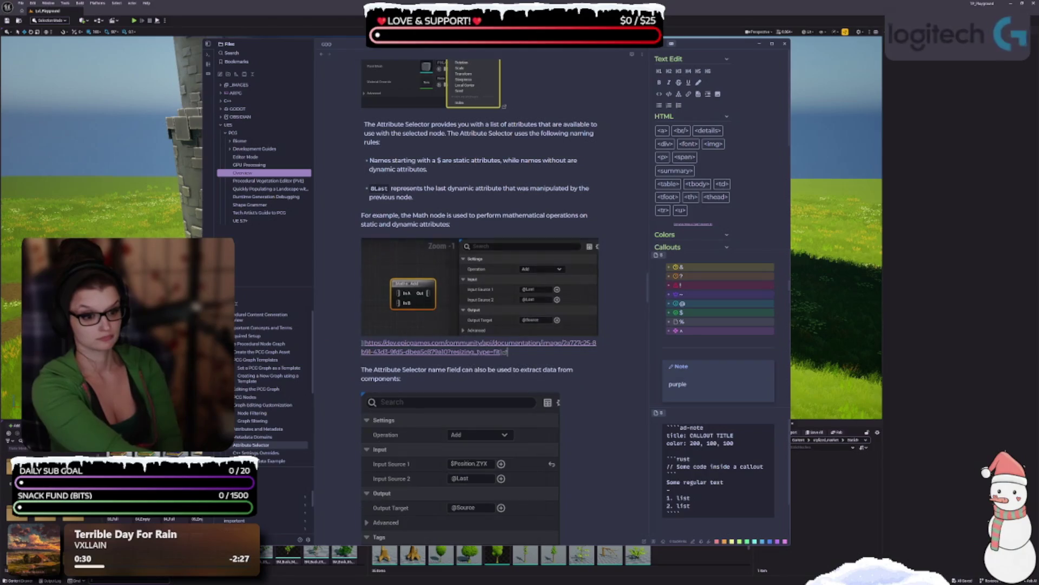
- Delete the next 'Click image for full size.' line and the empty line after 'only one attribute.'
scroll(347, 347, "down", 8)
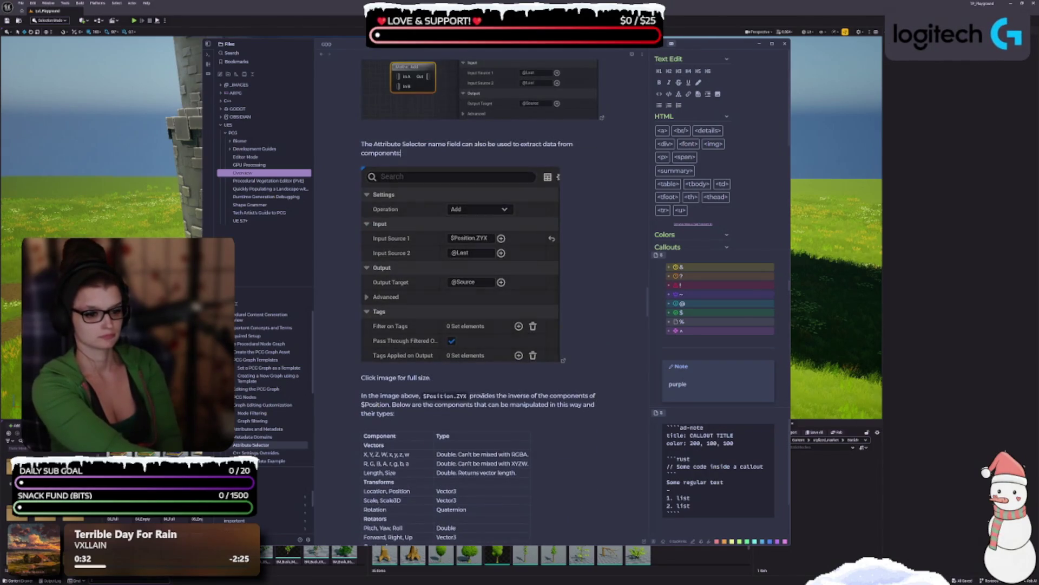
left_click_drag(431, 377, 361, 368)
key("BackSpace")
scroll(481, 321, "down", 11)
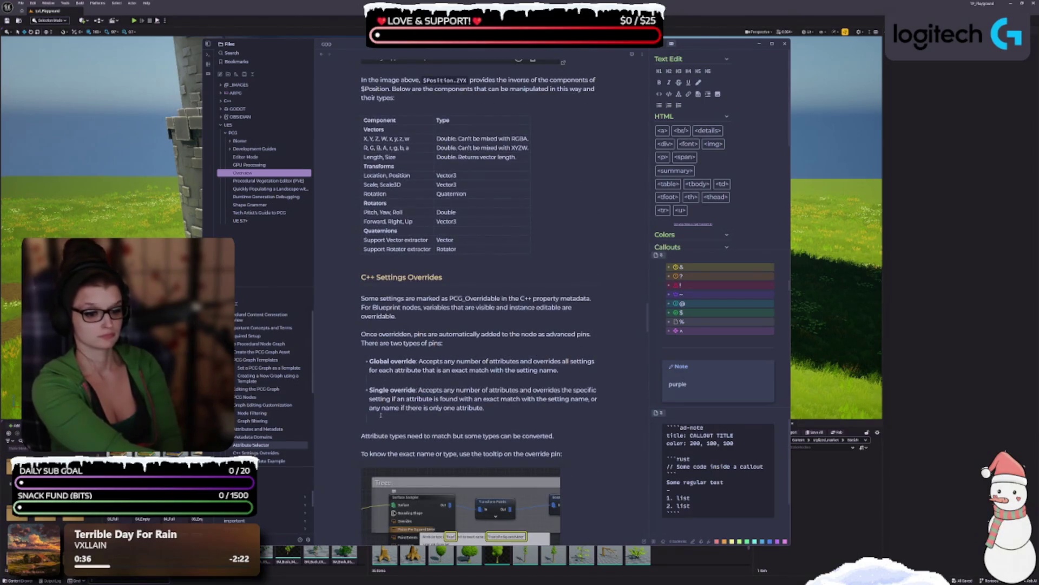
key("BackSpace")
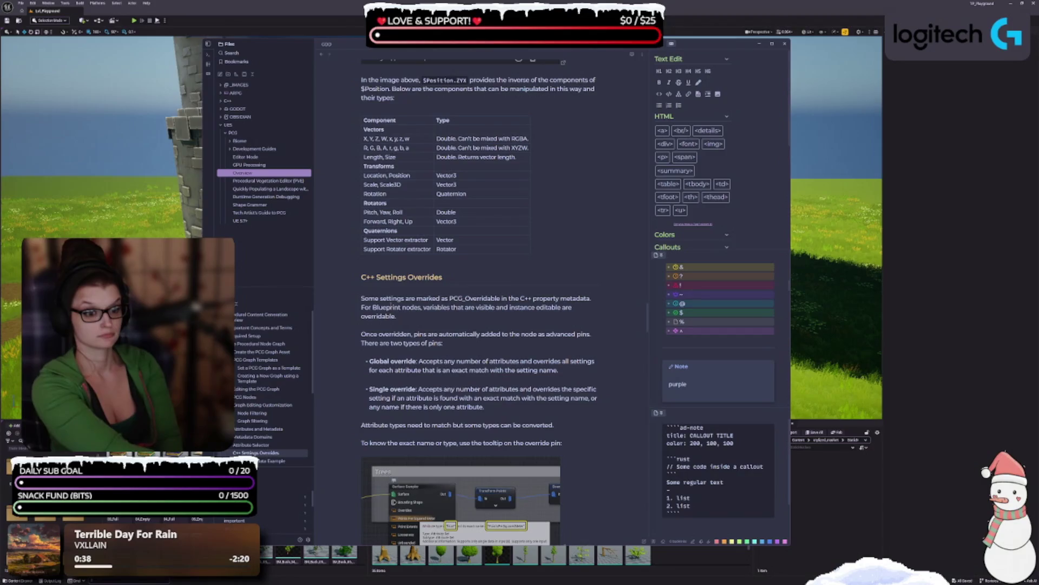
scroll(386, 382, "down", 4)
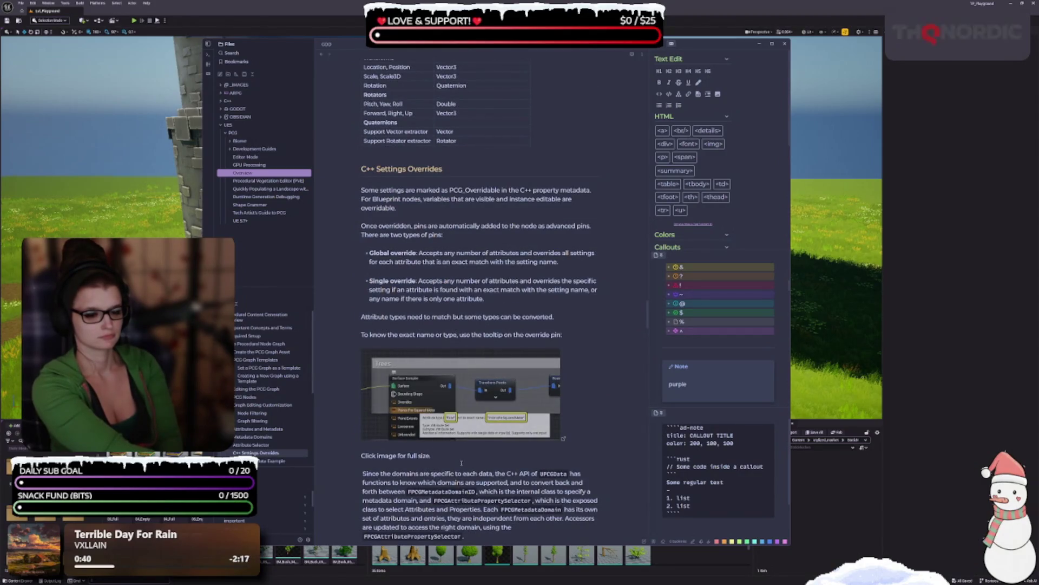
triple_click(429, 449)
- Delete the 'Click image for full size.' line and leftover empty line under the override-pin image
key("BackSpace")
scroll(462, 390, "down", 3)
key("BackSpace")
scroll(462, 390, "down", 5)
left_click(513, 379)
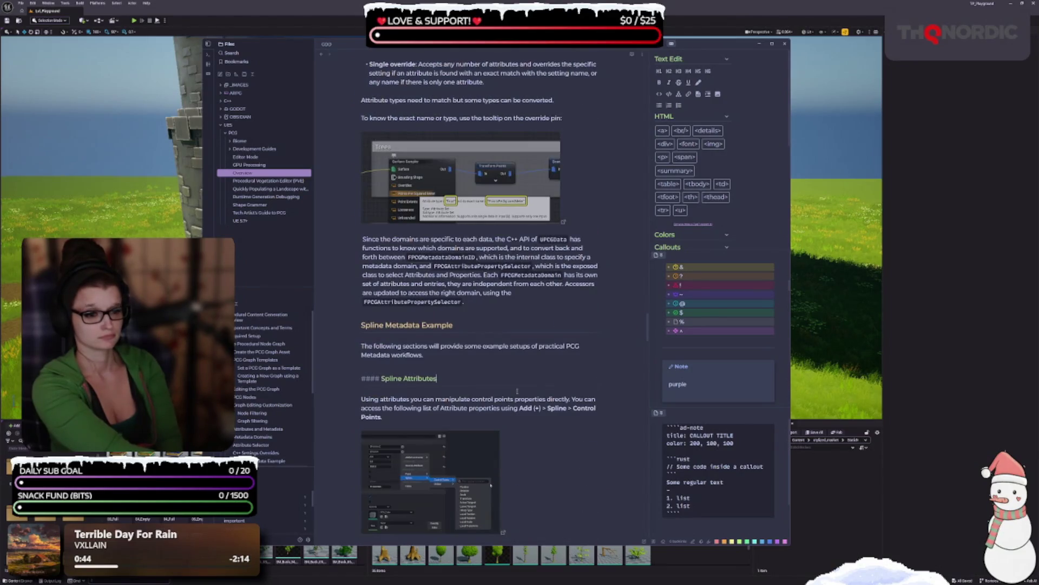
- Edit the caption under the PCG Nodes image, below the categories sentence
scroll(513, 379, "up", 15)
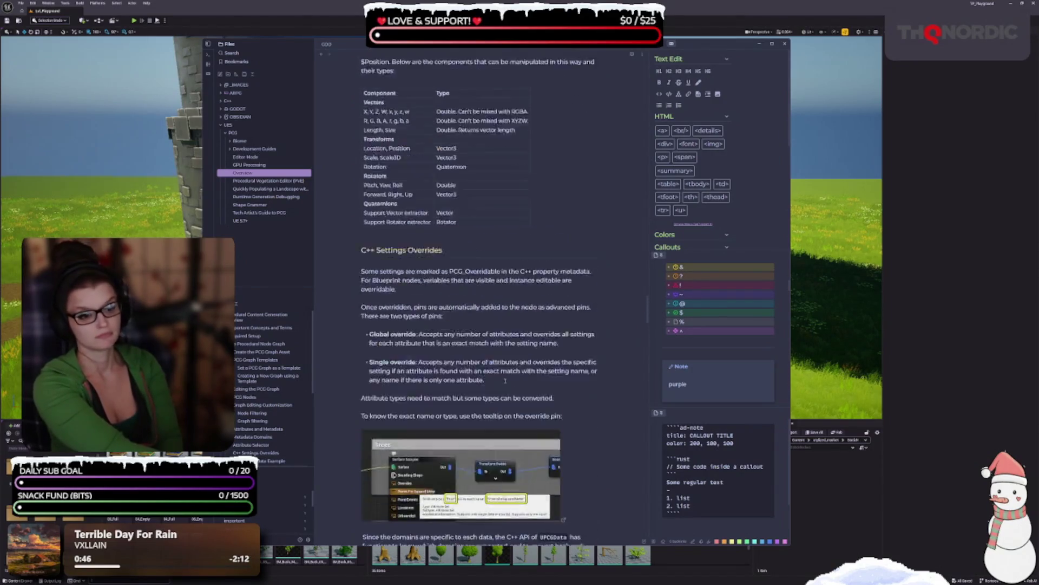
scroll(472, 369, "up", 12)
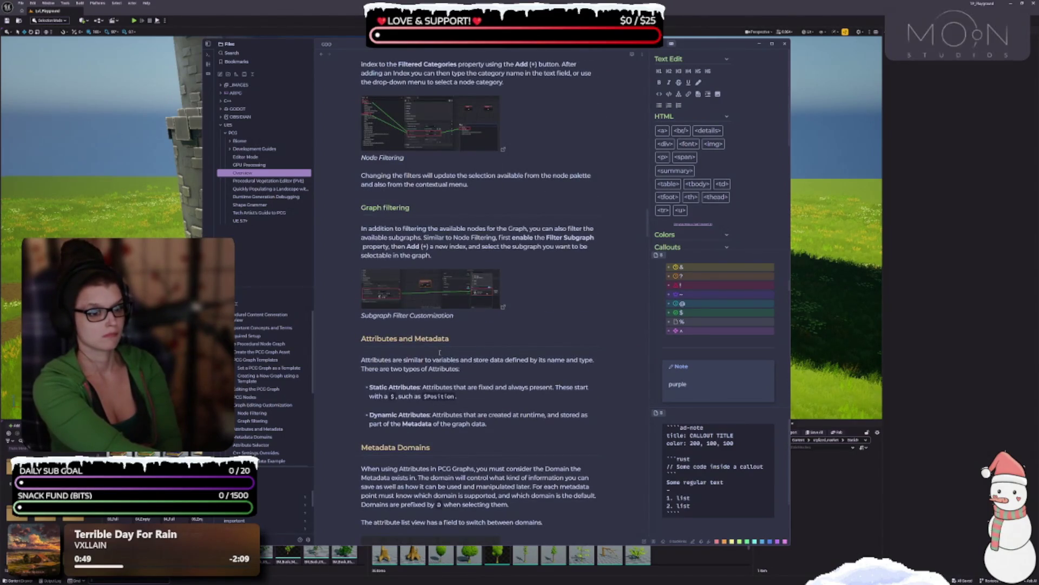
scroll(440, 353, "up", 10)
scroll(446, 343, "up", 10)
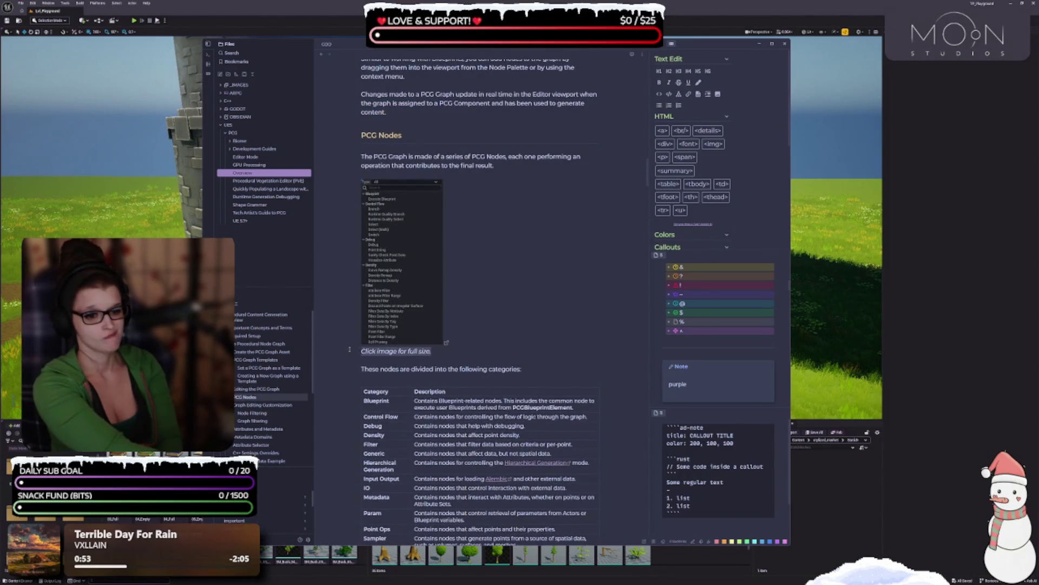
left_click(436, 353)
left_click(391, 384)
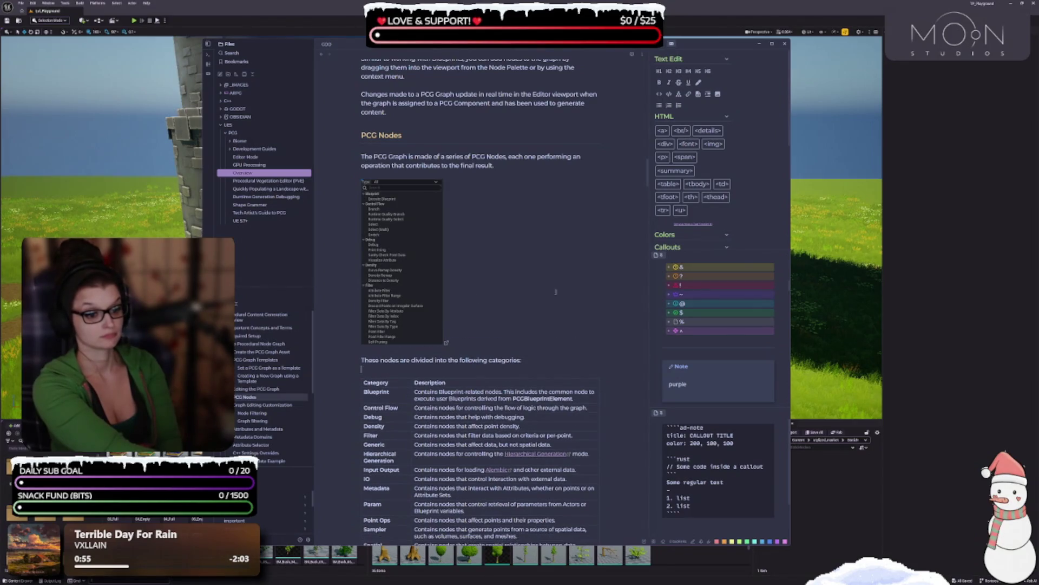
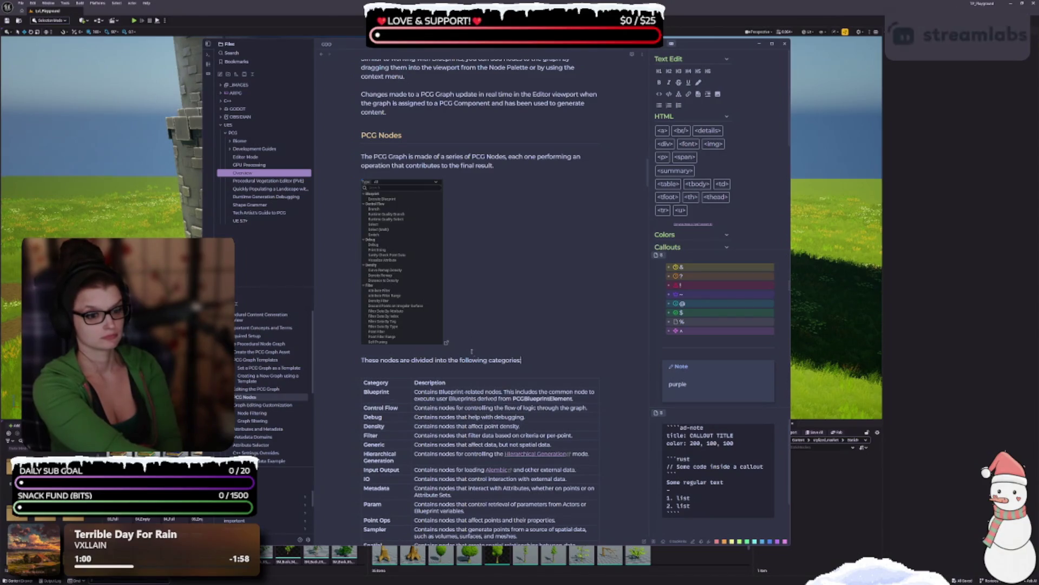
- Remove the blank line above the Spline Attributes Control Points caption
scroll(479, 298, "up", 5)
scroll(467, 353, "up", 7)
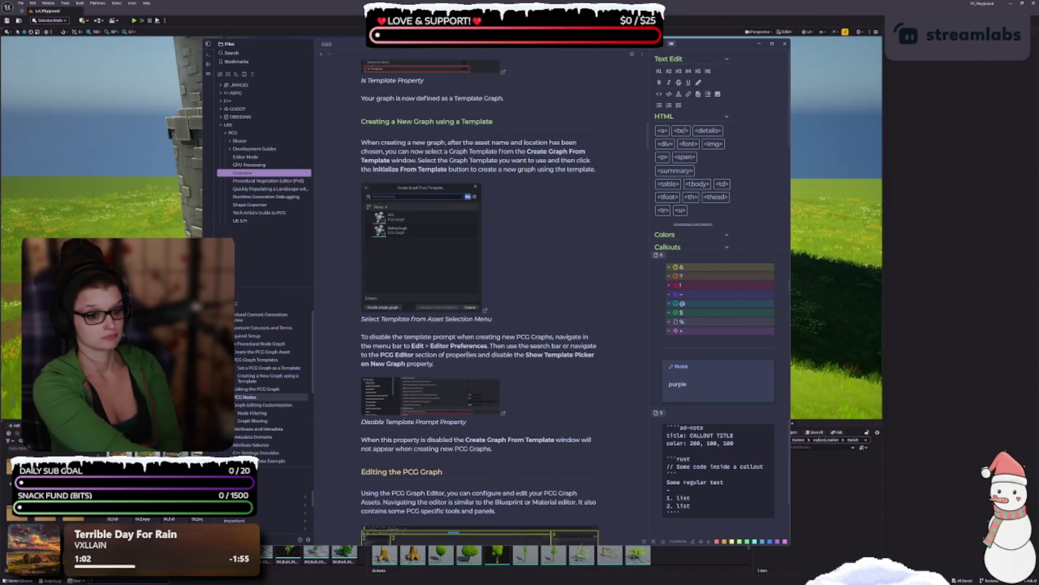
scroll(466, 355, "up", 4)
scroll(481, 394, "up", 7)
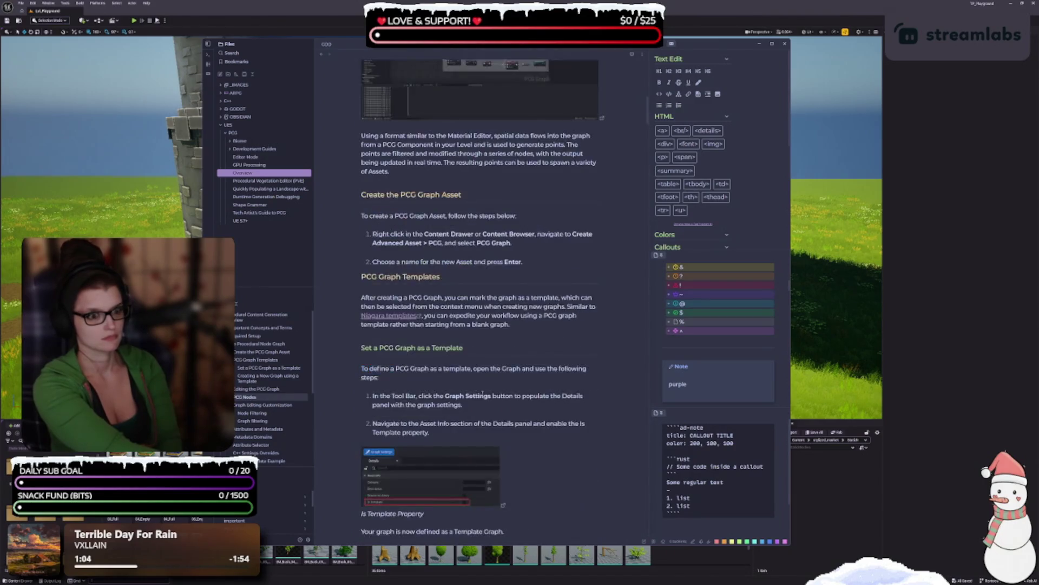
scroll(495, 468, "up", 7)
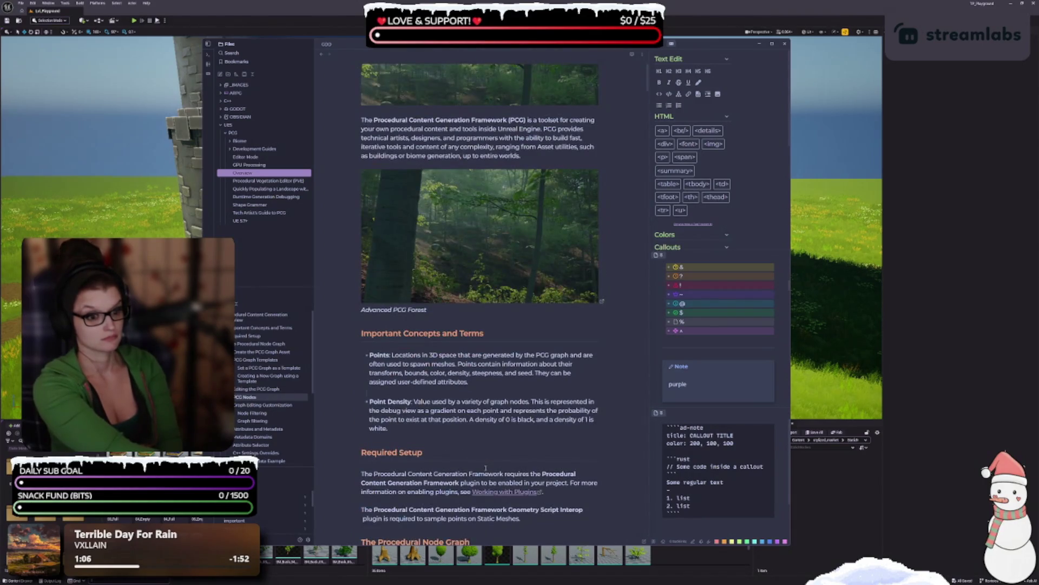
scroll(508, 237, "down", 10)
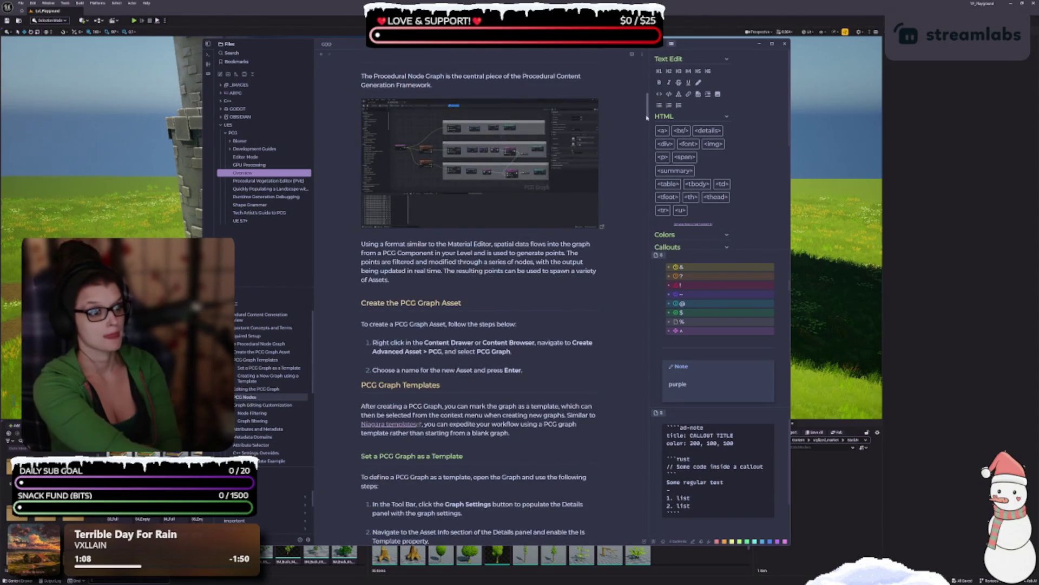
scroll(636, 223, "down", 10)
scroll(636, 224, "down", 10)
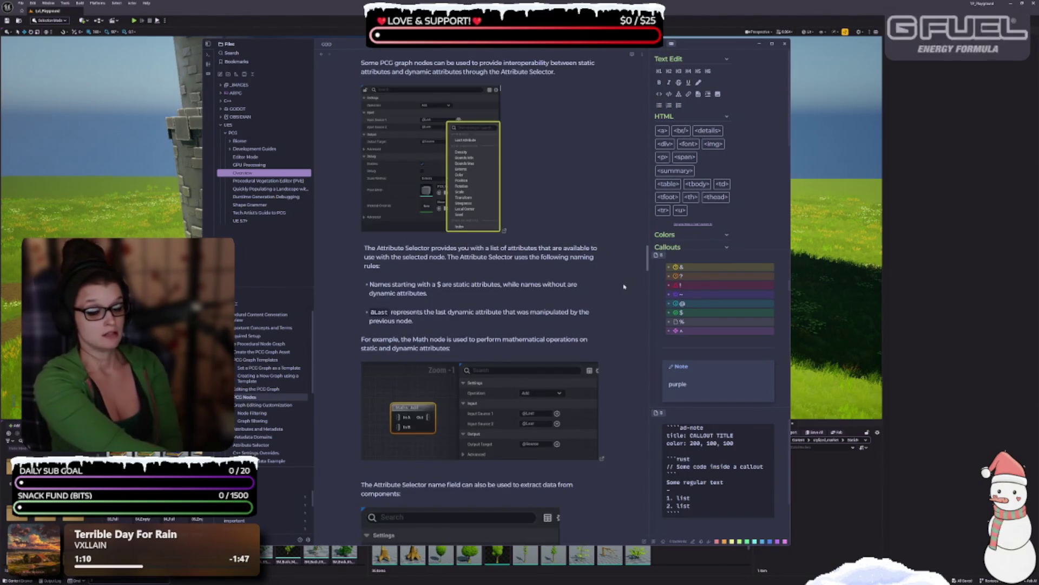
scroll(625, 300, "down", 5)
scroll(625, 300, "down", 10)
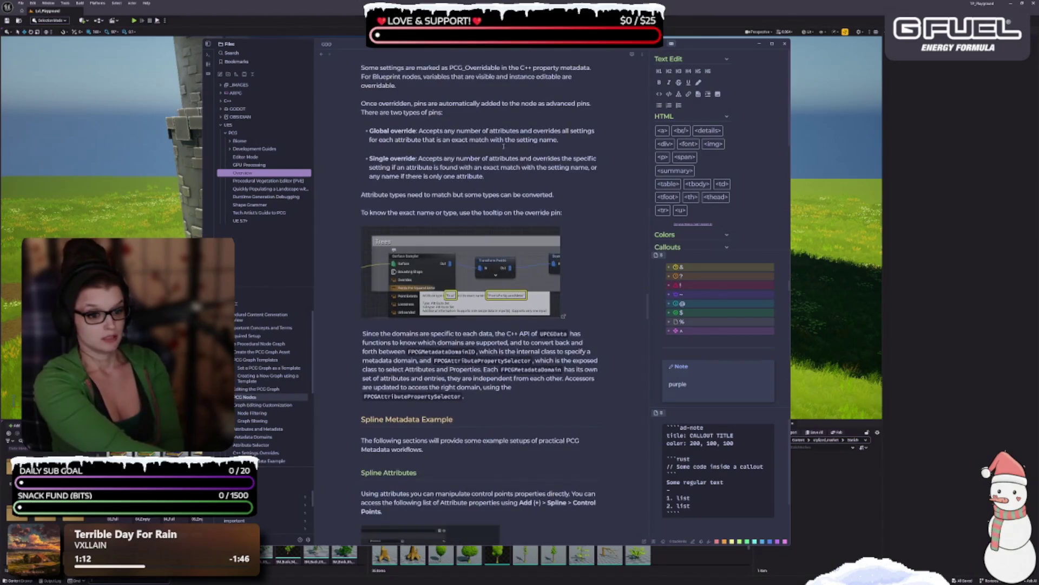
scroll(625, 300, "down", 5)
scroll(625, 299, "down", 5)
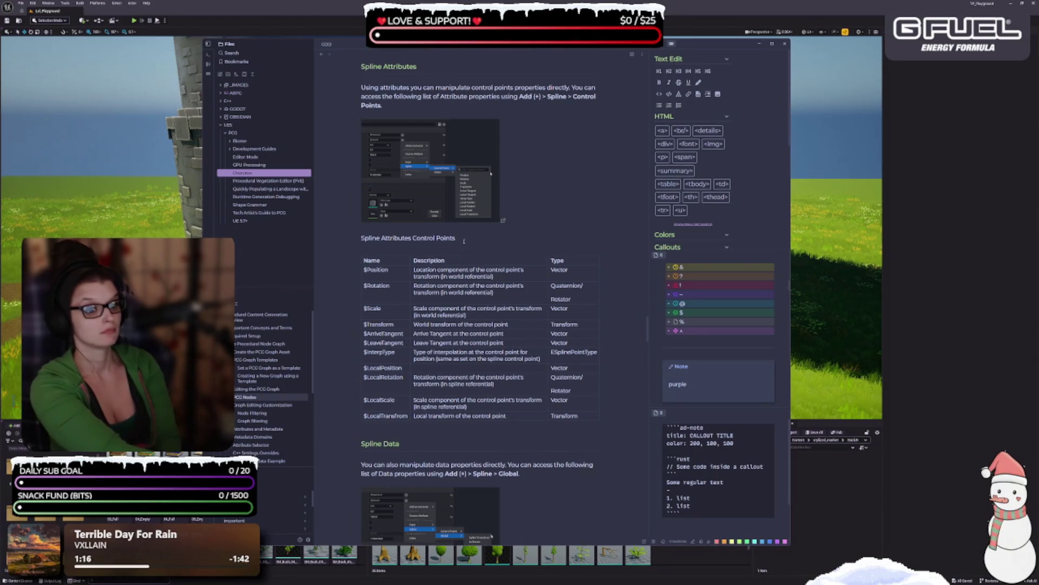
left_click(464, 240)
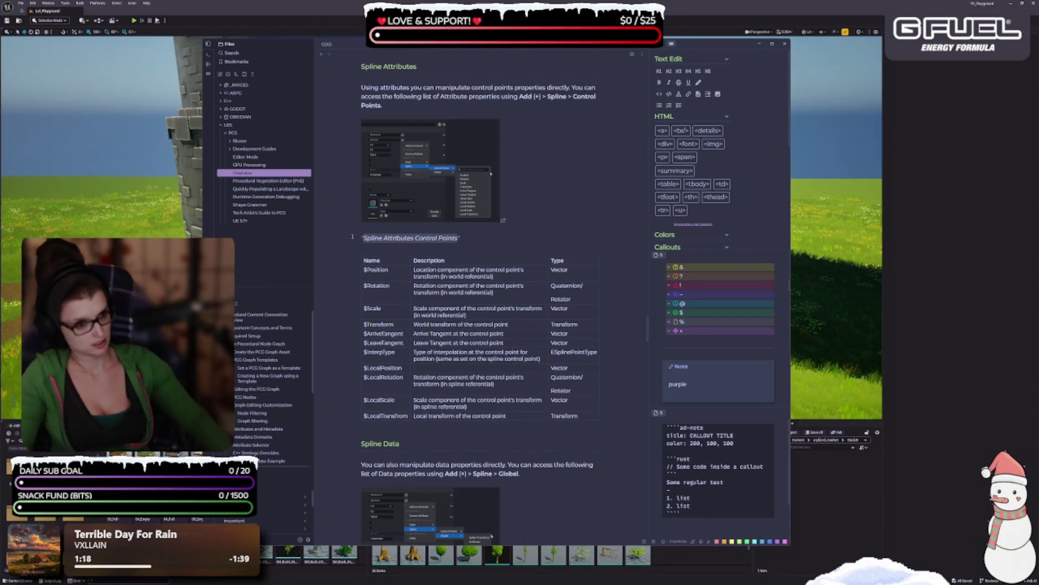
left_click(353, 237)
key("BackSpace")
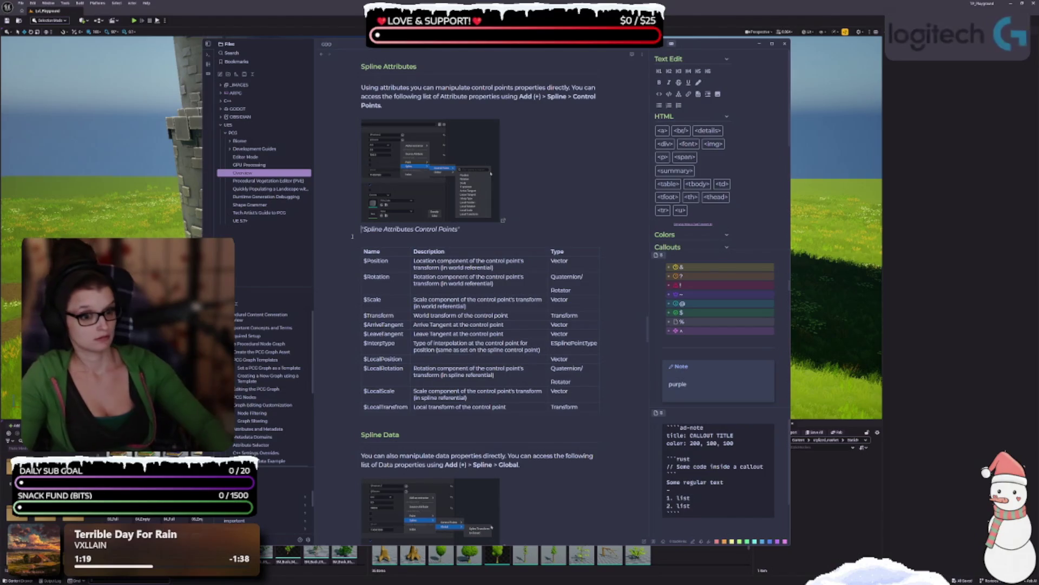
- Italicize the Spline Data Attribute caption by wrapping it in asterisks
scroll(408, 296, "down", 3)
scroll(432, 319, "down", 3)
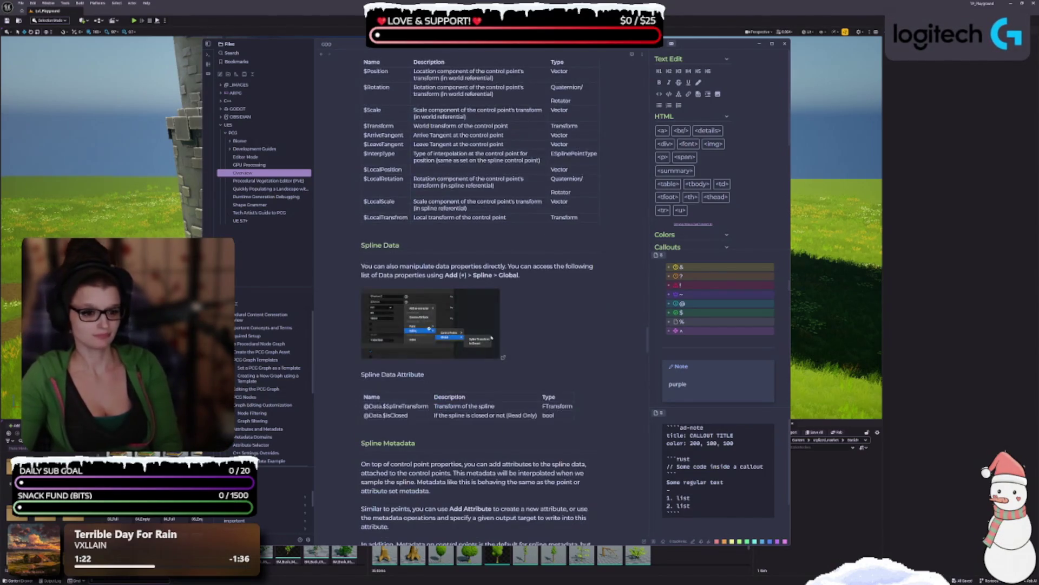
left_click_drag(428, 293, 378, 293)
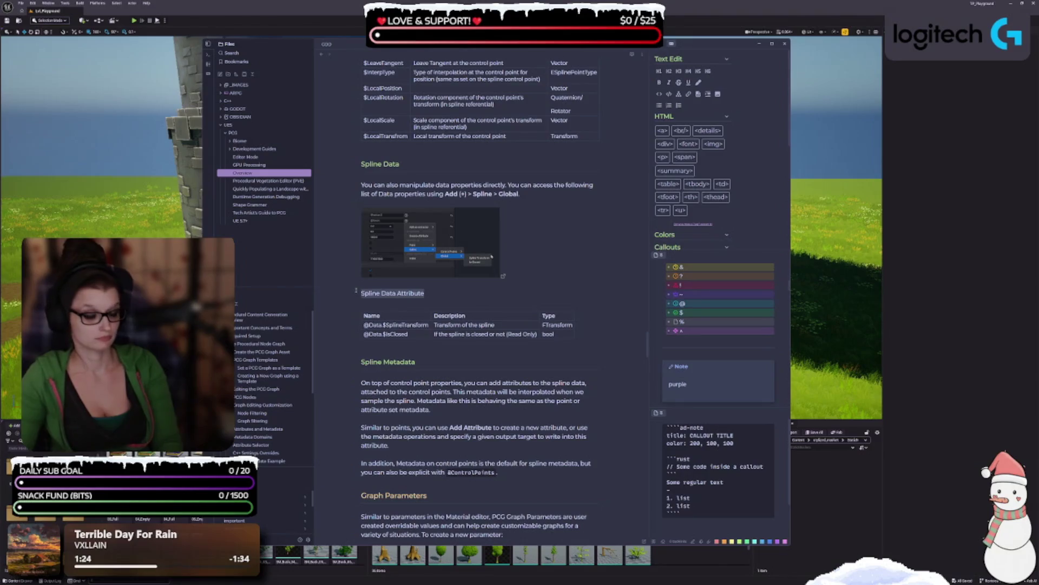
type("\"*")
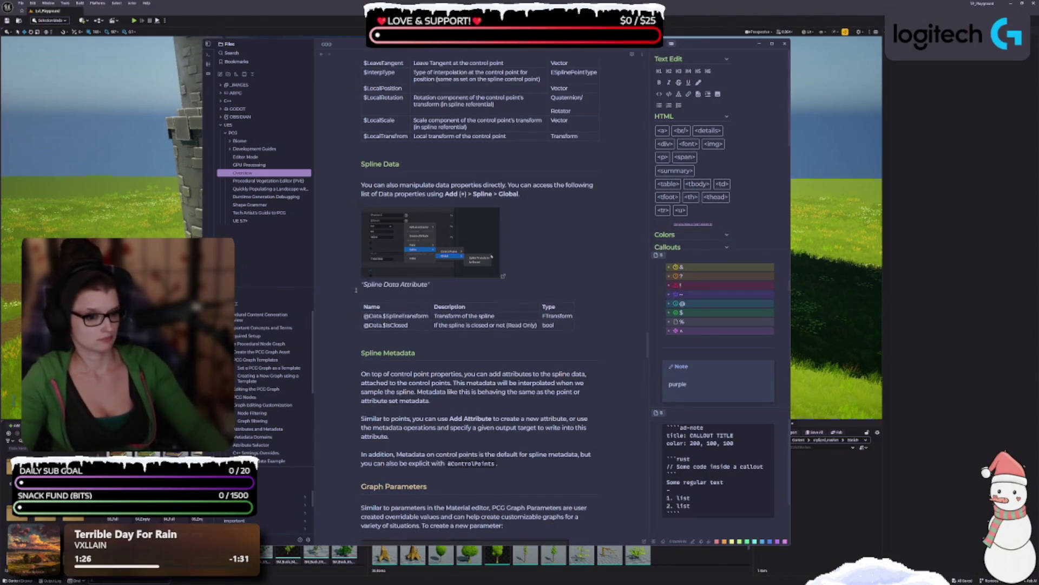
- Delete the 'Click image for full size.' line and close gaps between Graph Parameters steps 1–3
scroll(452, 330, "down", 8)
triple_click(398, 303)
key("BackSpace")
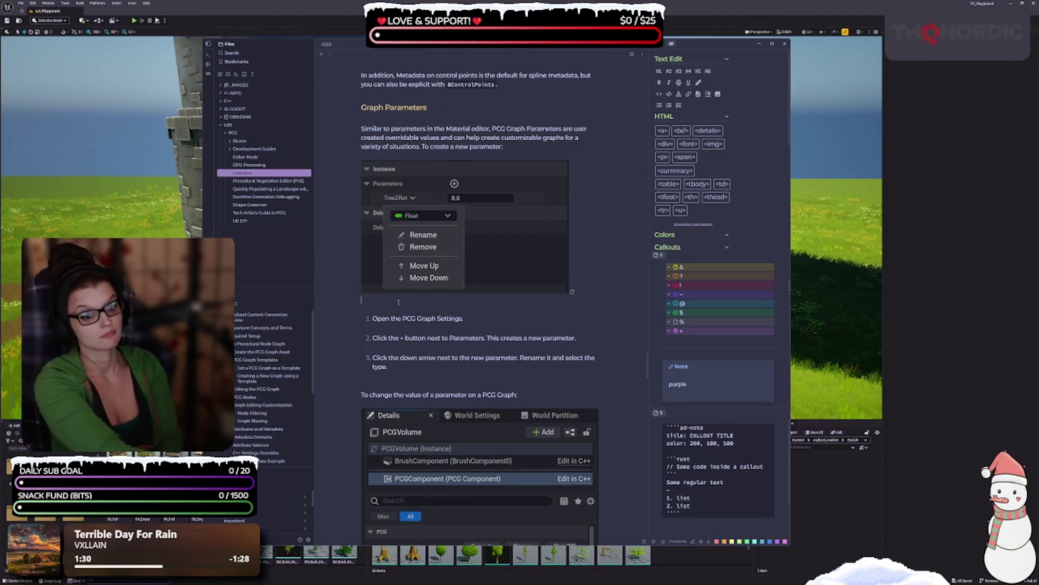
key("BackSpace")
key("Down")
key("End")
key("Delete")
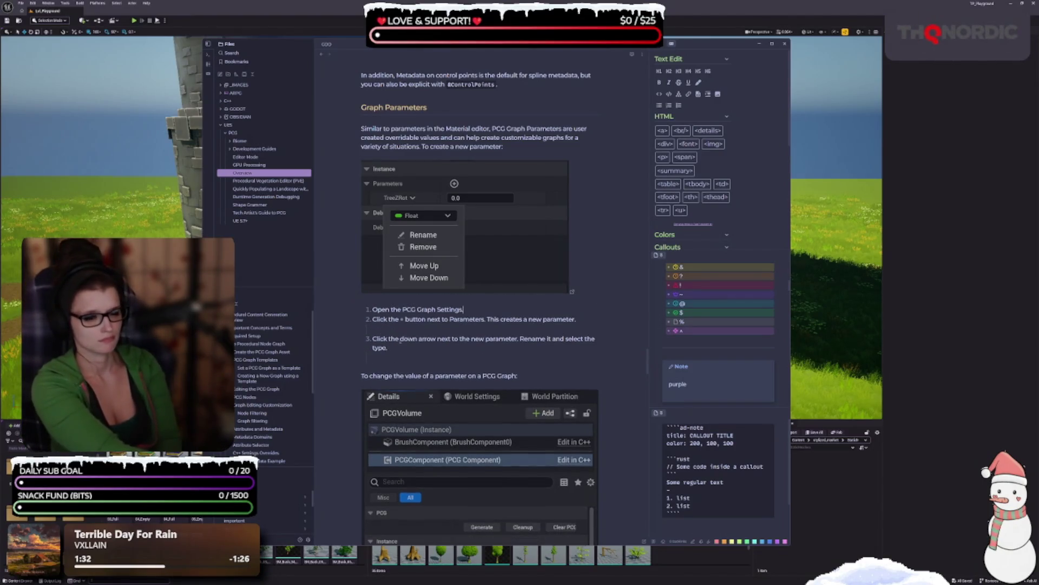
key("Down")
key("End")
key("Delete")
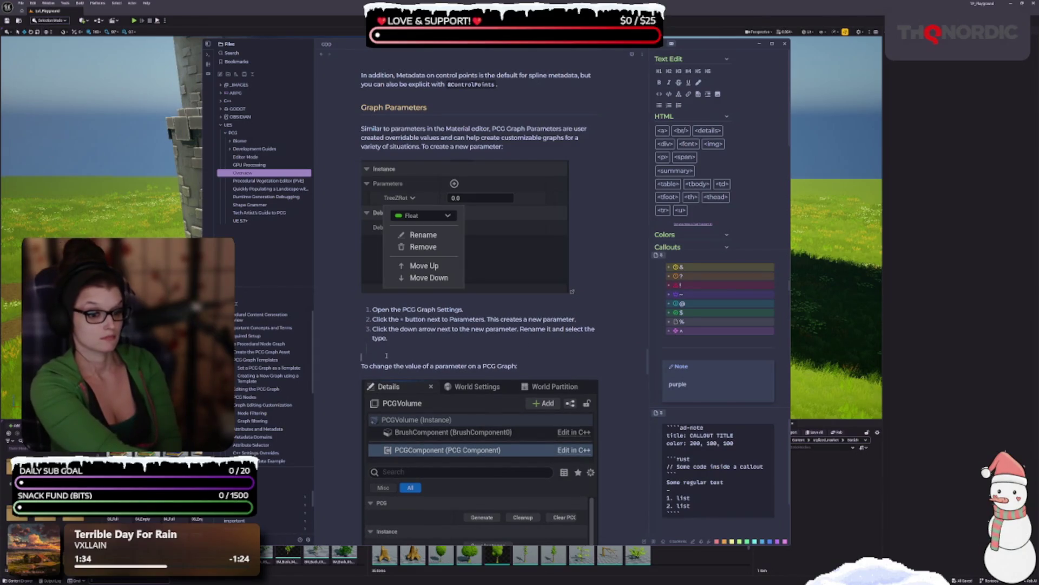
scroll(467, 342, "down", 5)
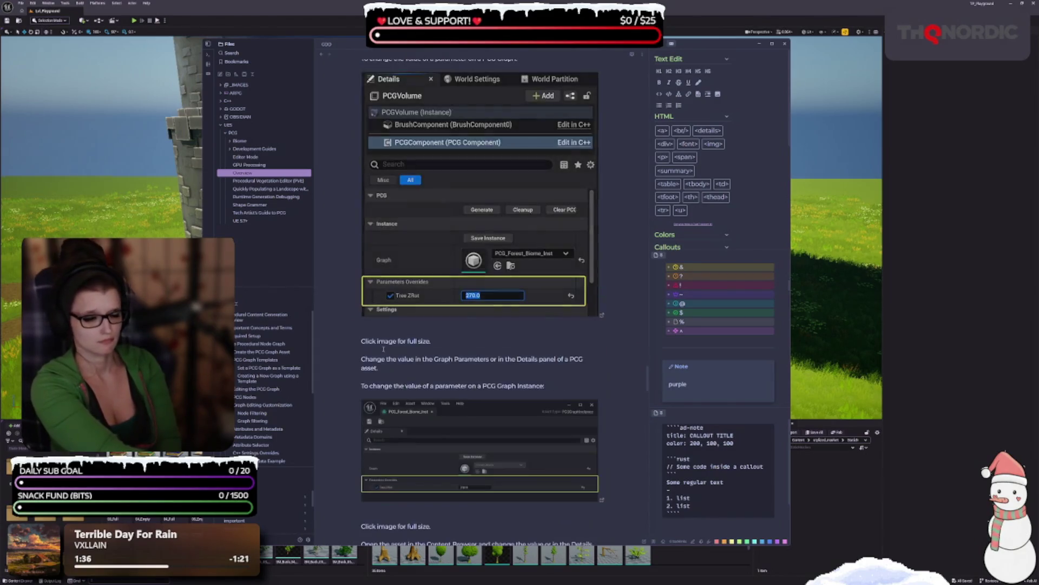
- Close the gaps between connection steps 2, 3 and 4
left_click(467, 342)
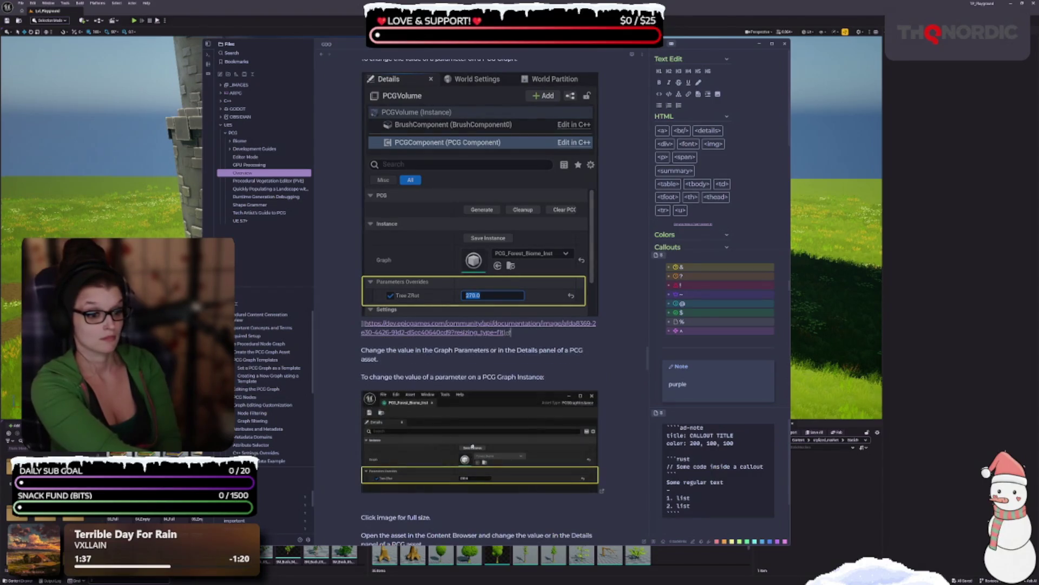
left_click(450, 519)
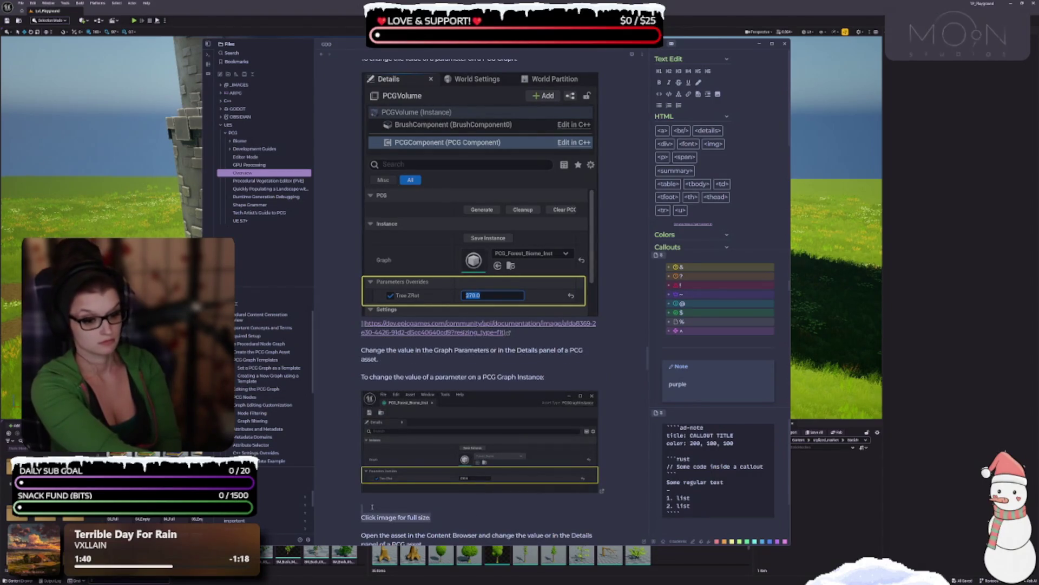
scroll(427, 450, "down", 2)
scroll(427, 449, "down", 8)
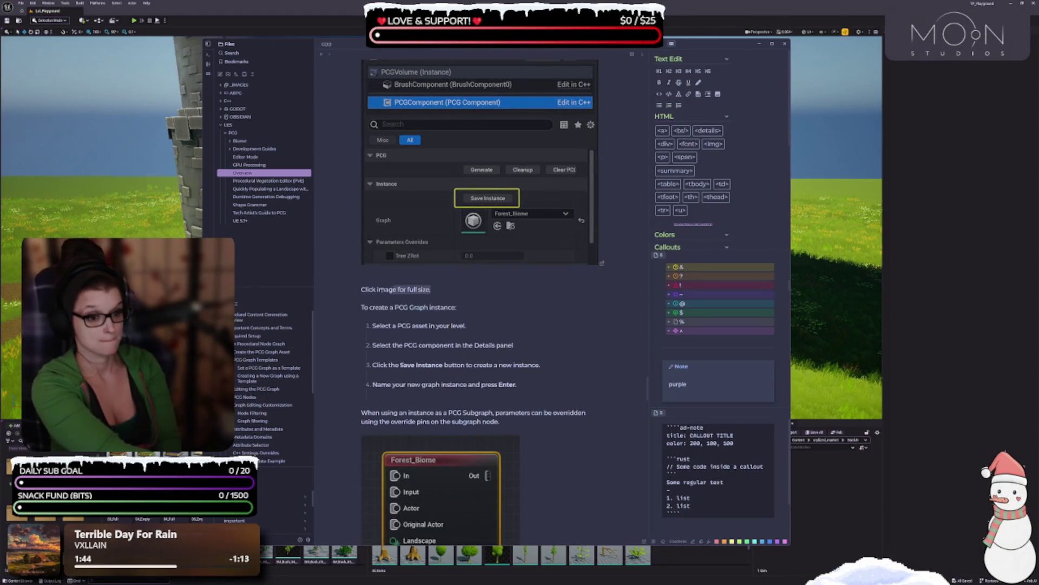
left_click(379, 290)
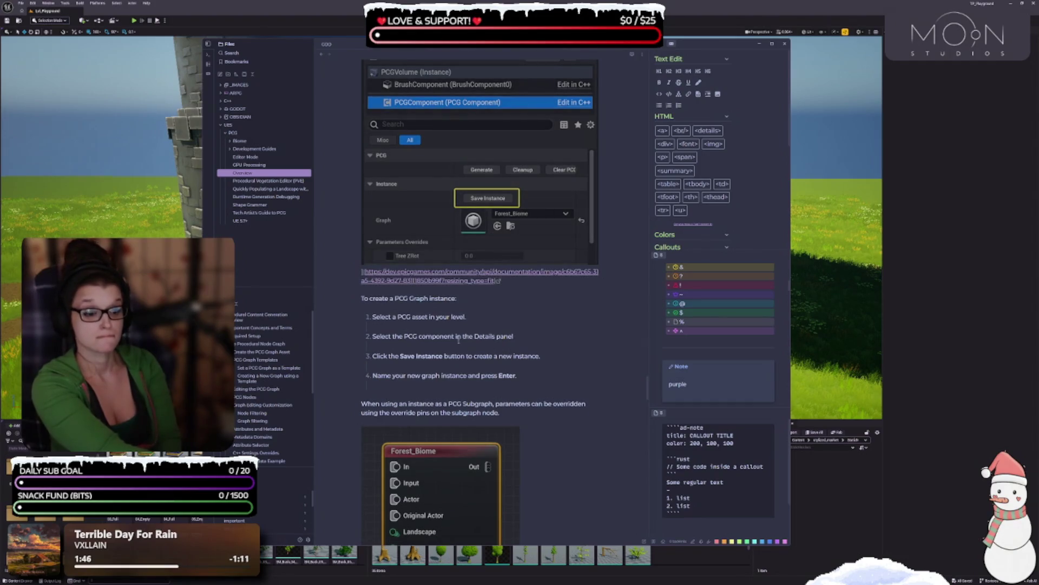
left_click(383, 336)
left_click(382, 335)
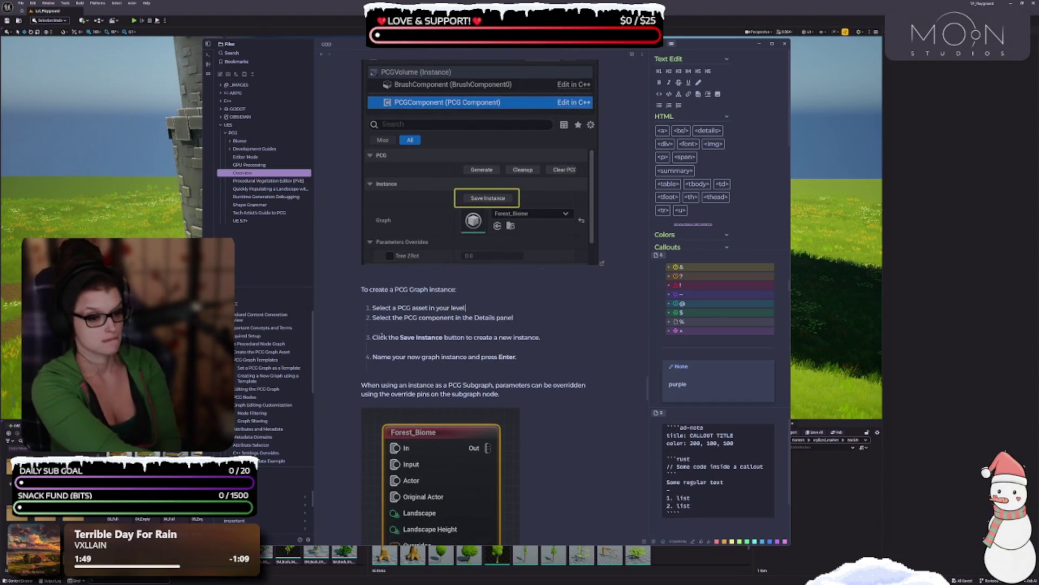
key("BackSpace")
key("Delete")
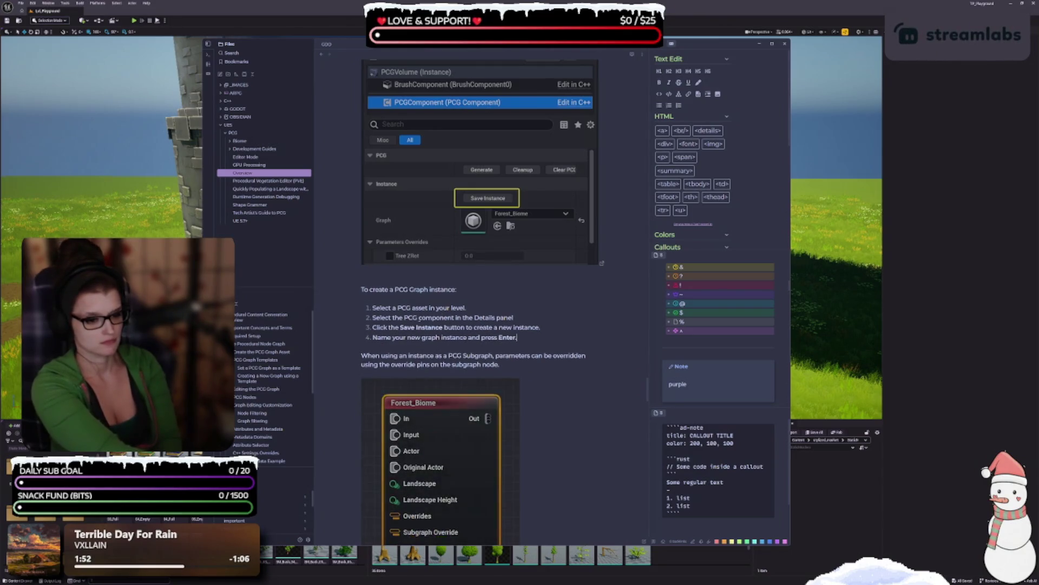
- Delete the full-size captions under the Forest_Biome and PCG Component images
scroll(382, 347, "down", 5)
triple_click(384, 306)
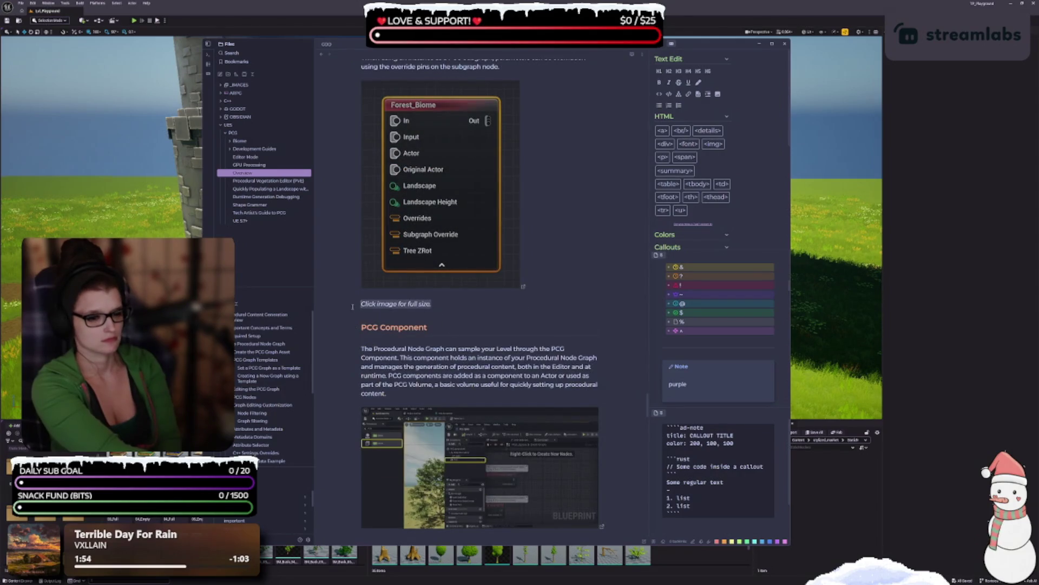
key("BackSpace")
key("BackSpace")
scroll(384, 315, "down", 4)
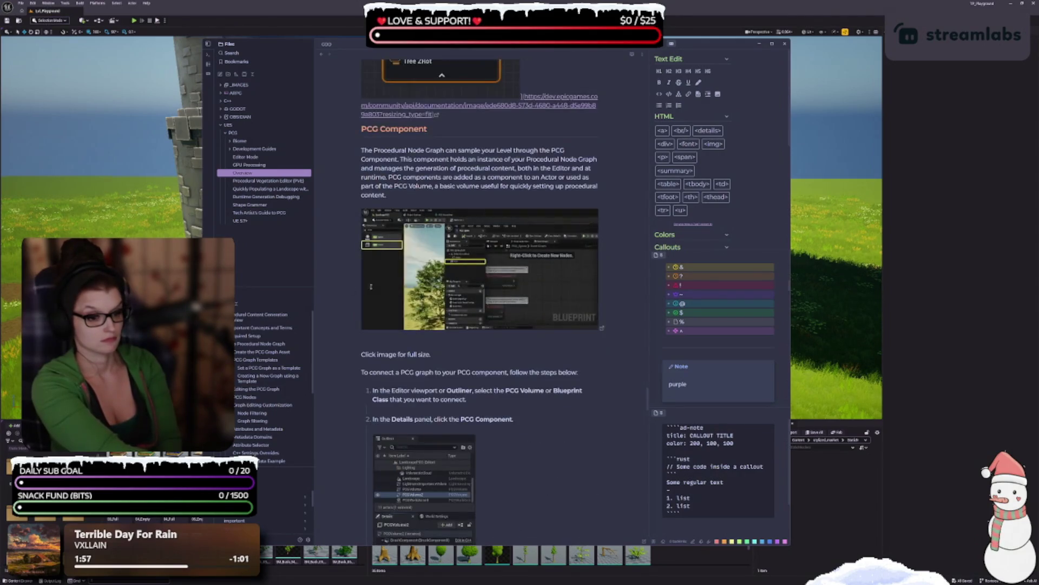
left_click_drag(444, 279, 368, 273)
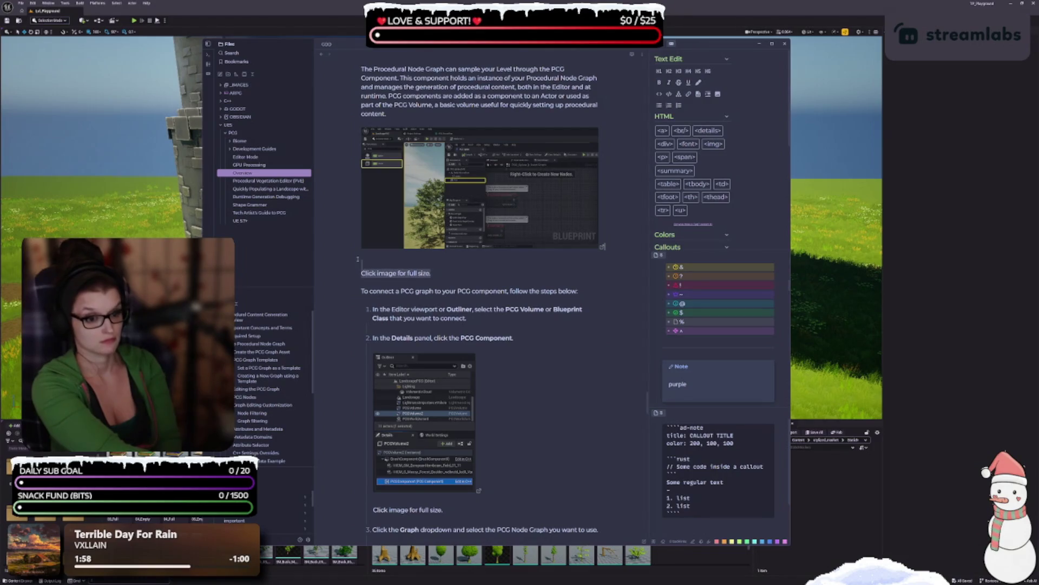
key("BackSpace")
- Delete the next full-size caption and remove the blank line before the Graph dropdown step
triple_click(449, 320)
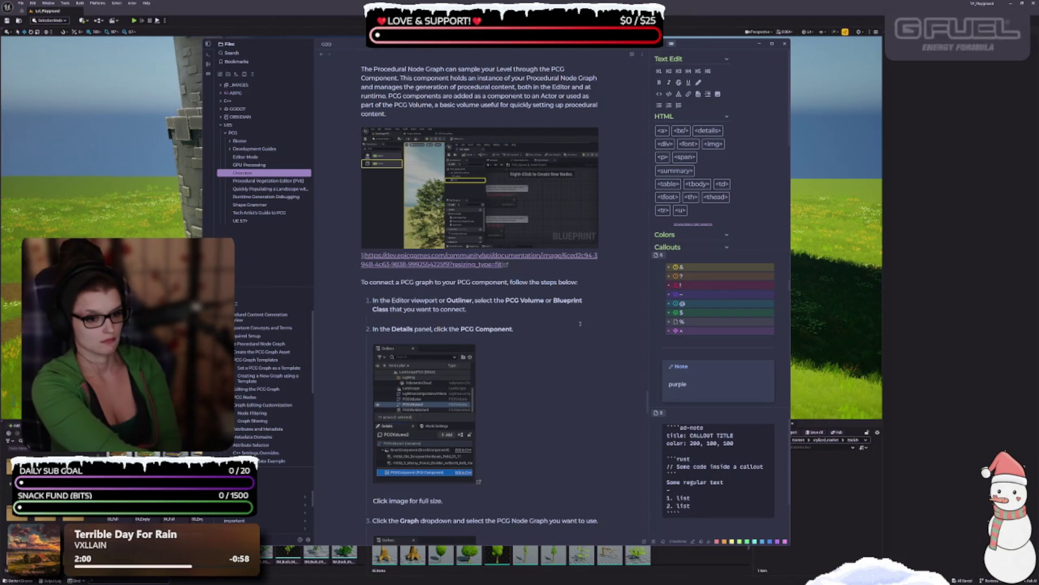
left_click(388, 400)
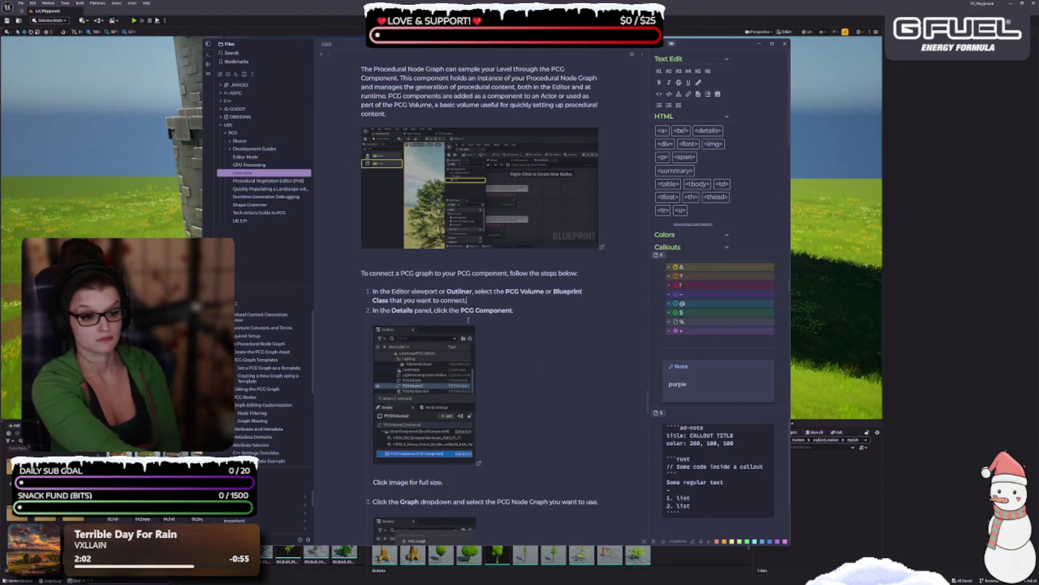
scroll(387, 400, "down", 2)
left_click_drag(442, 373, 360, 374)
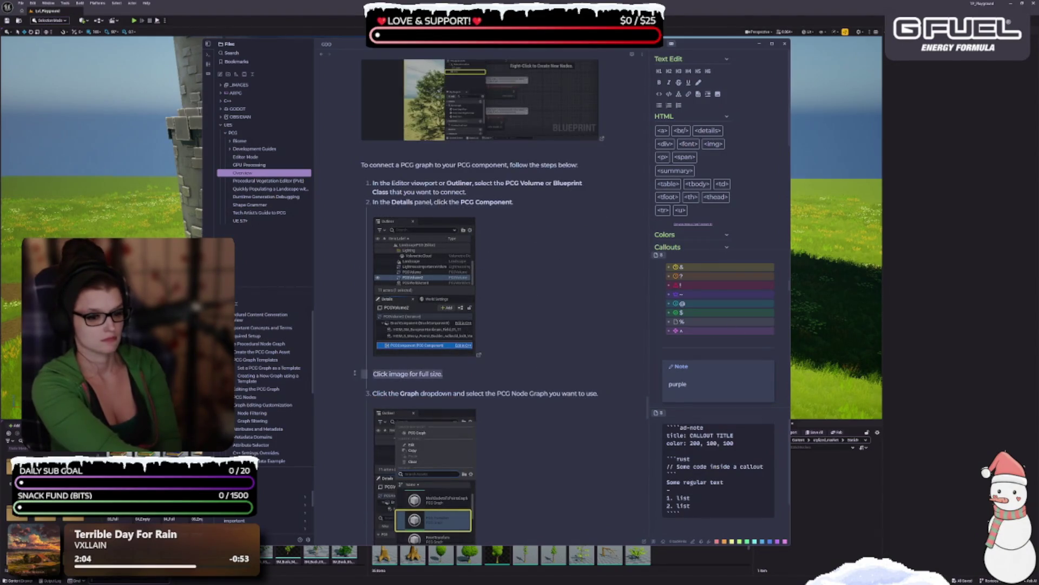
key("BackSpace")
key("BackSpace")
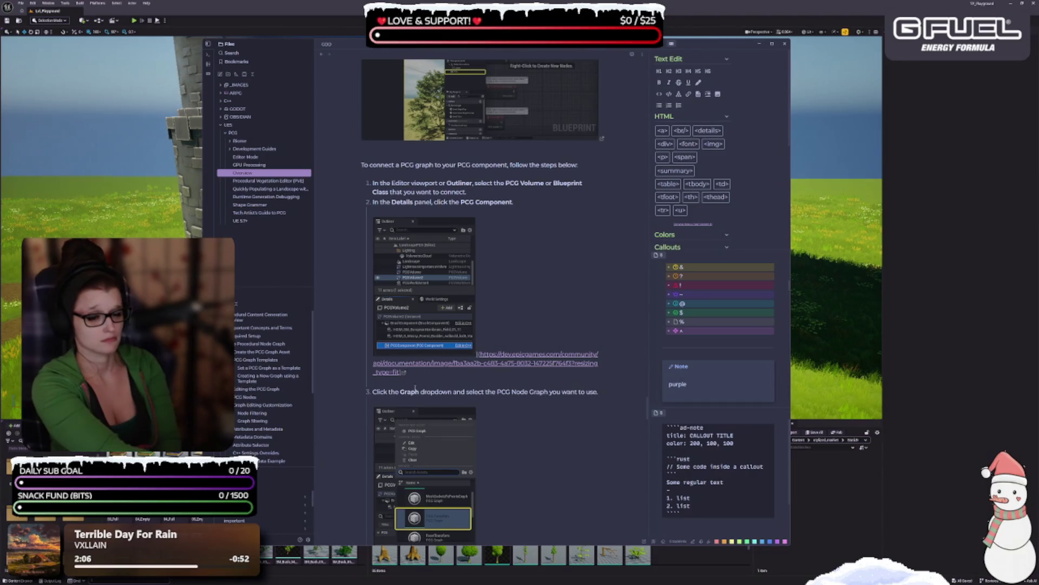
left_click(396, 389)
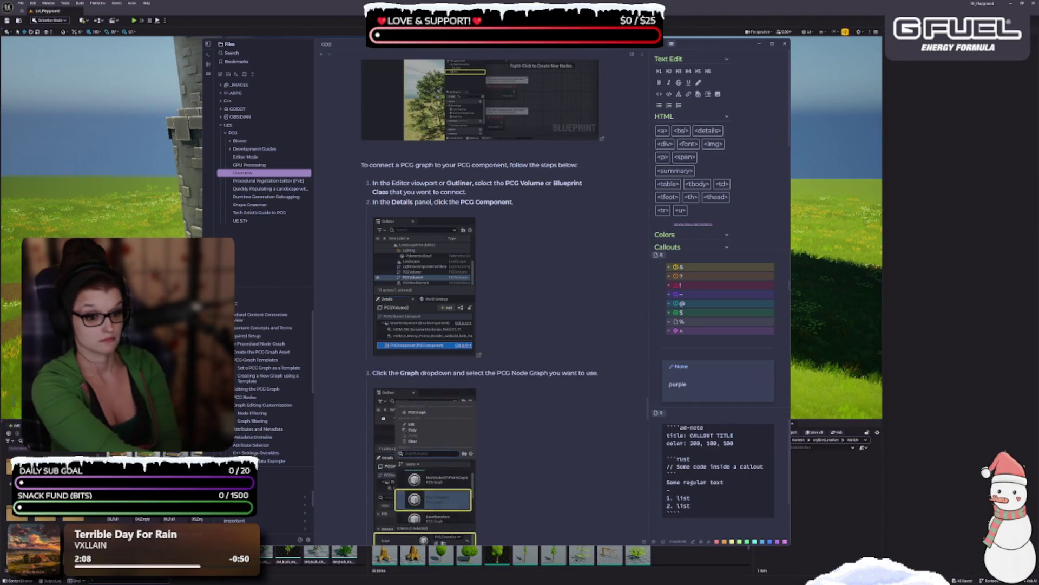
key("BackSpace")
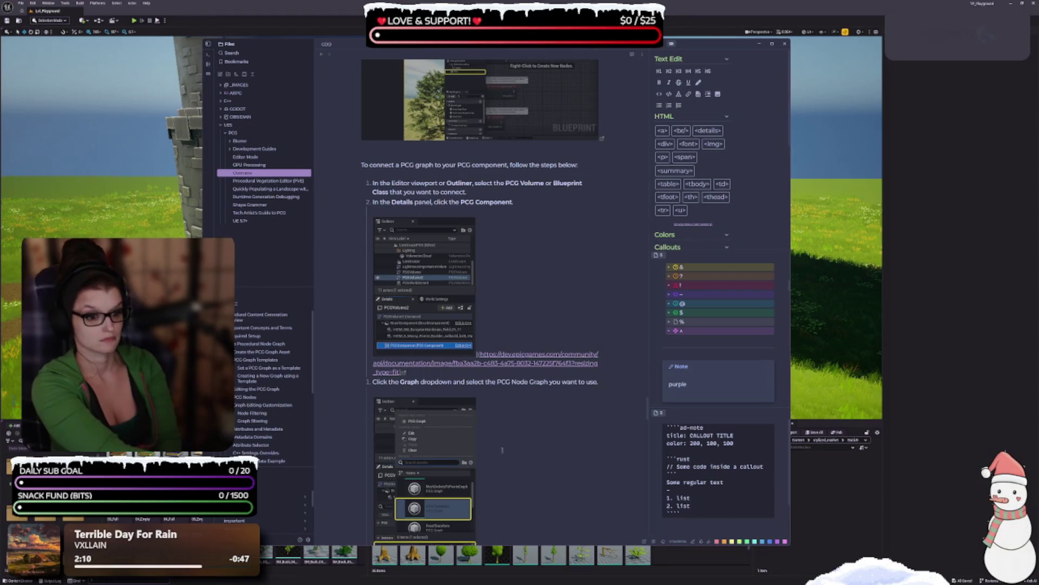
left_click(548, 423)
scroll(548, 423, "down", 2)
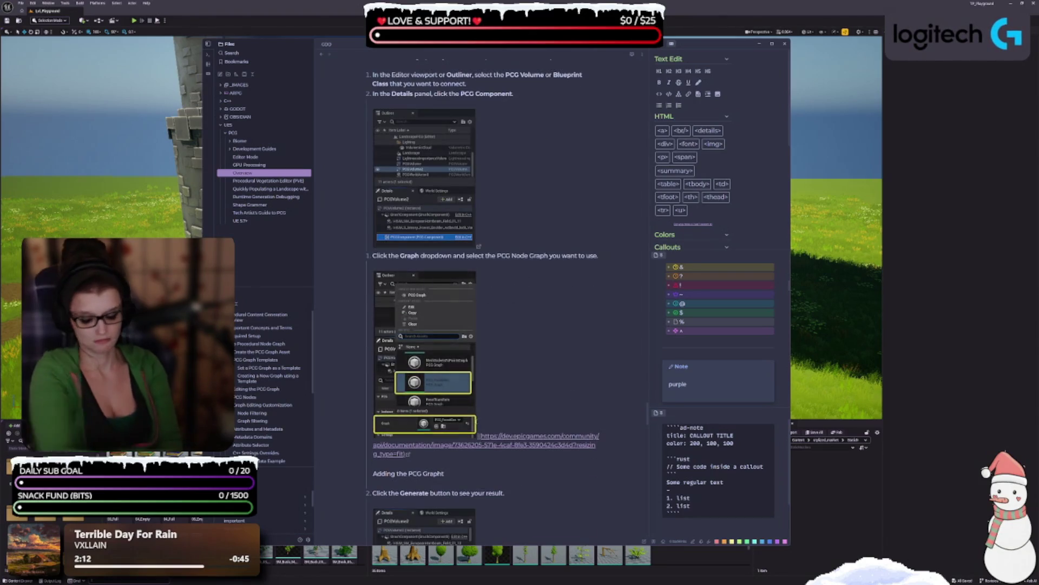
- Delete the 'Adding the PCG Grapht' caption and the blank line before the Generate step
left_click(360, 334)
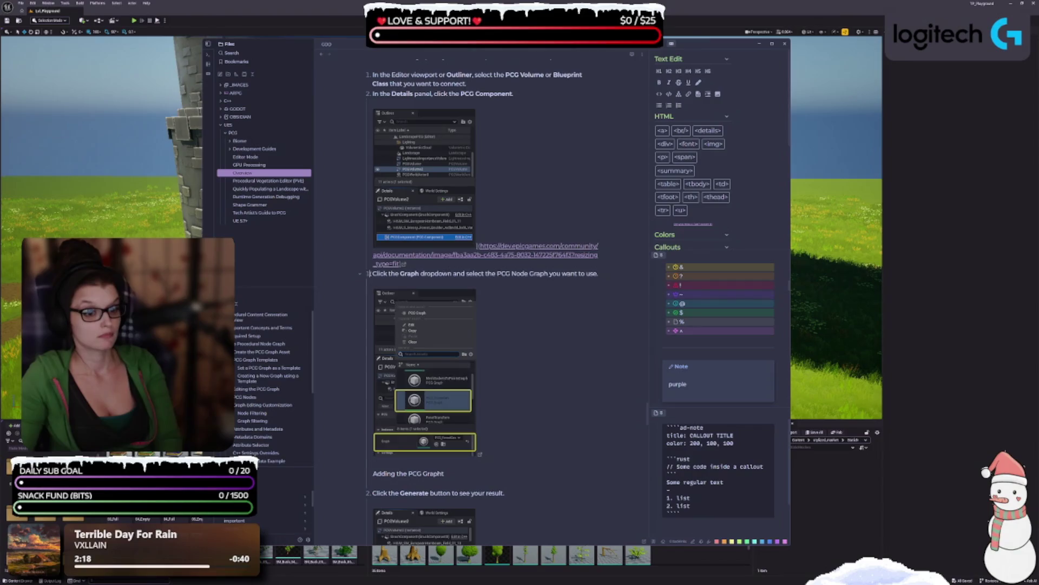
left_click(364, 277)
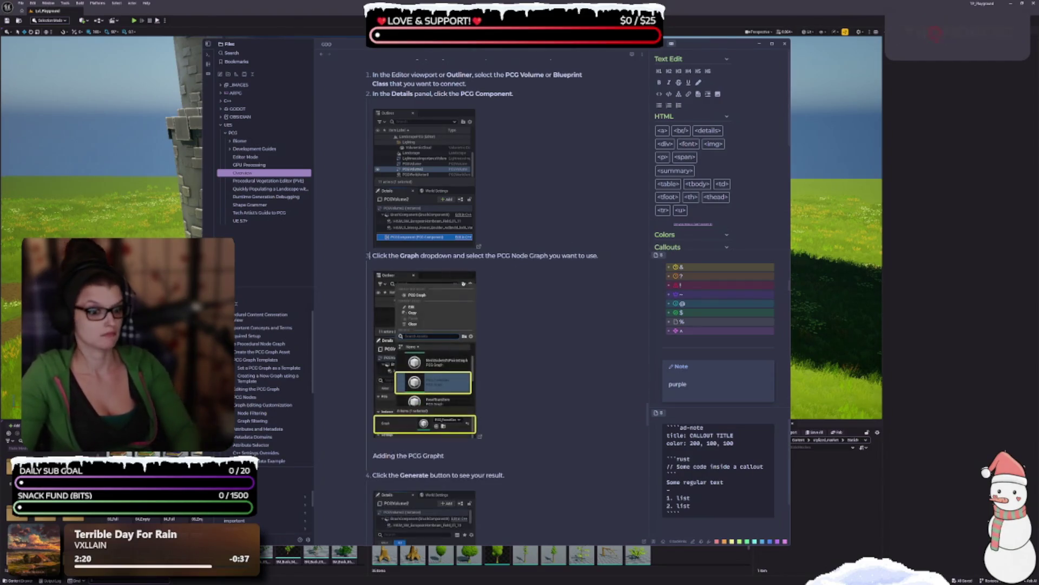
scroll(397, 289, "down", 4)
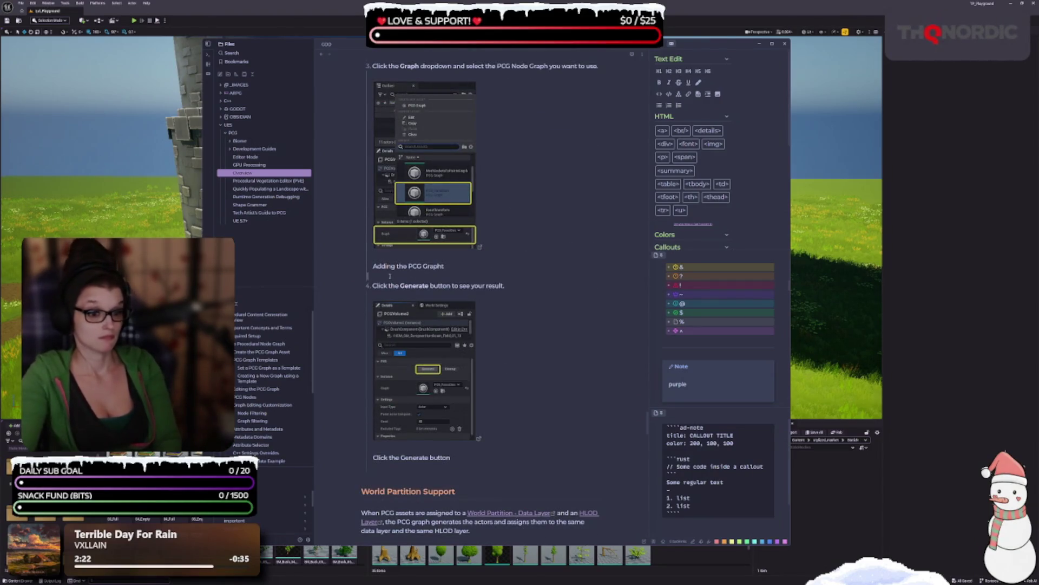
triple_click(409, 265)
key("BackSpace")
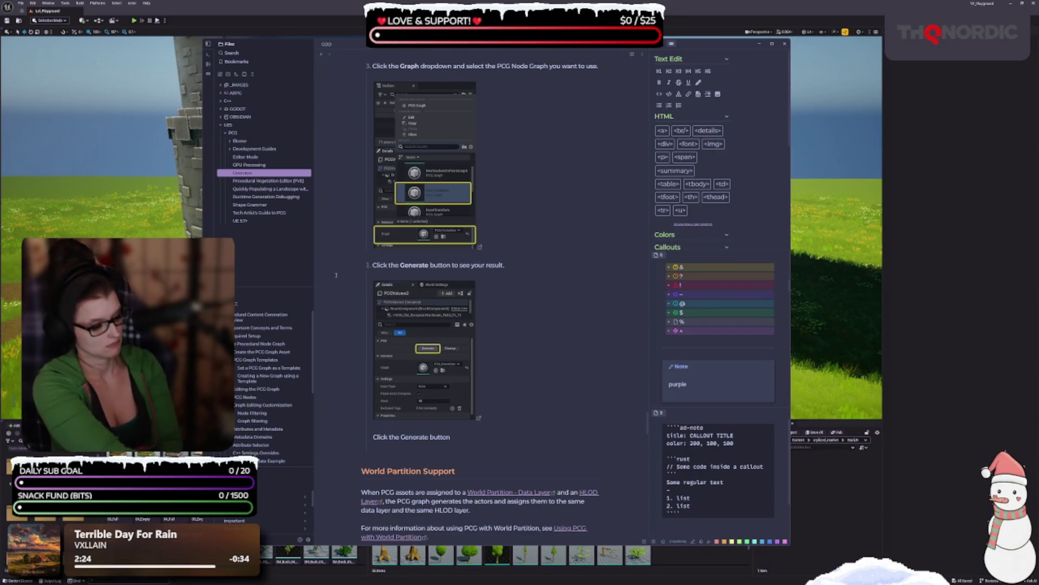
key("BackSpace")
key("Down")
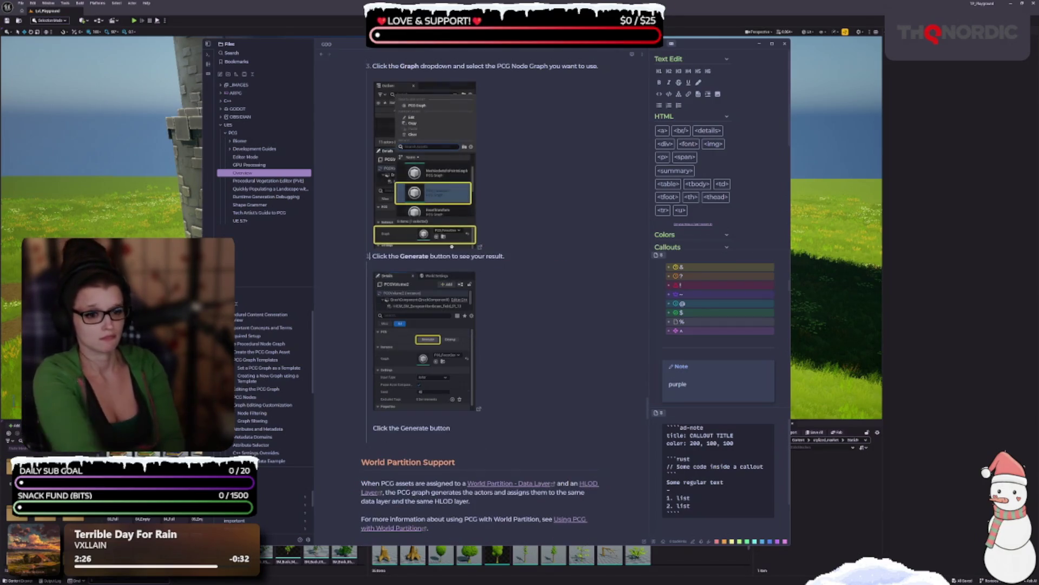
key("Down")
key("Up")
- Delete the 'Click the Generate button' caption and blank lines between the debug option items
scroll(452, 246, "down", 3)
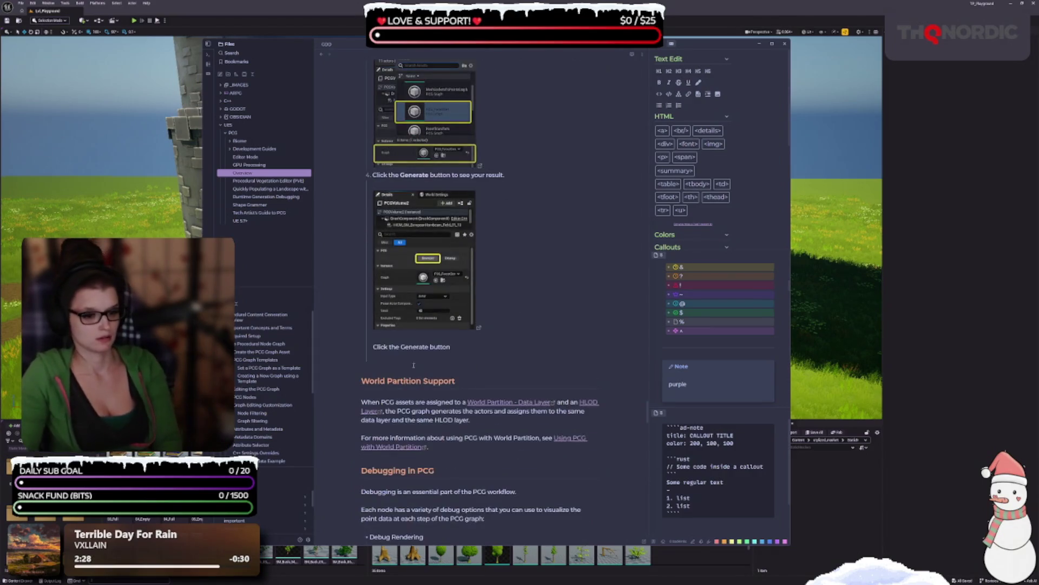
triple_click(411, 346)
key("BackSpace")
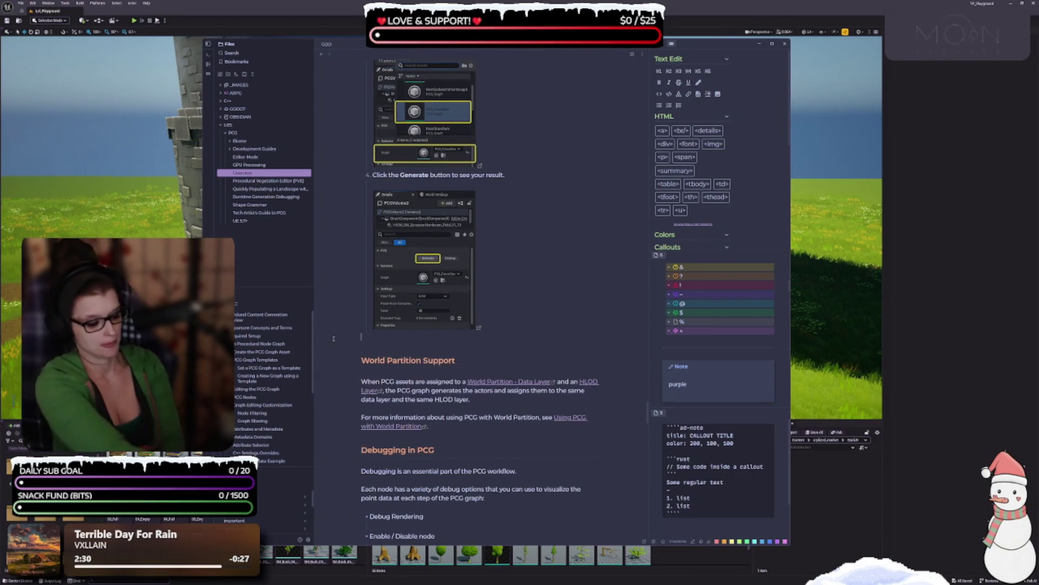
scroll(347, 299, "down", 7)
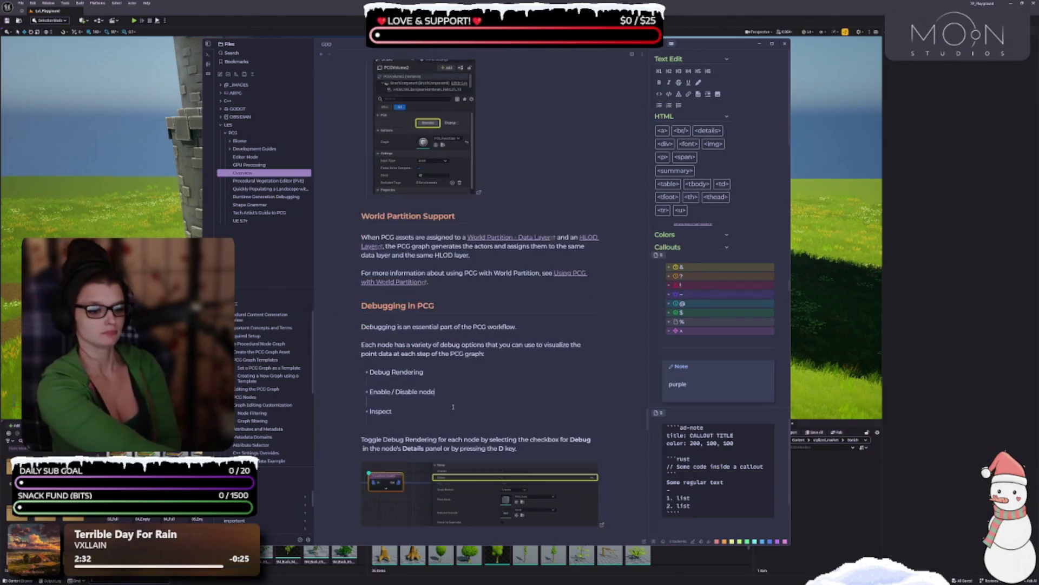
key("BackSpace")
key("Up")
key("BackSpace")
key("Up")
key("BackSpace")
- Remove the blank line above the PCG Debugging caption
scroll(383, 281, "down", 5)
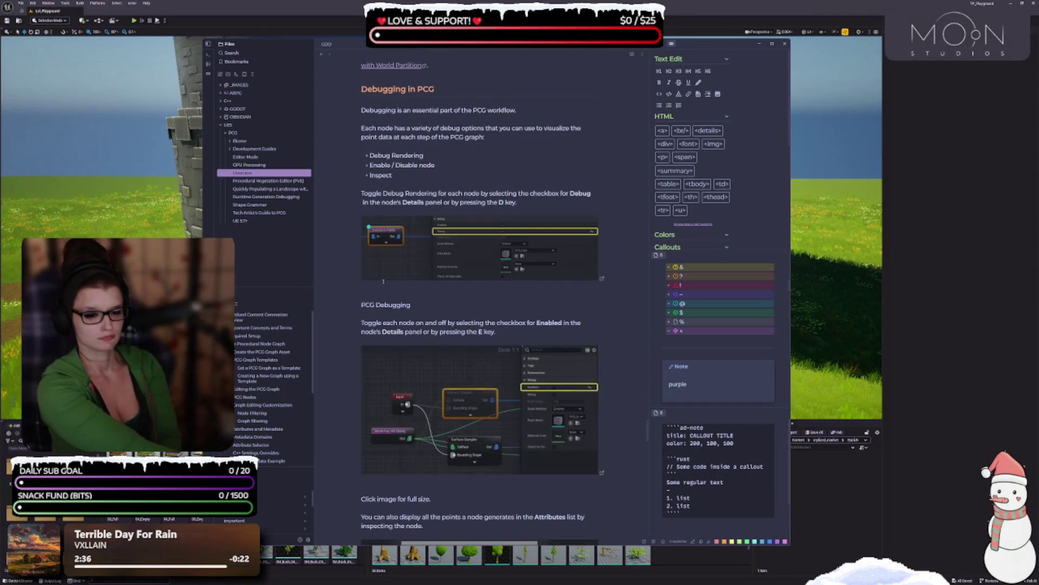
triple_click(414, 303)
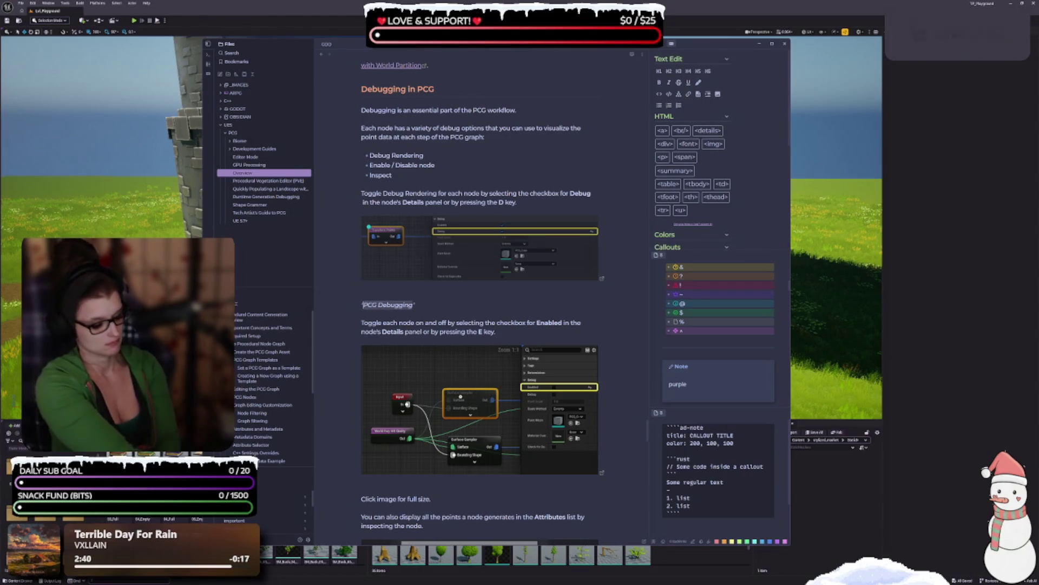
left_click(372, 316)
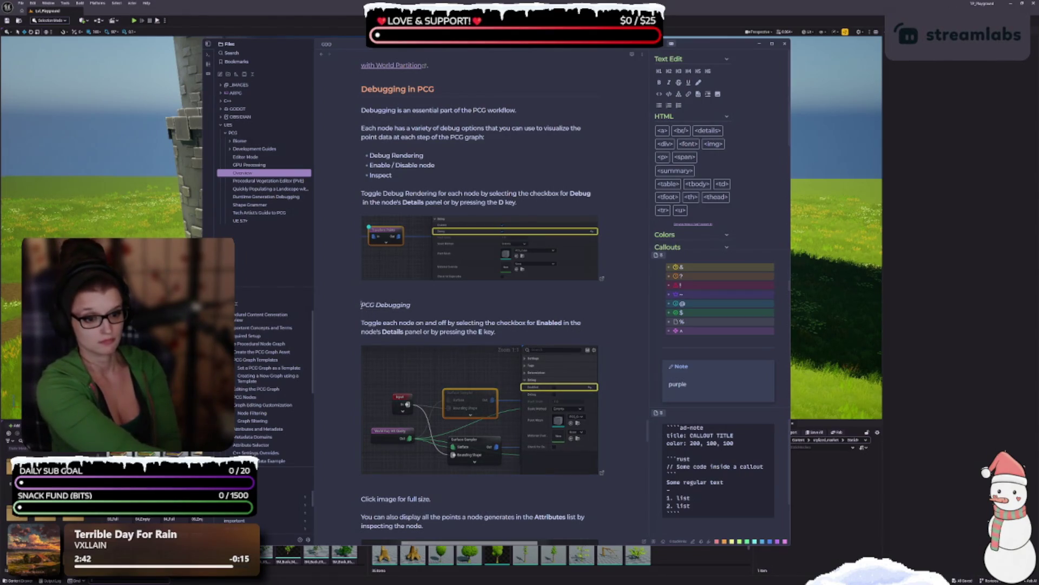
key("BackSpace")
key("Down")
- Delete both 'Click image for full size' lines and the gaps between inspect steps 1–3
scroll(378, 285, "down", 4)
triple_click(379, 284)
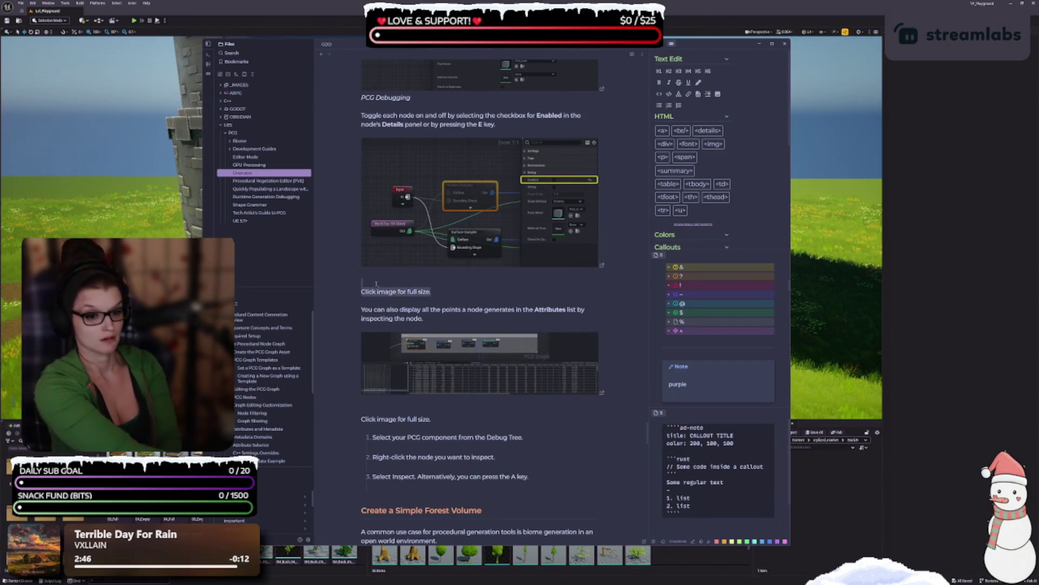
key("BackSpace")
key("BackSpace")
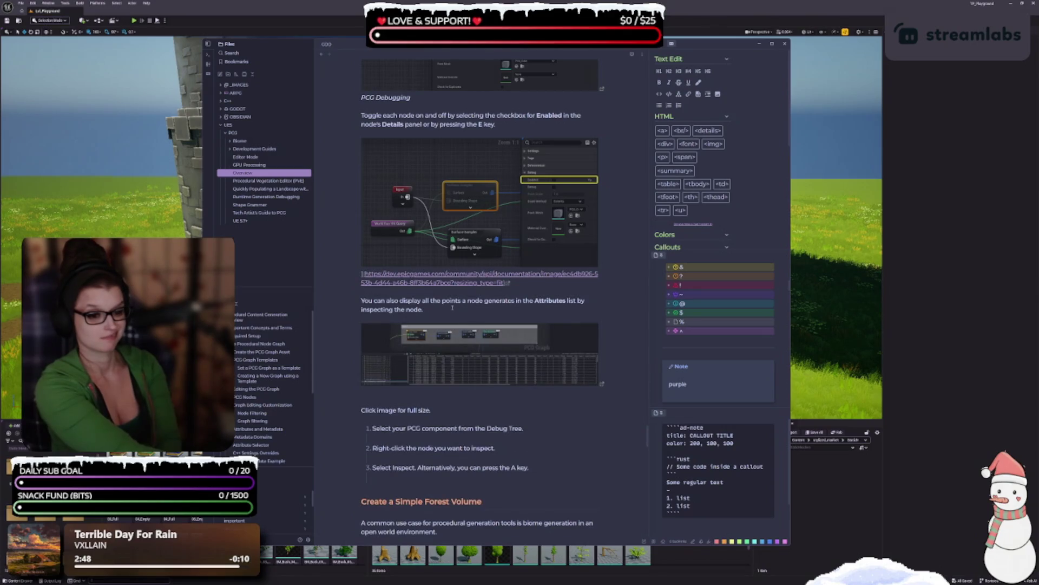
scroll(452, 307, "down", 2)
triple_click(377, 321)
key("BackSpace")
key("BackSpace")
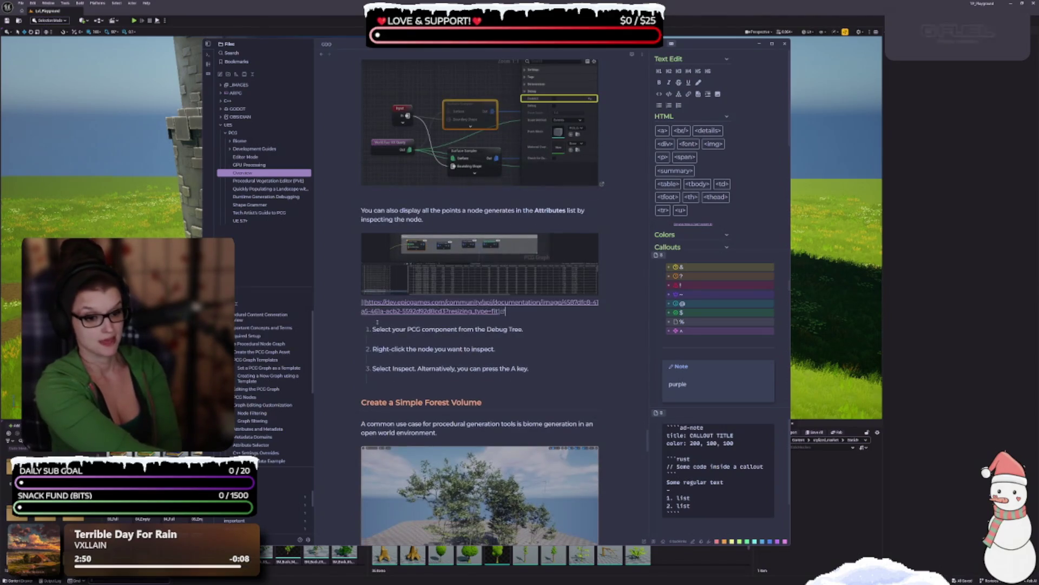
key("Down")
key("Delete")
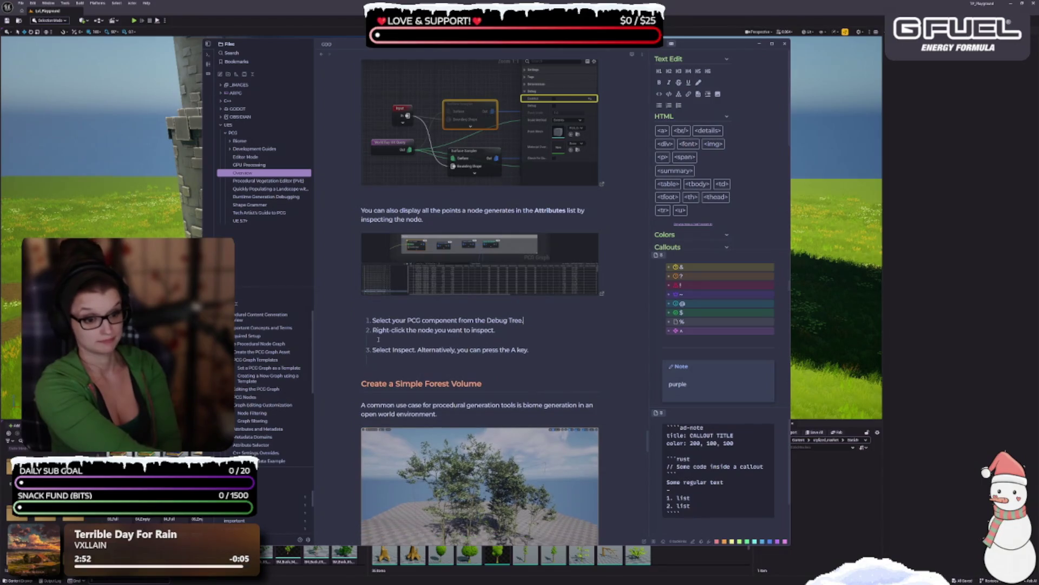
key("BackSpace")
key("BackSpace")
scroll(383, 355, "down", 6)
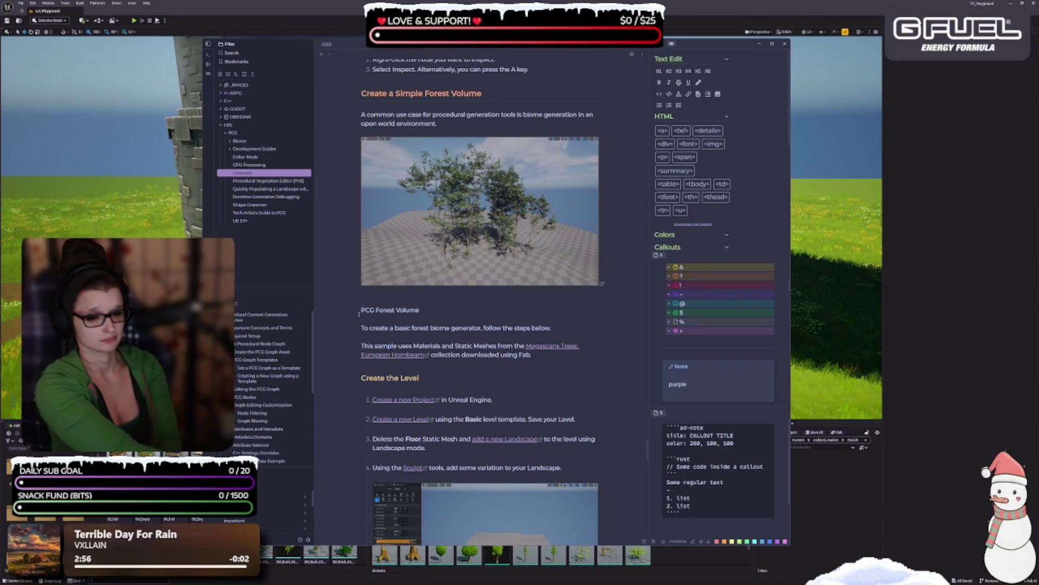
- Italicize the PCG Forest Volume caption and remove the blank line above it
key("ctrl+i")
key("BackSpace")
key("BackSpace")
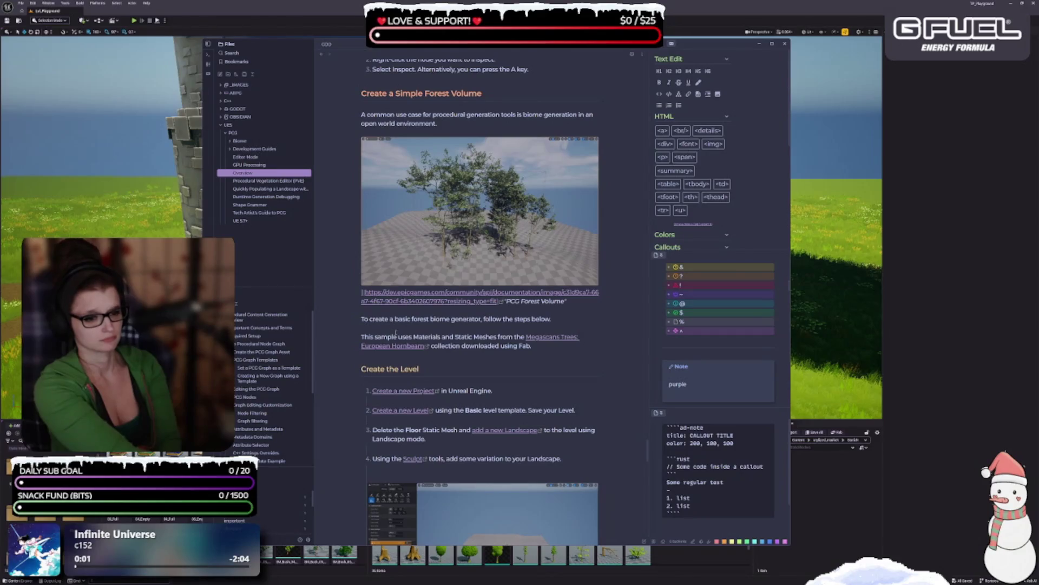
scroll(396, 333, "down", 2)
- Remove blank lines between the Create the Level steps and above Create the PCG Volume
left_click(506, 300)
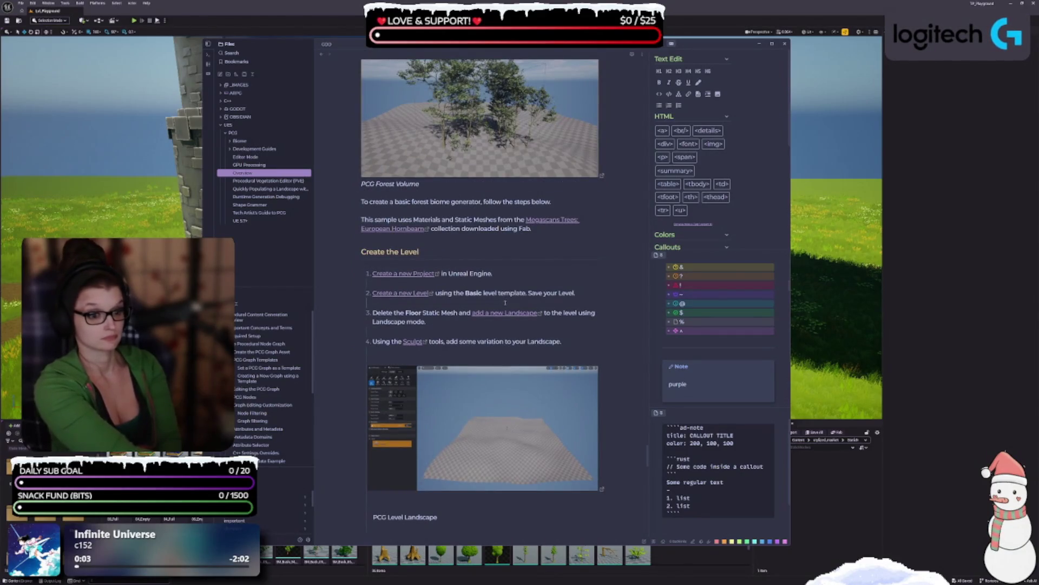
left_click(378, 284)
key("BackSpace")
key("Delete")
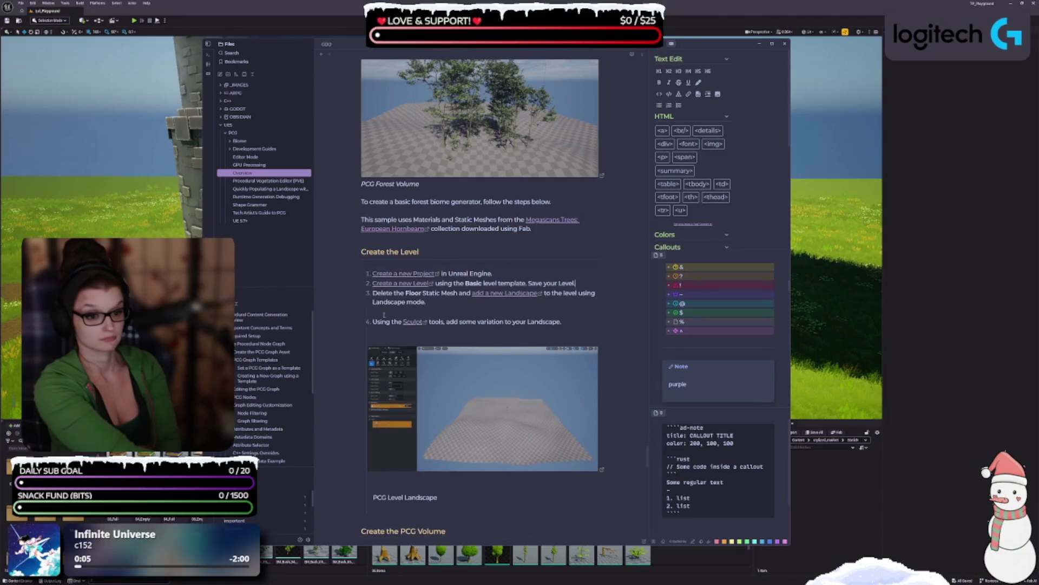
key("BackSpace")
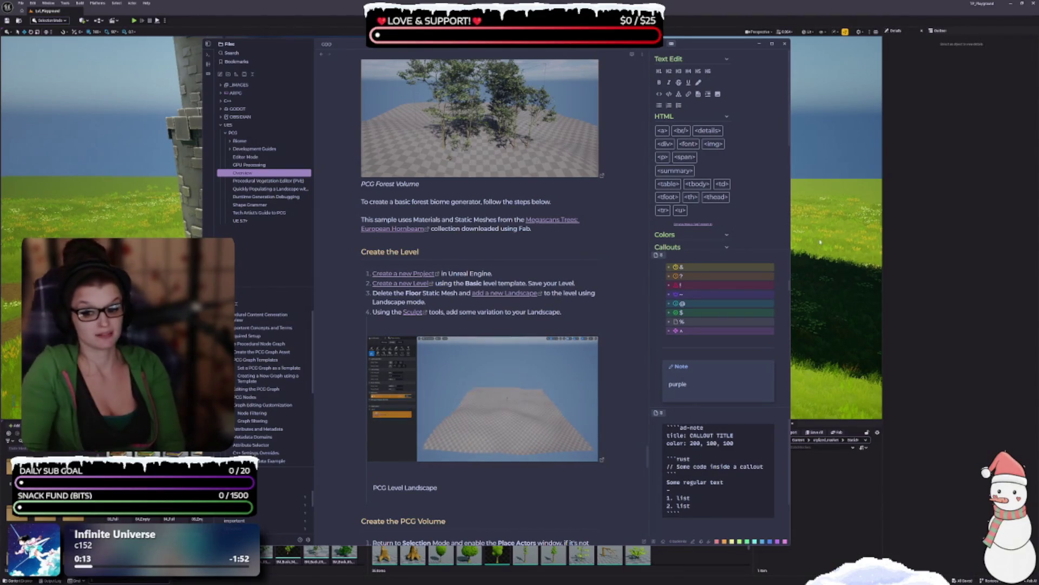
scroll(655, 351, "down", 2)
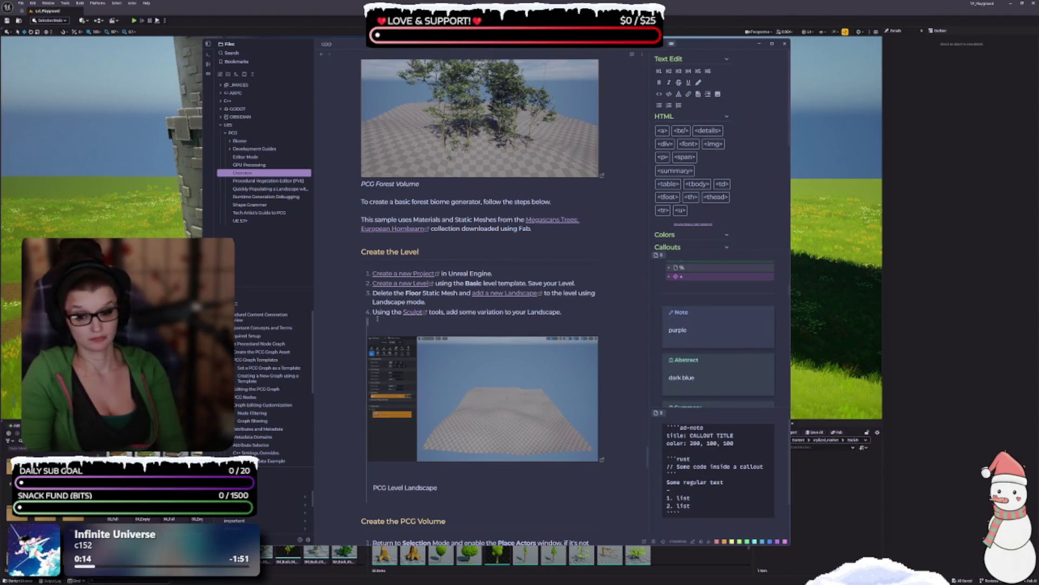
key("BackSpace")
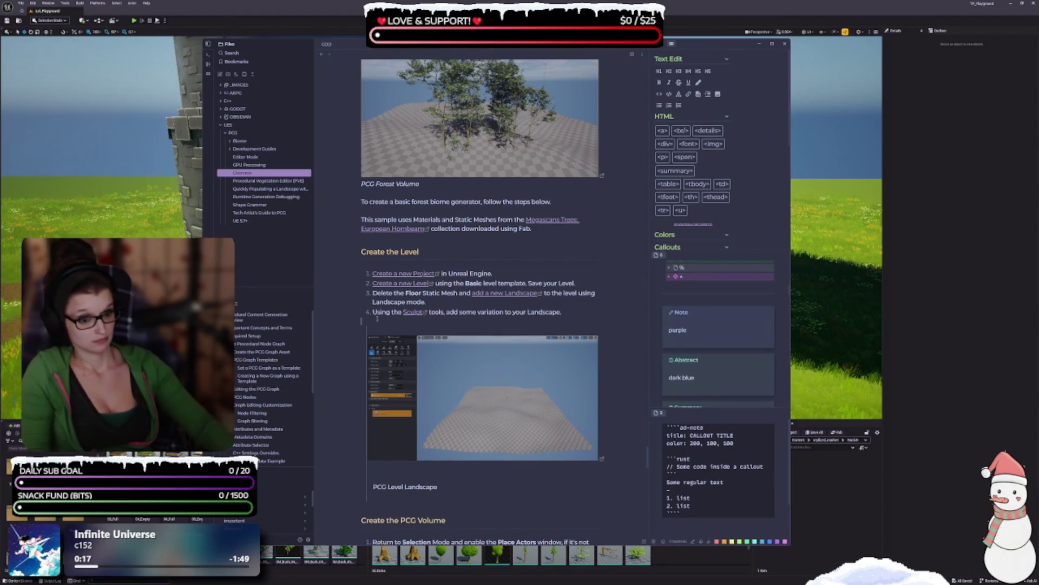
scroll(377, 321, "down", 3)
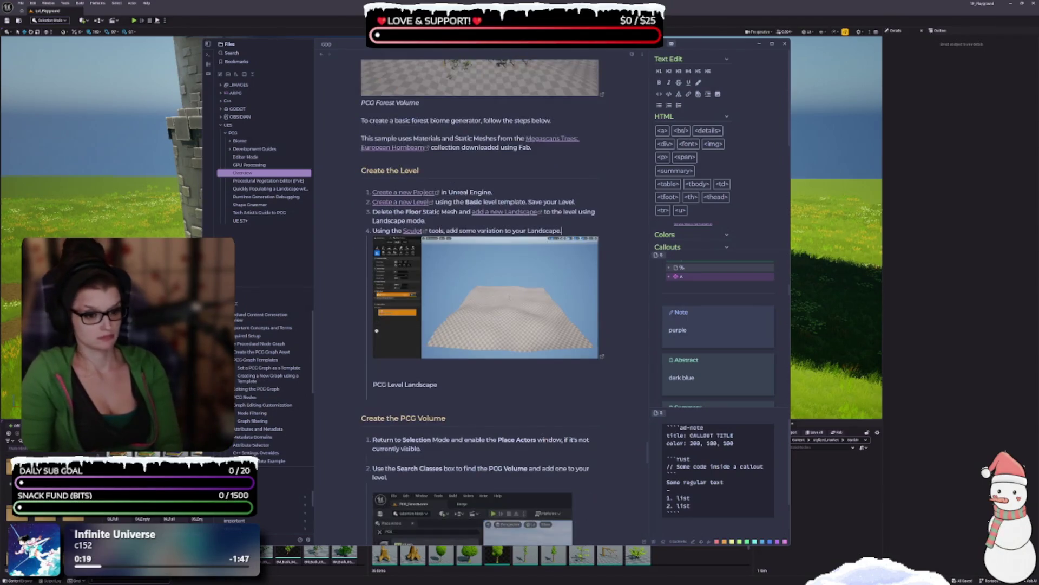
key("BackSpace")
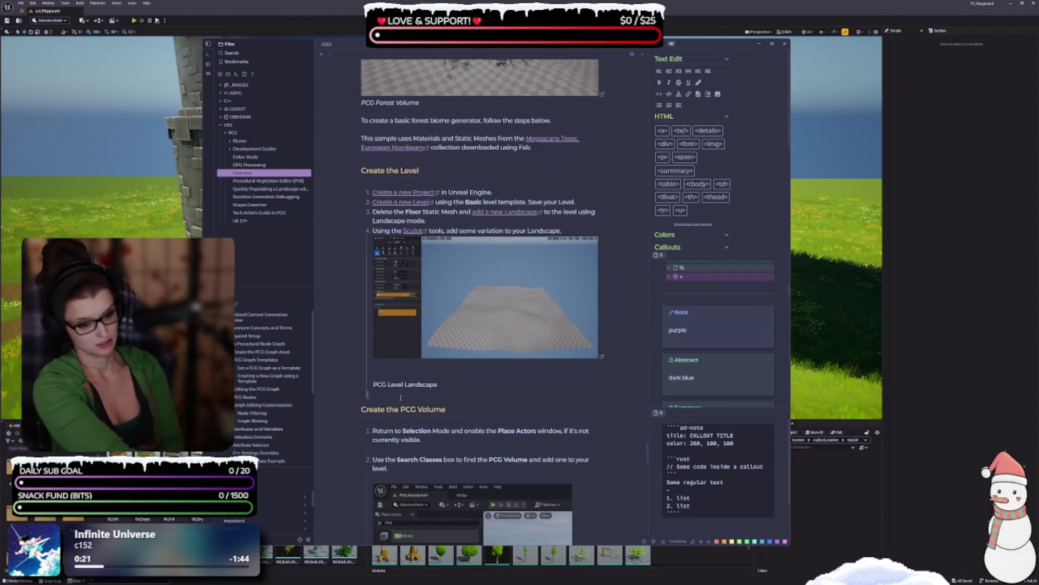
key("BackSpace")
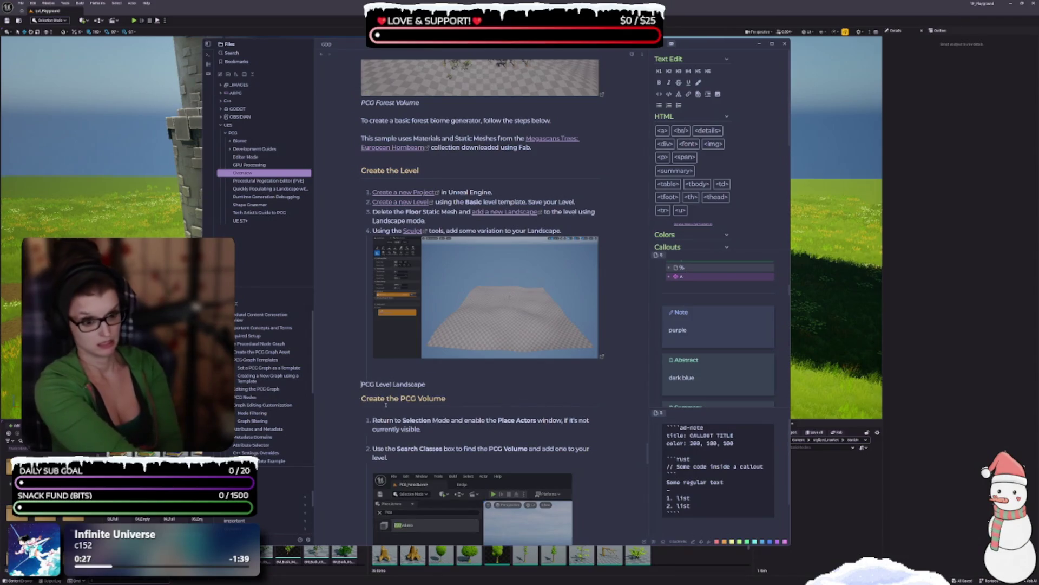
- Join the italic PCG Level Landscape caption to its image under step 4, removing stray item 5
key("BackSpace")
key("BackSpace")
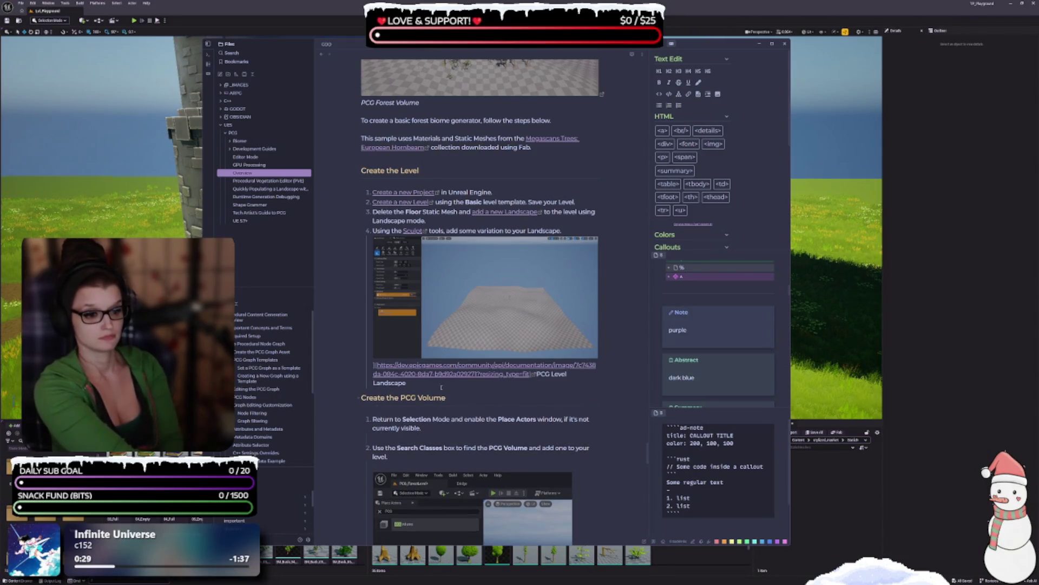
left_click_drag(435, 384, 531, 377)
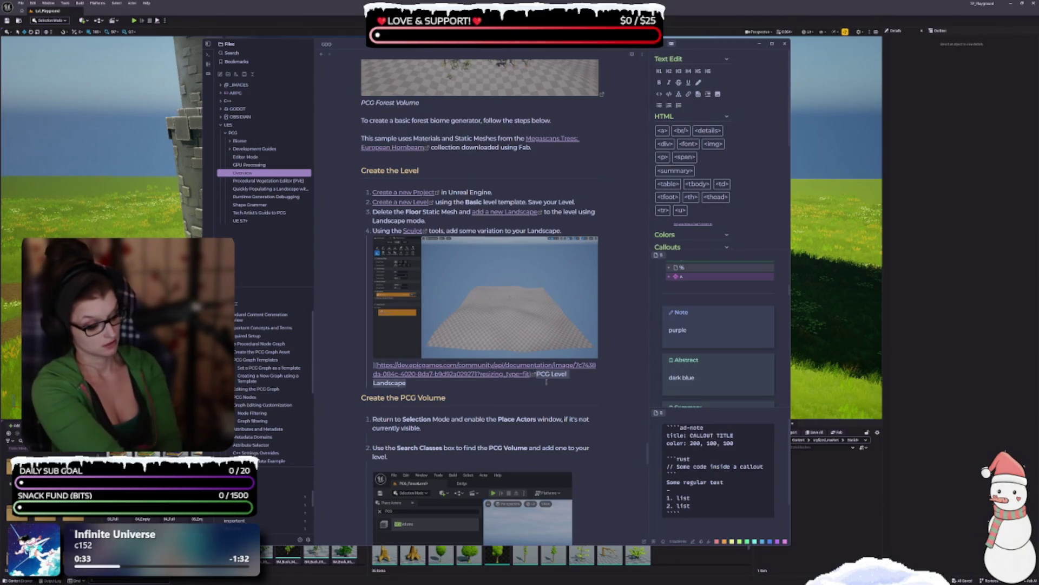
key("Down")
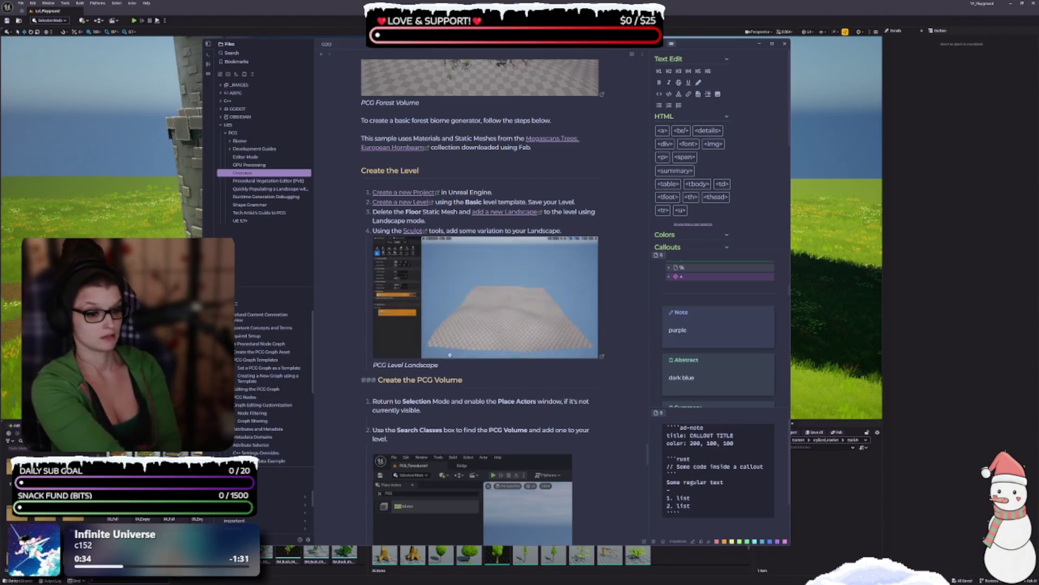
left_click_drag(361, 373, 364, 276)
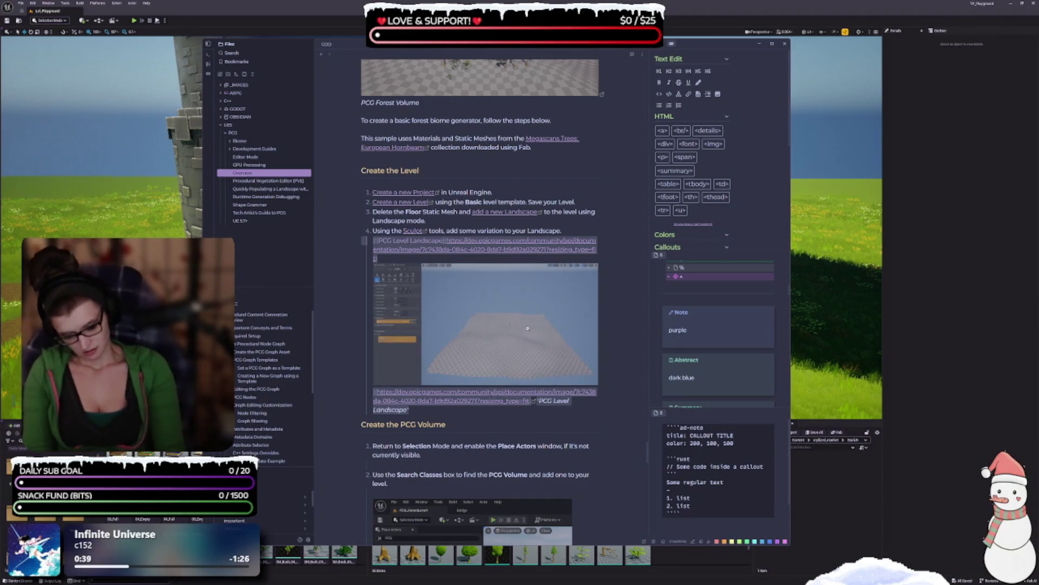
left_click(609, 419)
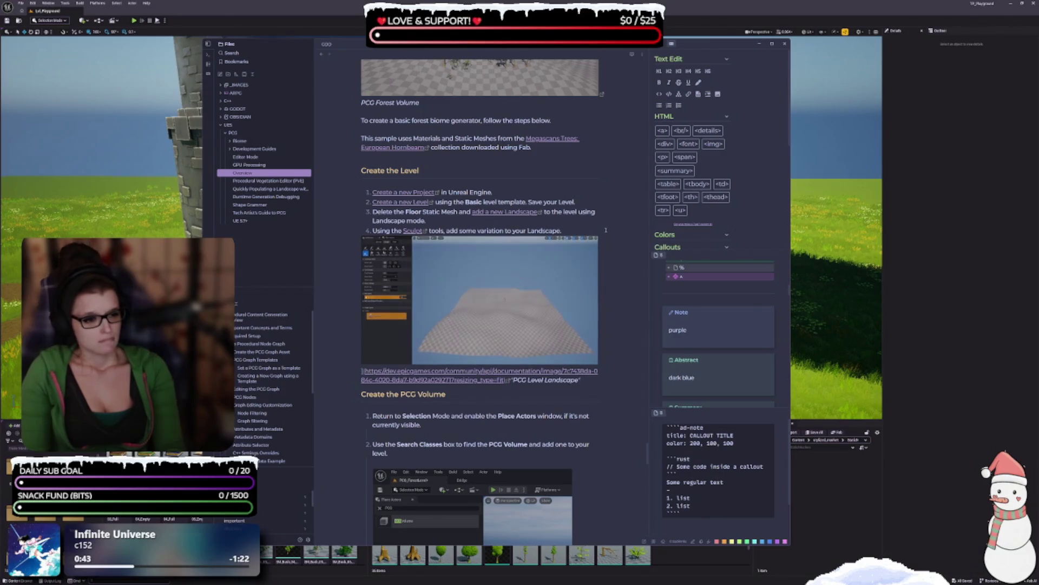
left_click(604, 229)
key("Return")
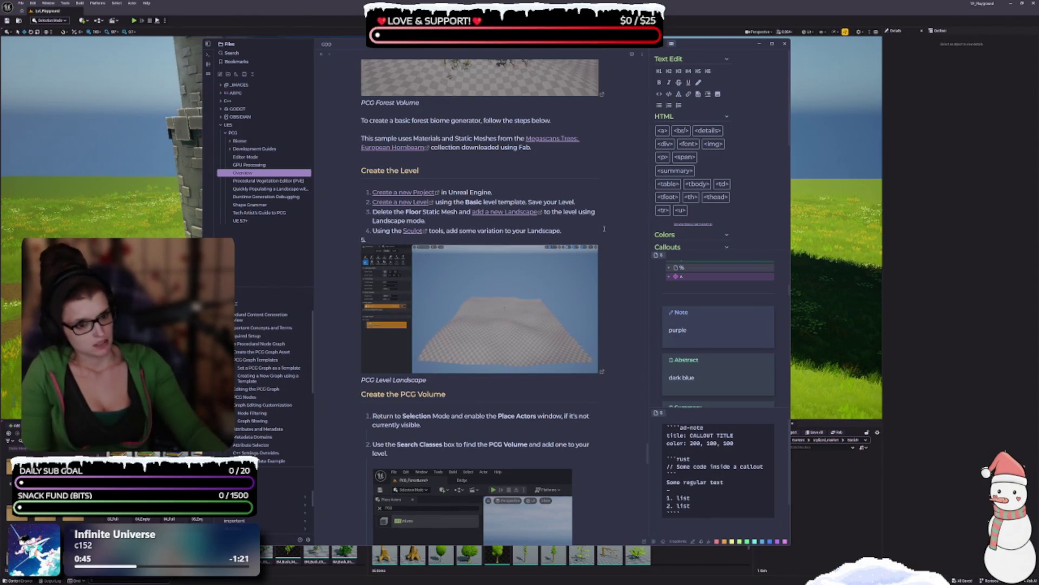
key("BackSpace")
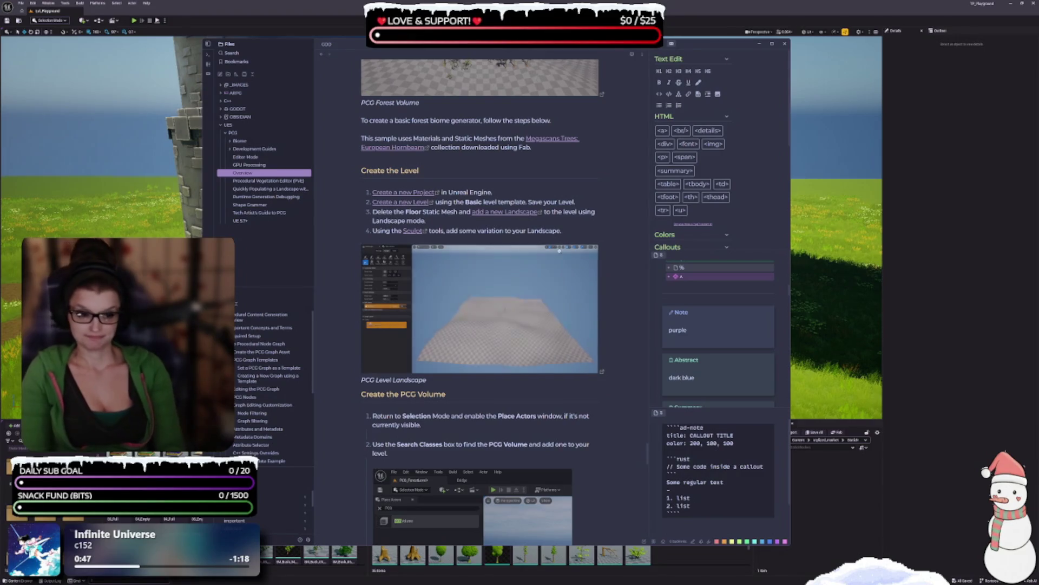
scroll(474, 410, "down", 3)
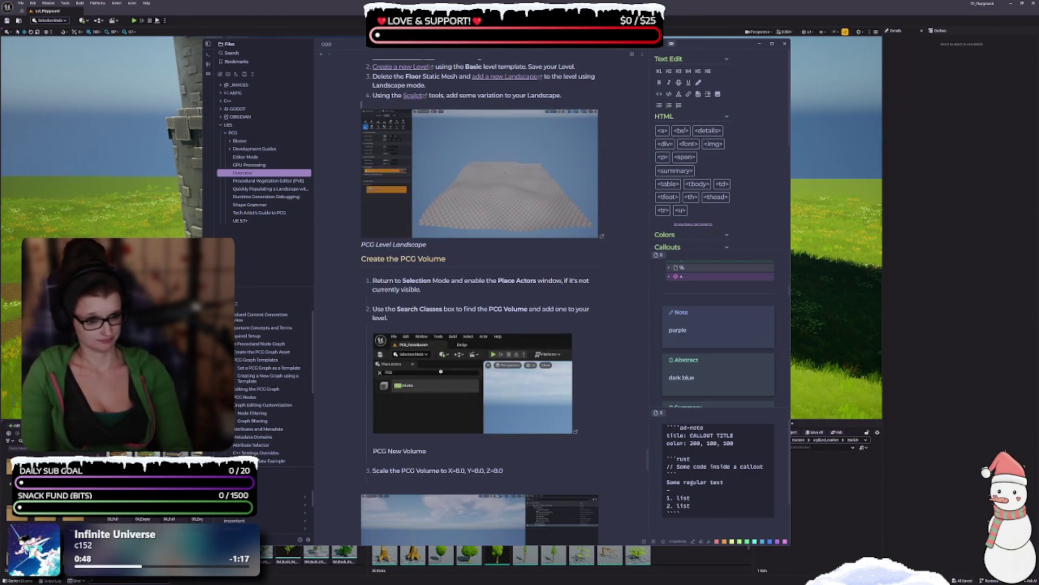
- Delete blank lines after step 2, under the PCG New Volume caption, and under the Scale step
left_click(432, 325)
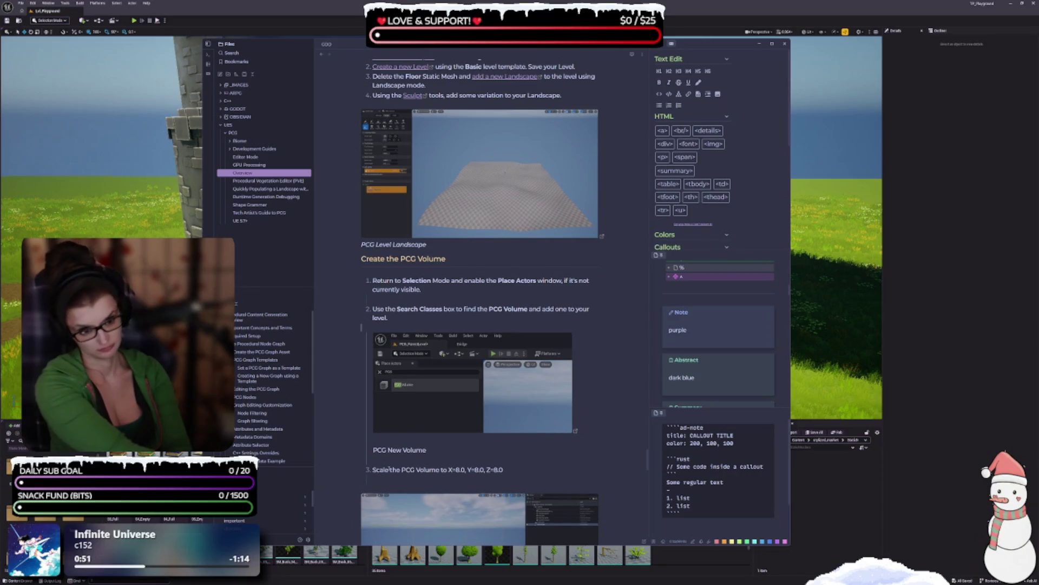
key("BackSpace")
key("BackSpace")
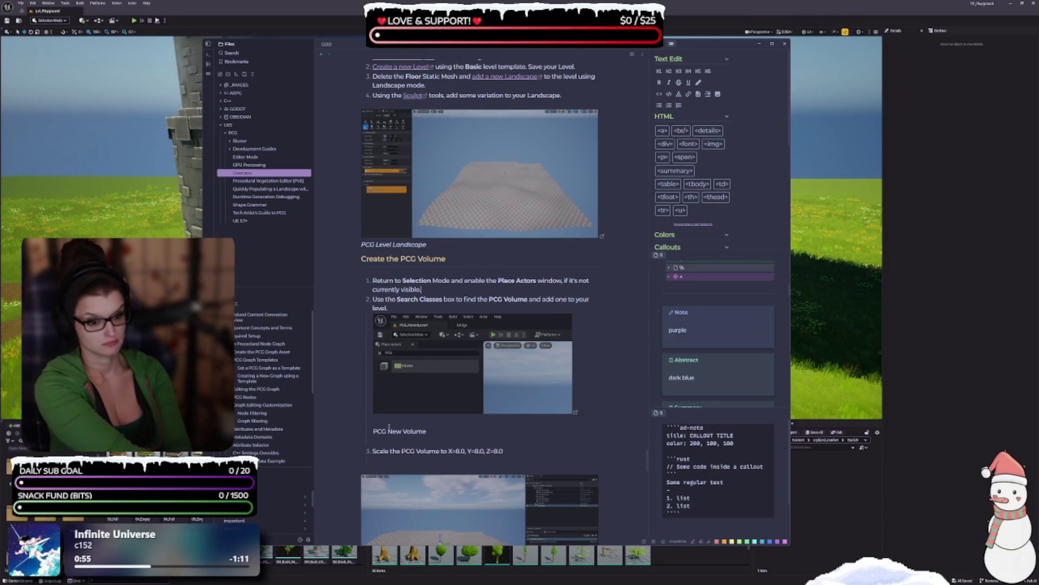
triple_click(369, 432)
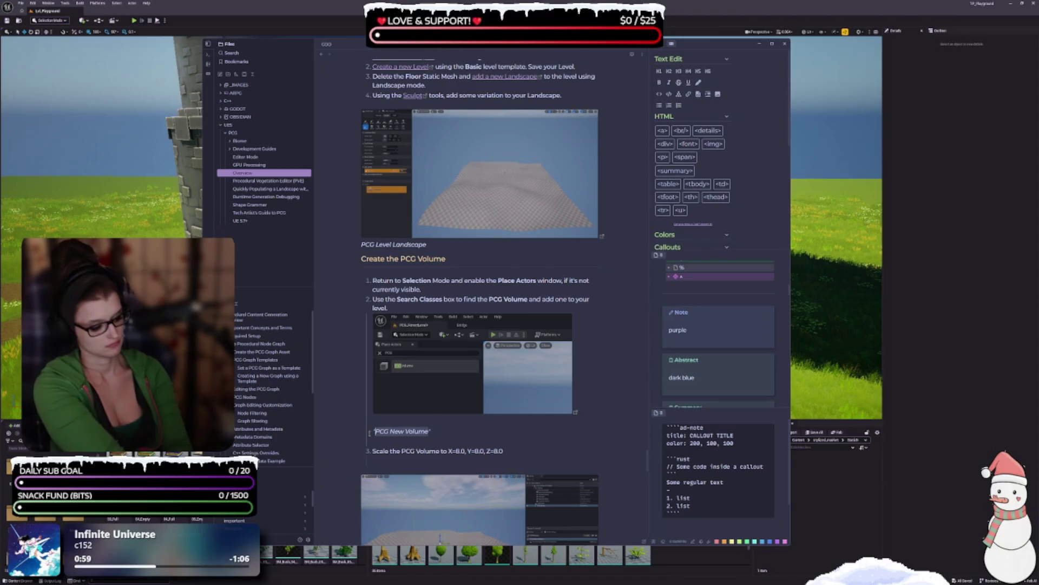
left_click(383, 460)
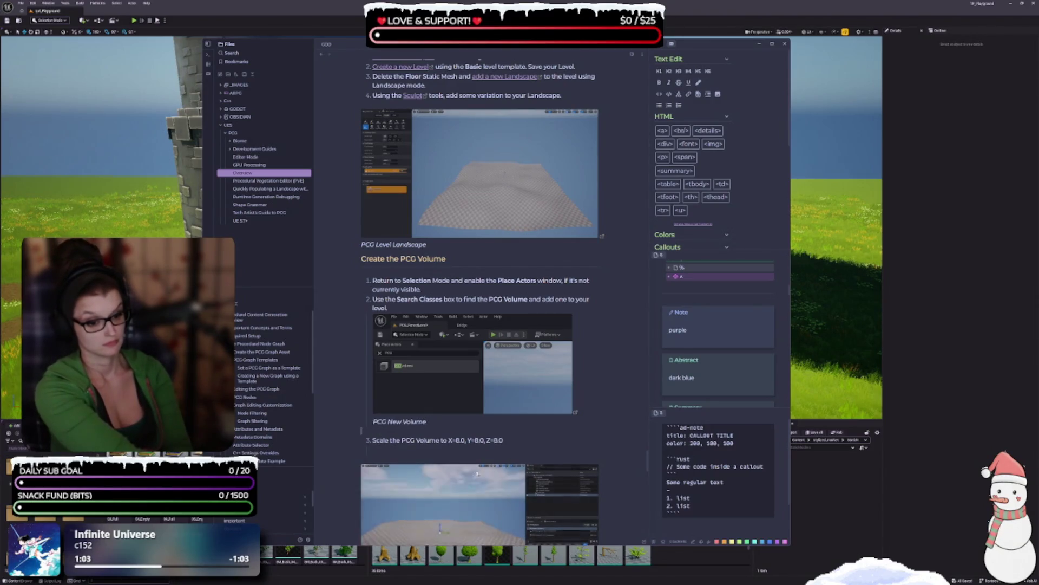
key("BackSpace")
scroll(379, 432, "down", 1)
left_click(380, 392)
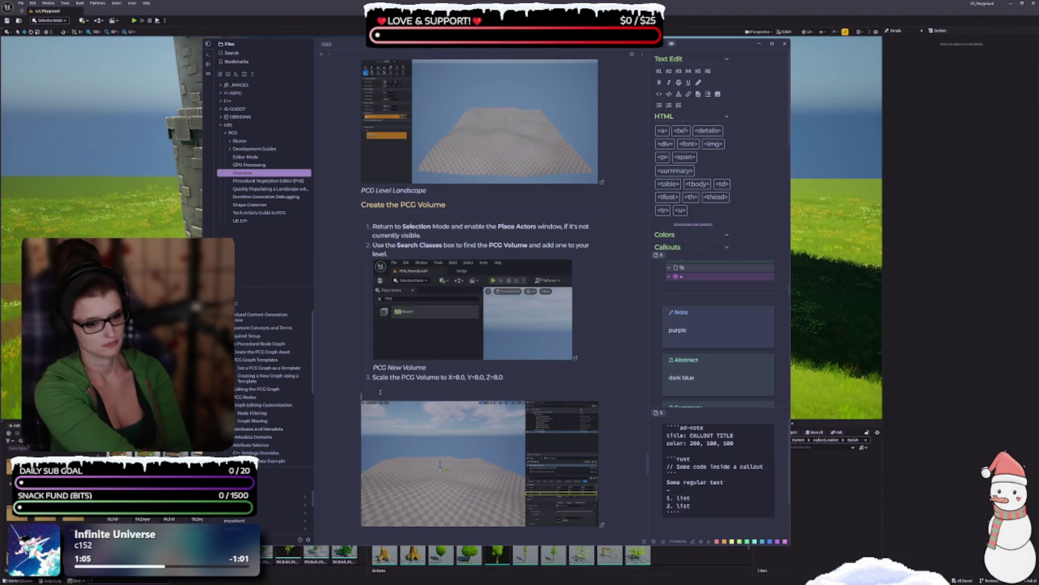
key("BackSpace")
scroll(422, 422, "down", 3)
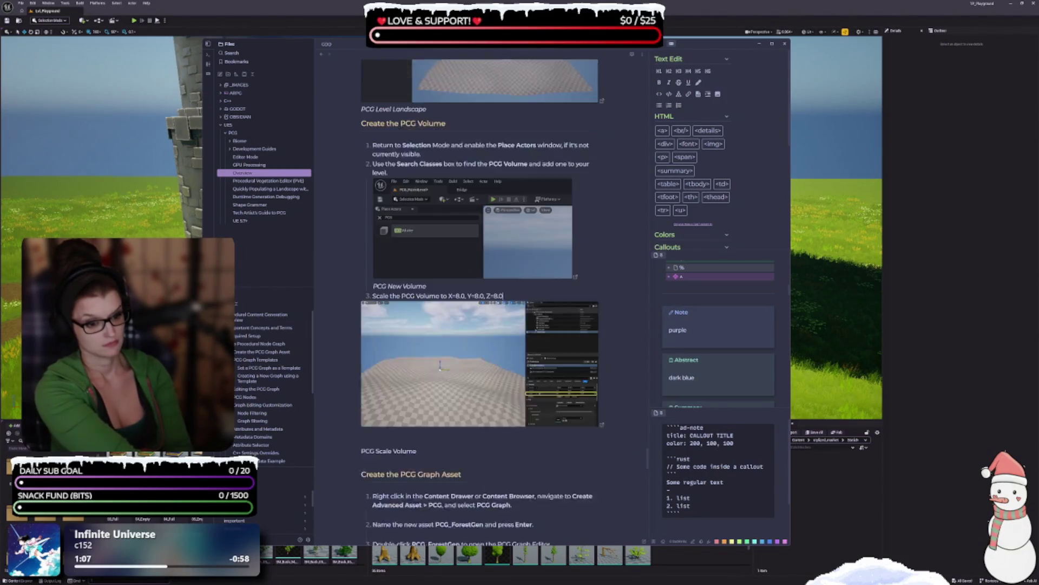
- Italicize the PCG Scale Volume caption onto its image line and drop the blank line below
left_click_drag(419, 347, 358, 345)
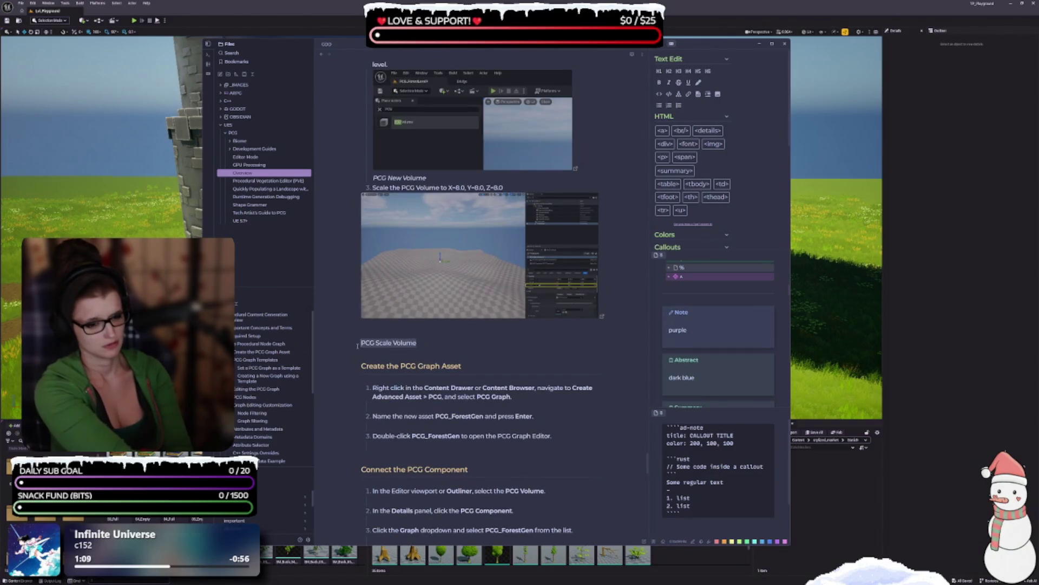
key("ctrl+i")
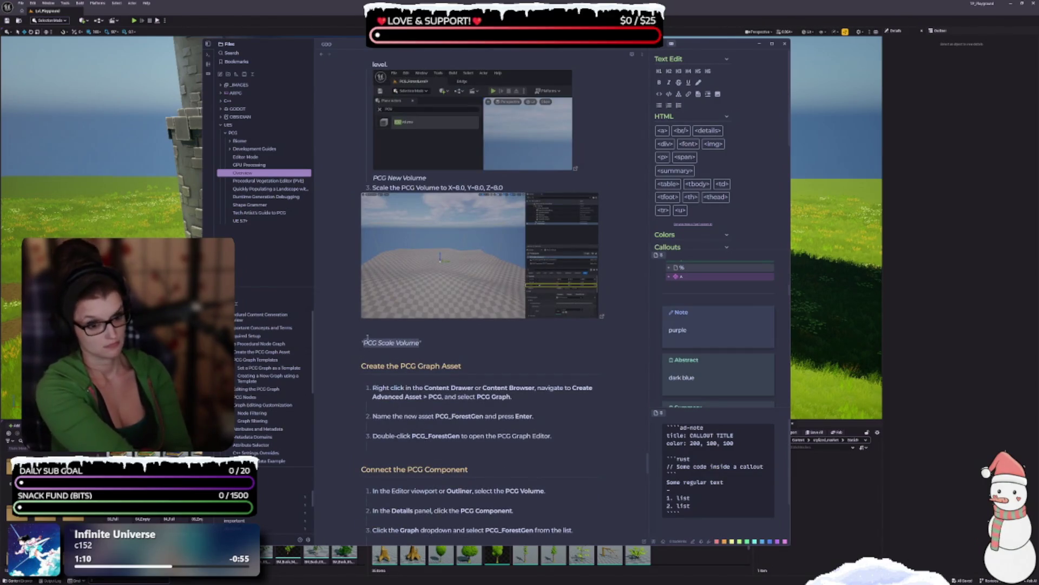
key("BackSpace")
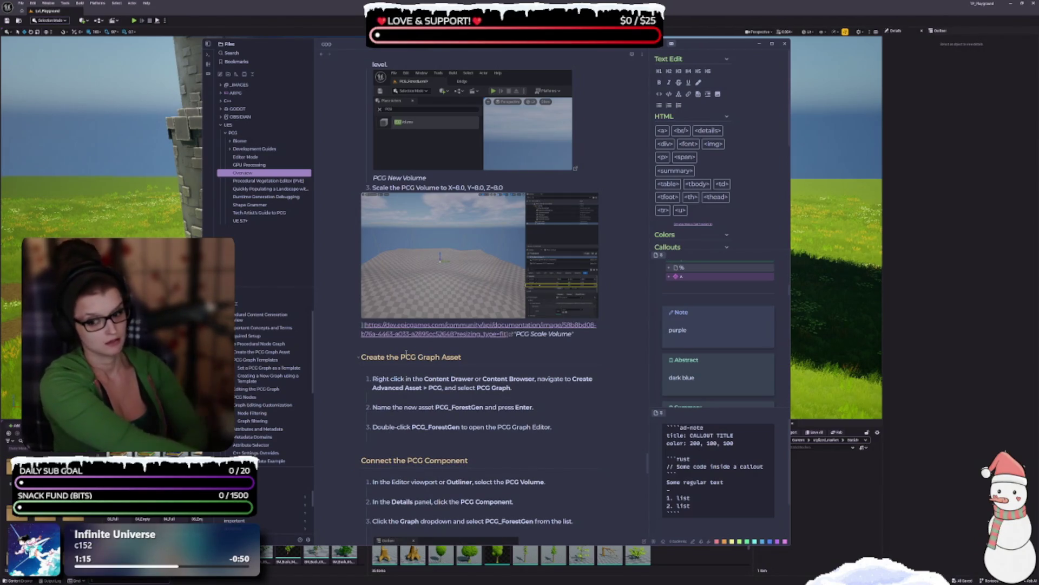
scroll(391, 364, "down", 2)
left_click(390, 363)
key("BackSpace")
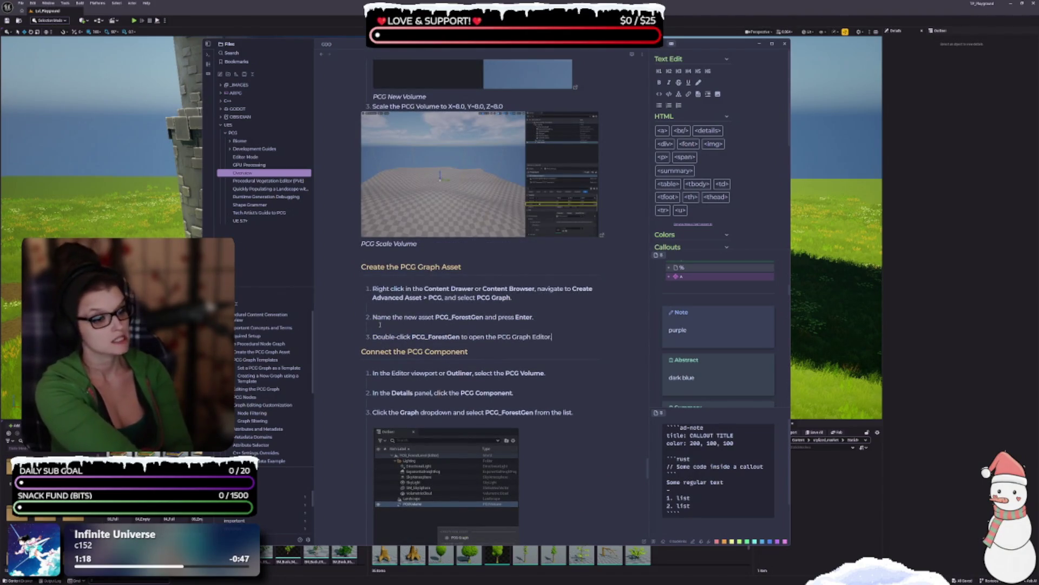
- Remove the empty lines between Connect the PCG Component steps 1, 2 and 3
key("BackSpace")
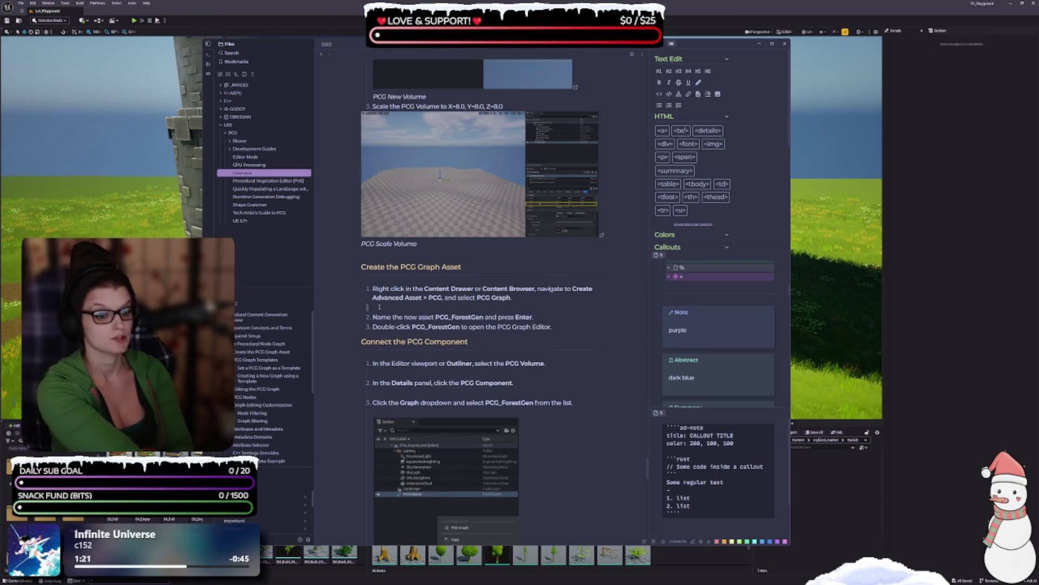
key("BackSpace")
scroll(587, 286, "down", 1)
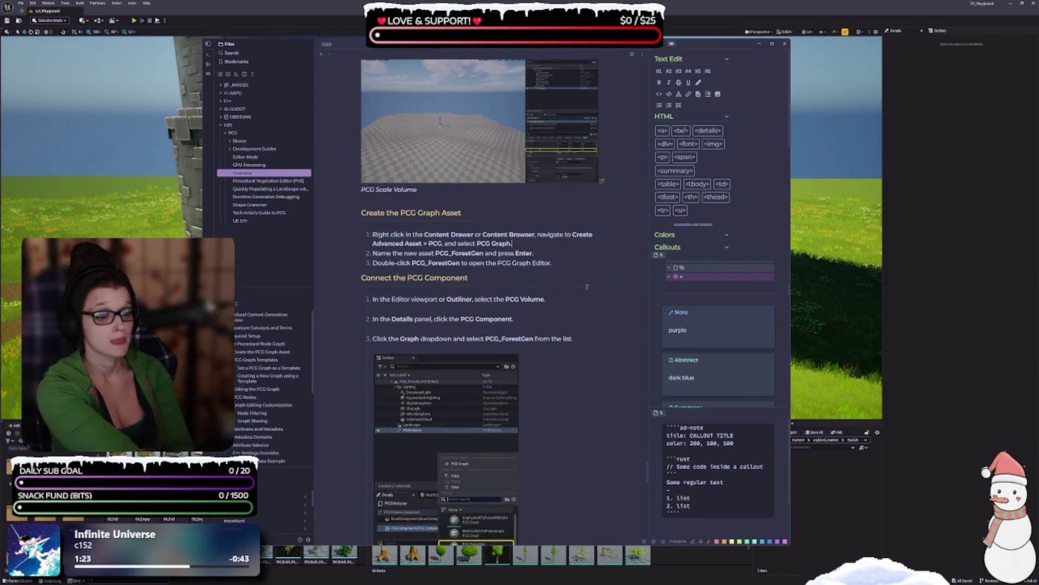
left_click(376, 330)
key("BackSpace")
key("BackSpace")
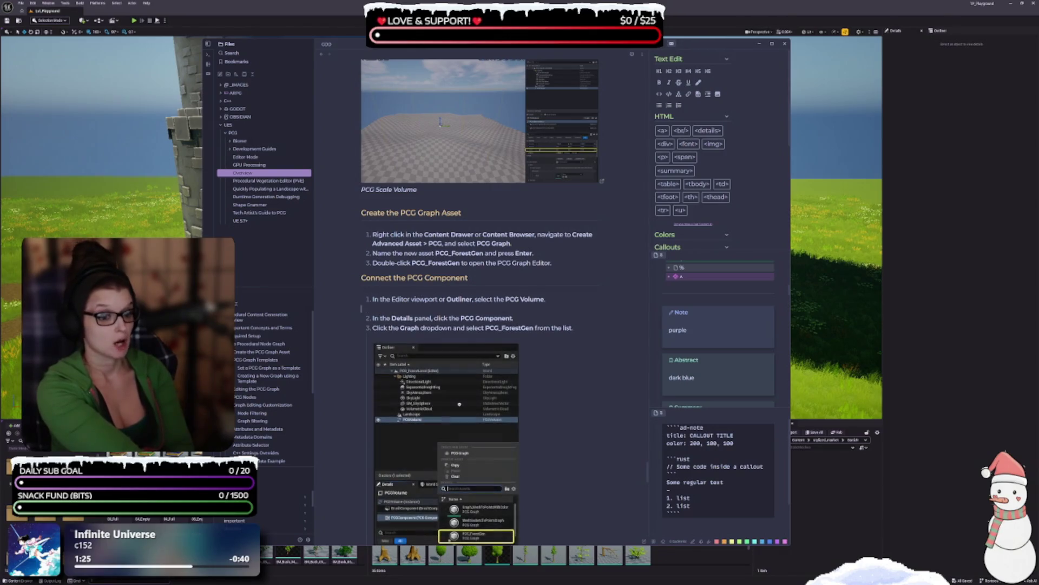
scroll(379, 307, "down", 3)
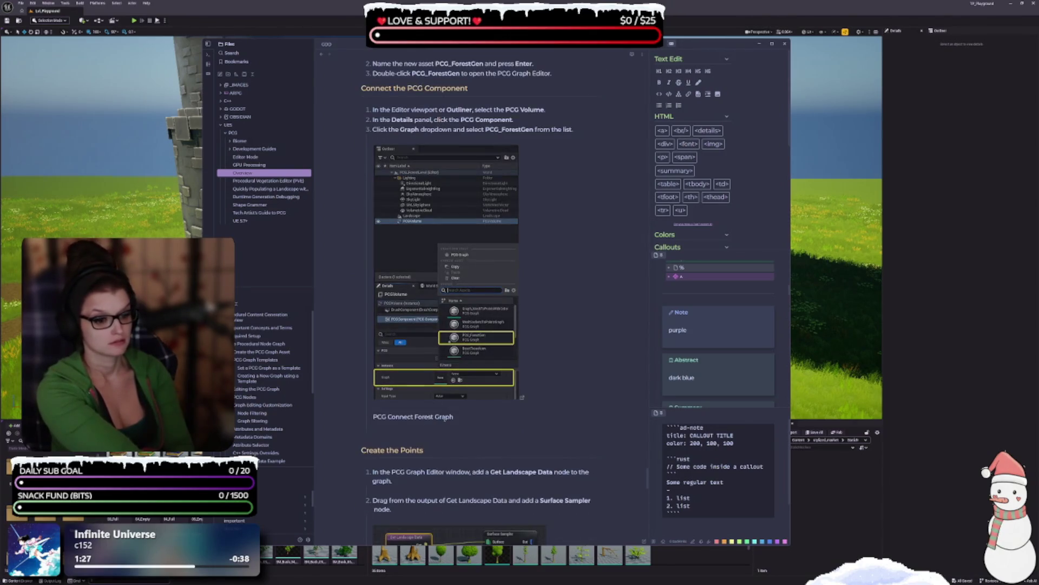
- Italicize the PCG Connect Forest Graph caption and join it to the unindented image under step 3
left_click_drag(454, 417, 378, 409)
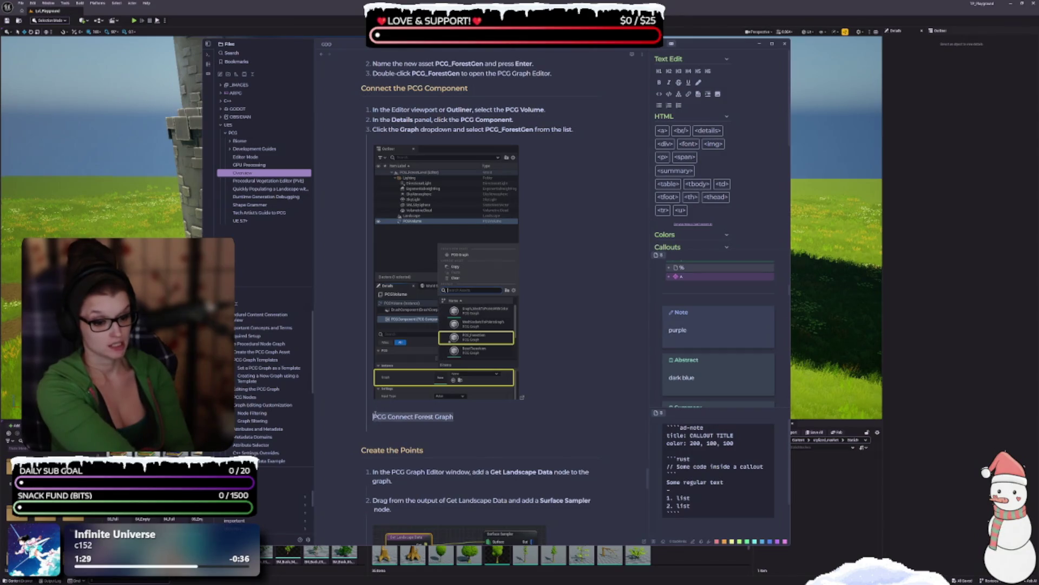
key("ctrl+i")
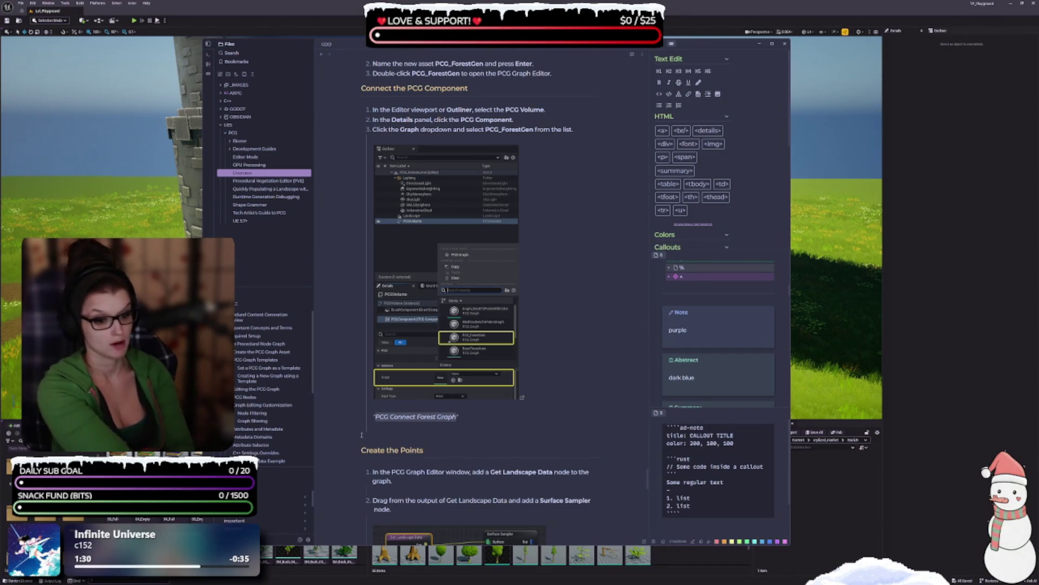
left_click(387, 426)
key("BackSpace")
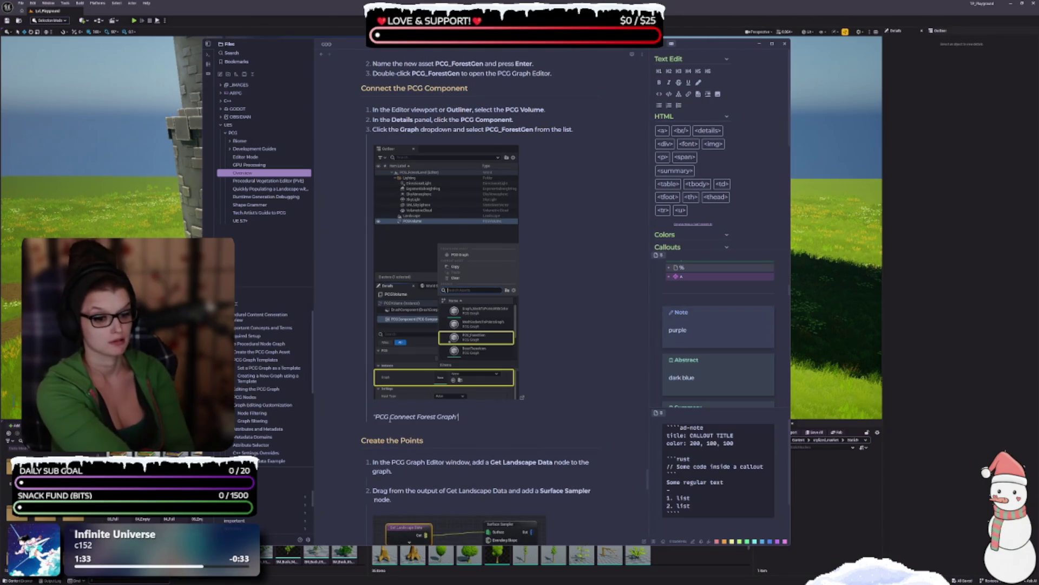
key("BackSpace")
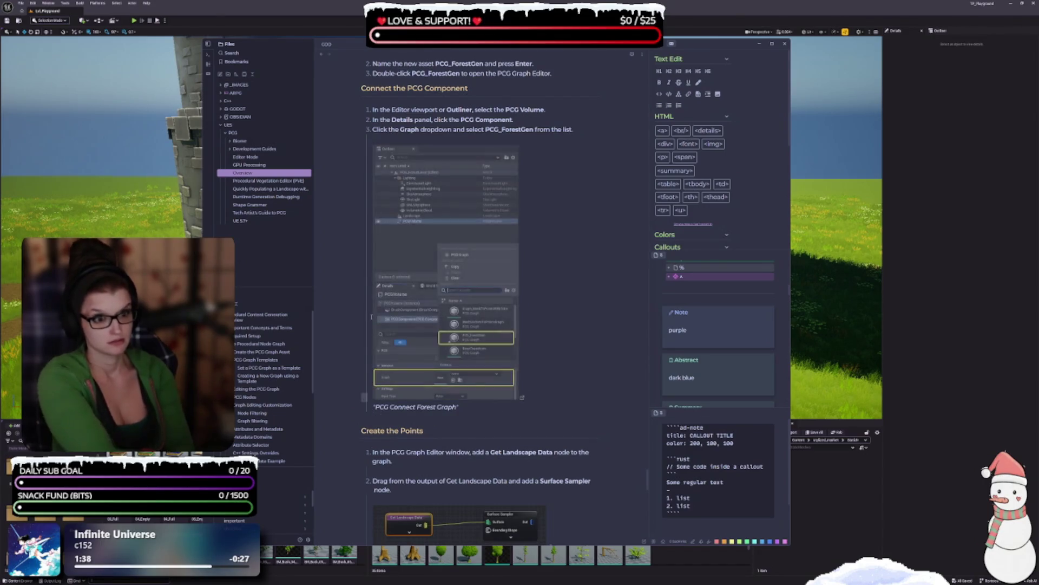
triple_click(354, 314)
key("BackSpace")
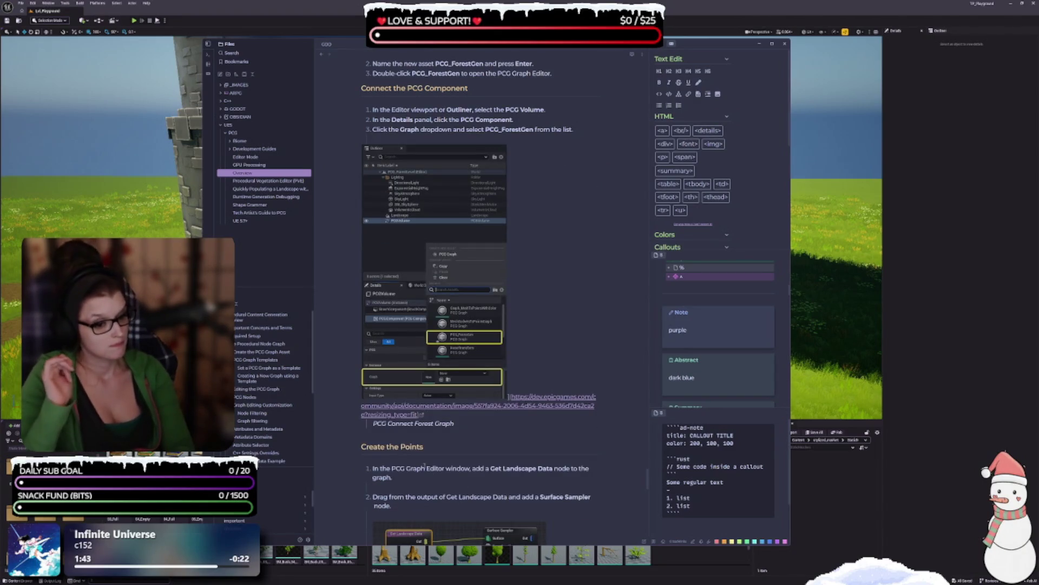
left_click(425, 446)
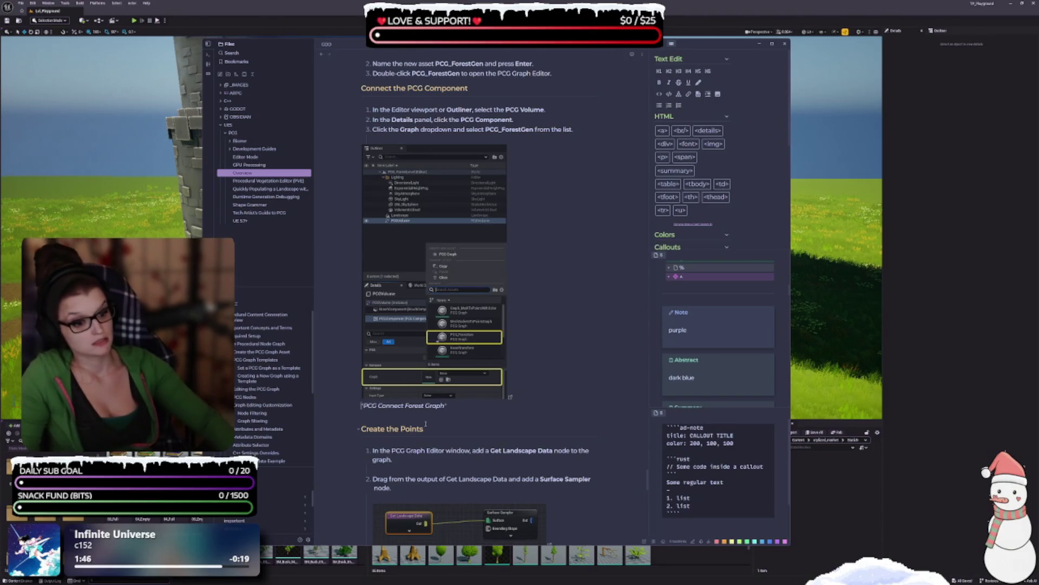
key("BackSpace")
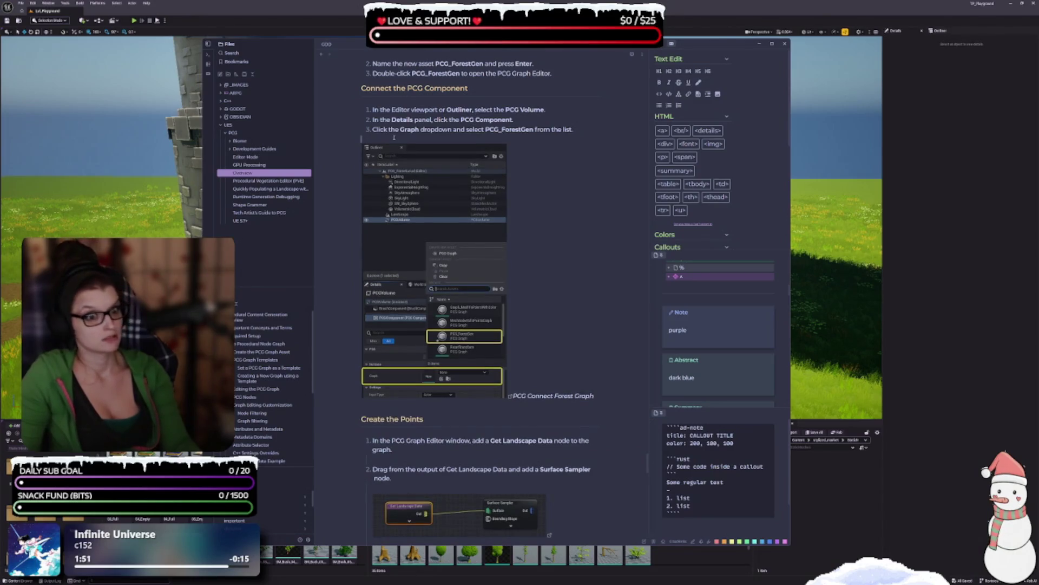
- Delete the blank lines between steps 1 and 2, under step 2, and above the Surface Sampler caption
scroll(456, 200, "down", 3)
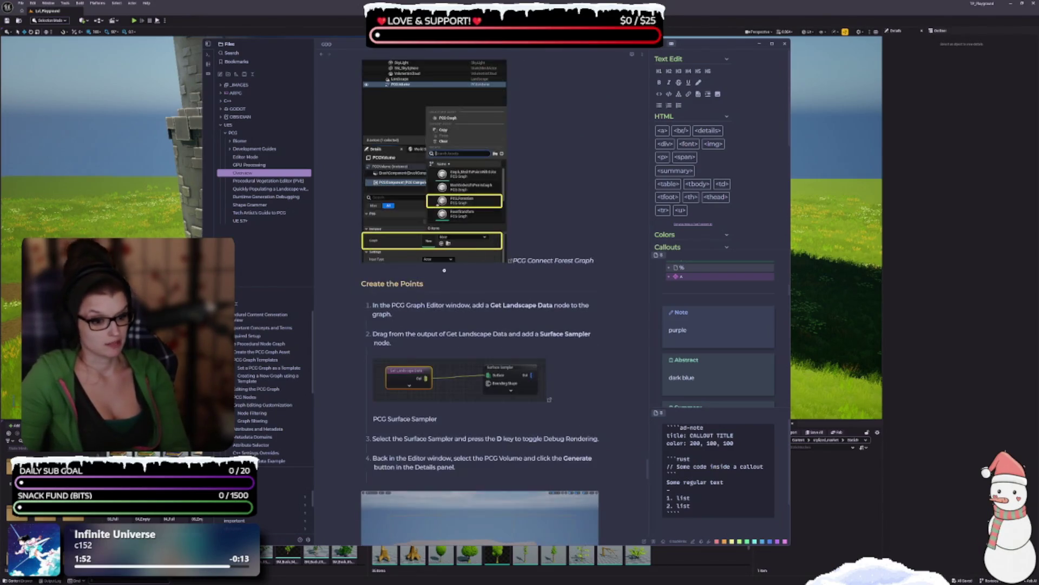
key("BackSpace")
left_click(391, 342)
key("BackSpace")
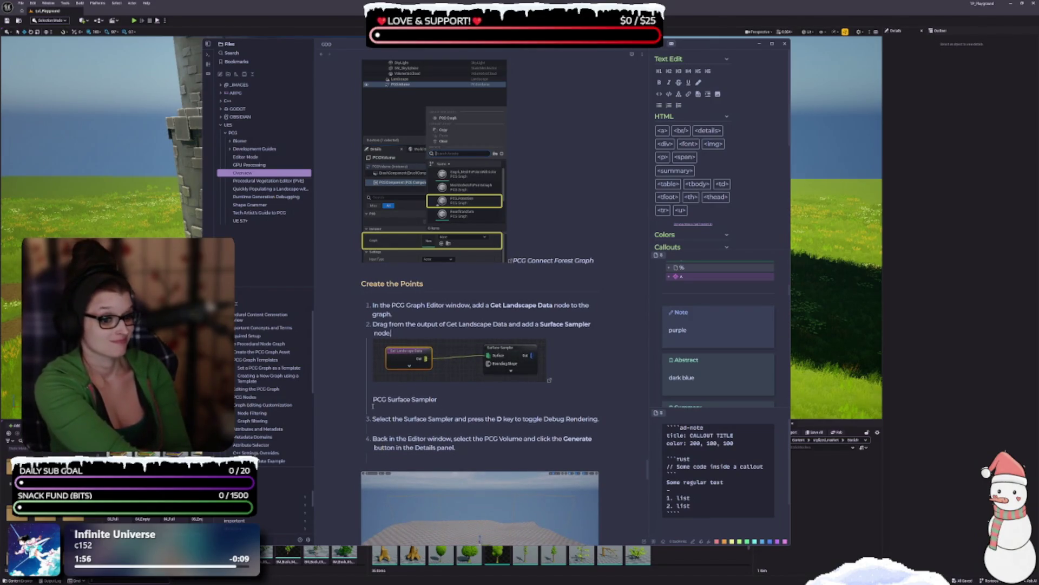
left_click(395, 388)
key("BackSpace")
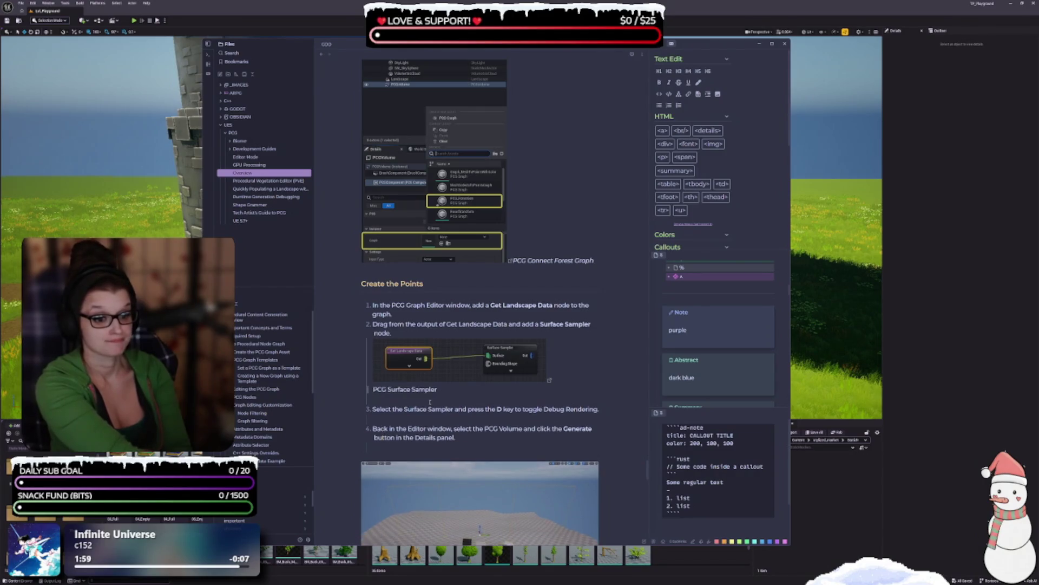
- Italicize the 'PCG Surface Sampler' caption and remove the blank line after it
left_click(441, 391)
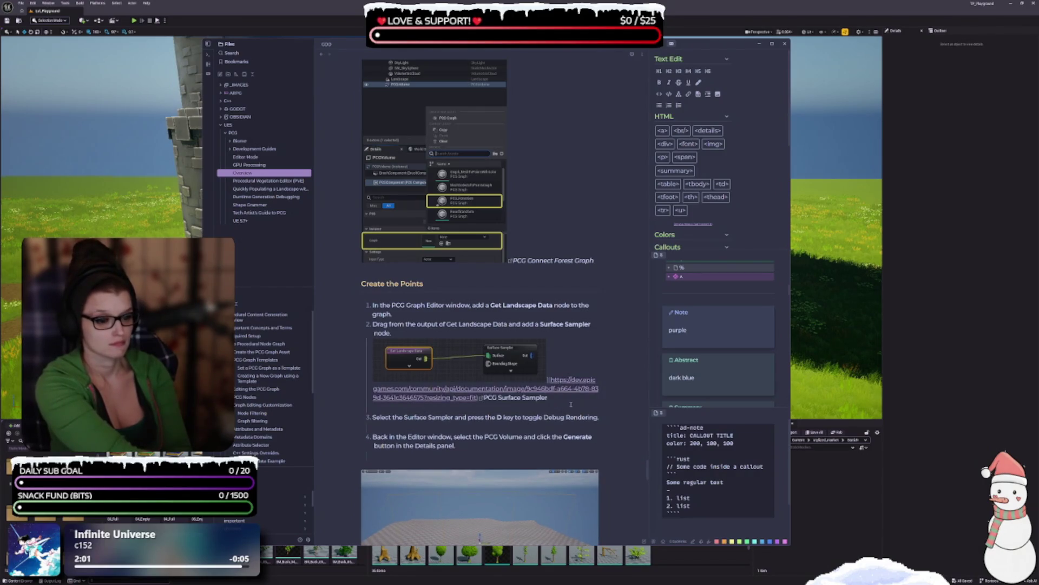
left_click_drag(484, 397, 548, 397)
key("ctrl+i")
scroll(448, 378, "down", 3)
key("End")
key("Delete")
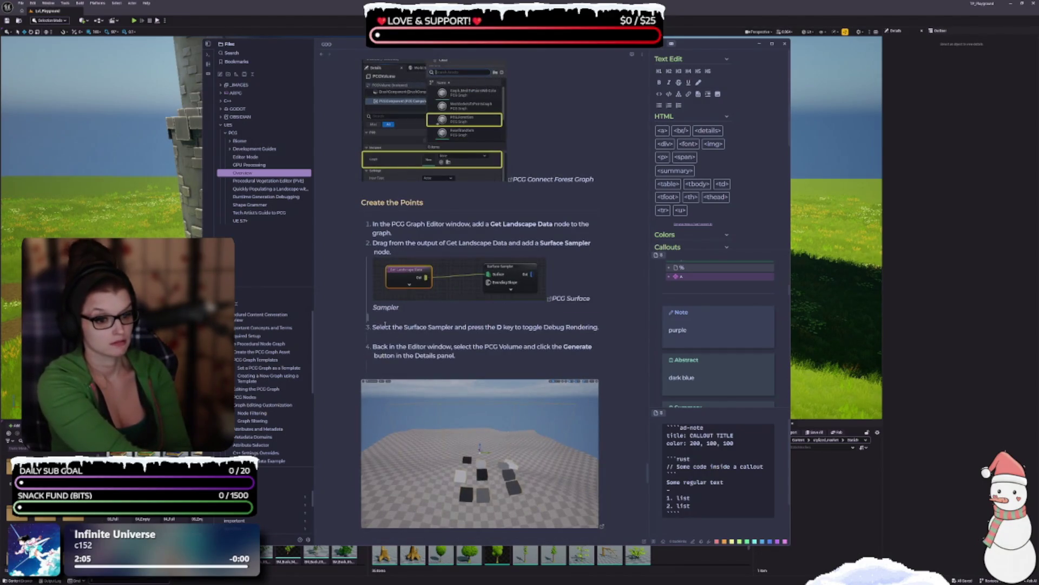
key("Down")
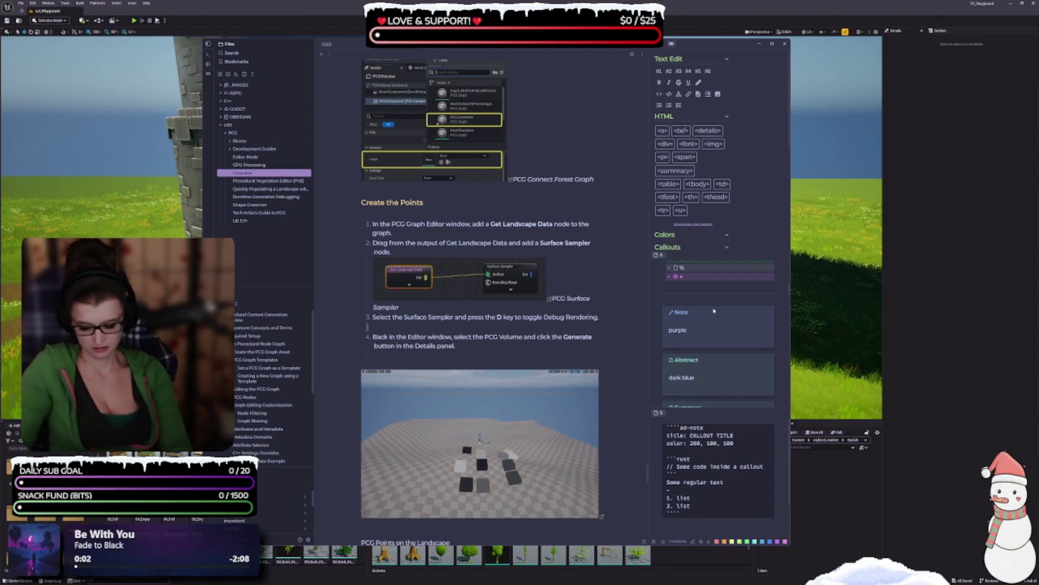
key("Up")
left_click(431, 337)
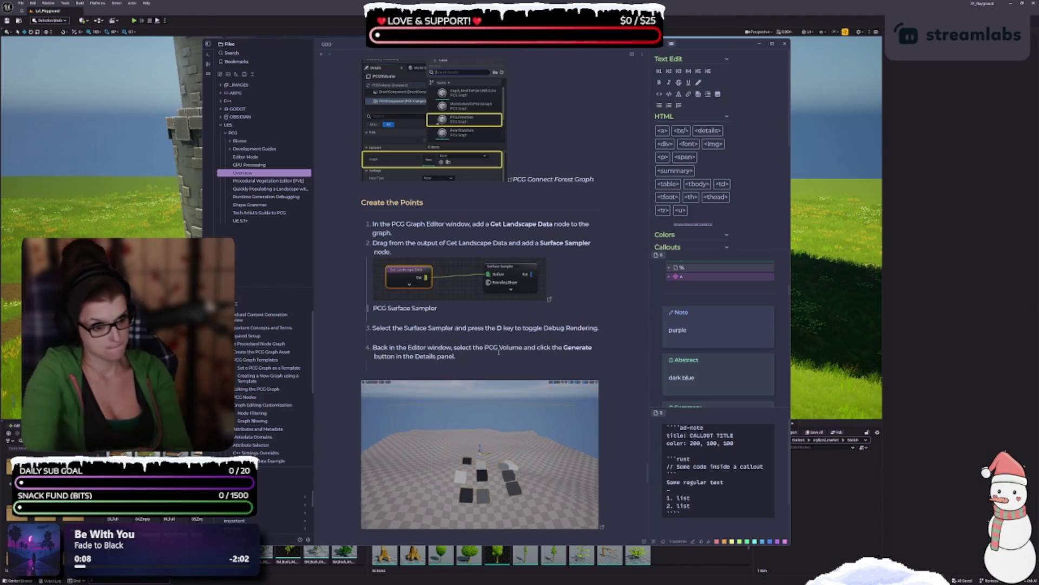
- Reapply italics to the caption and remove the blank lines between steps 3 and 4
left_click(379, 314)
left_click(376, 308)
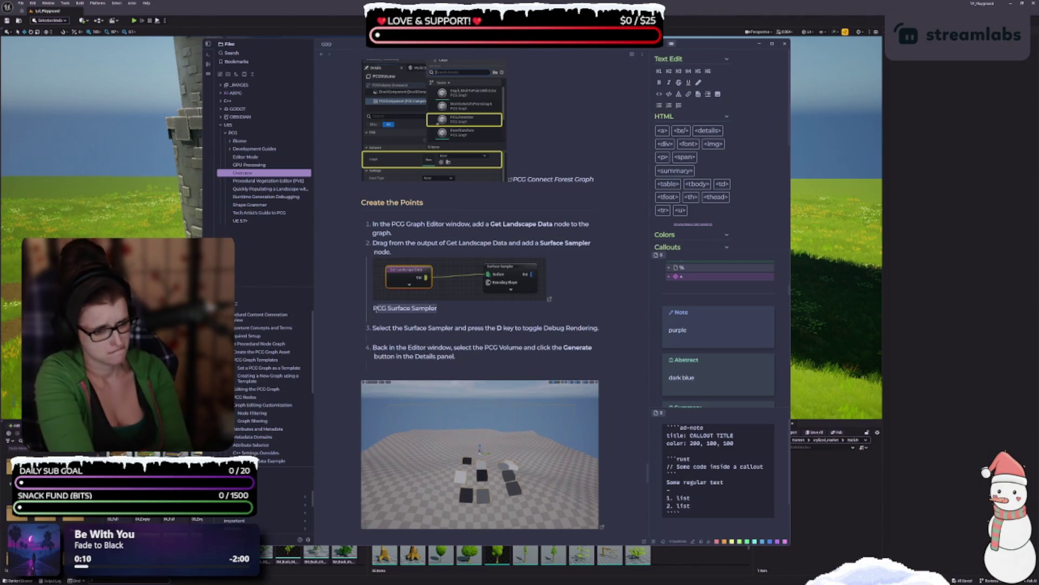
key("ctrl+i")
left_click(386, 336)
key("BackSpace")
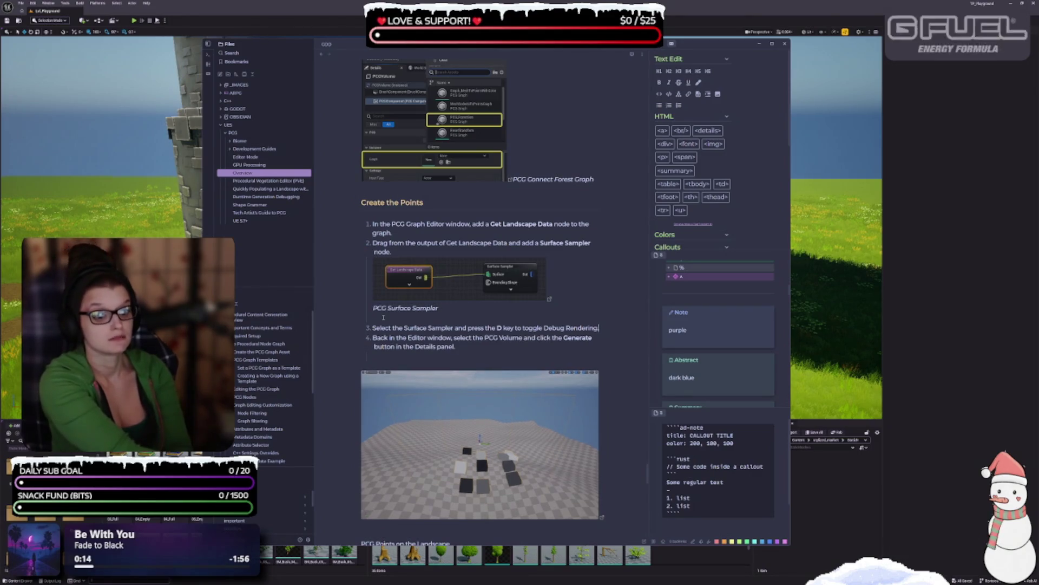
key("Up")
key("BackSpace")
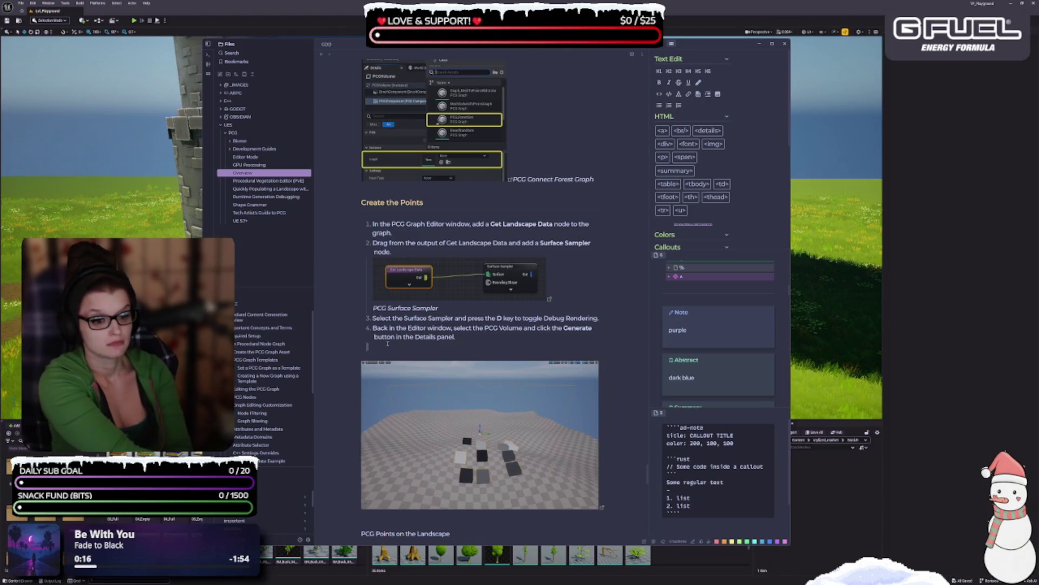
scroll(387, 343, "down", 1)
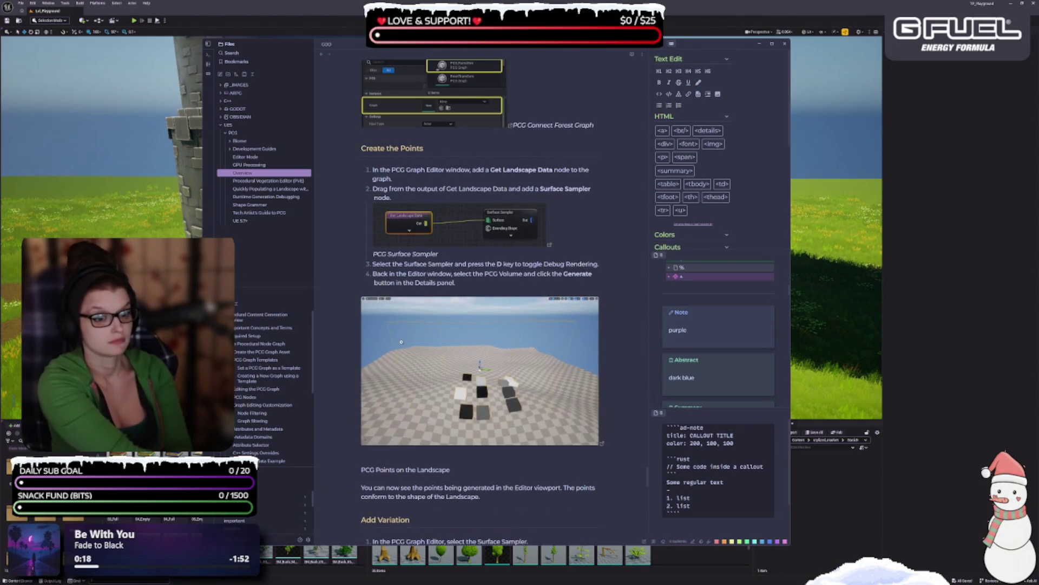
scroll(386, 373, "down", 2)
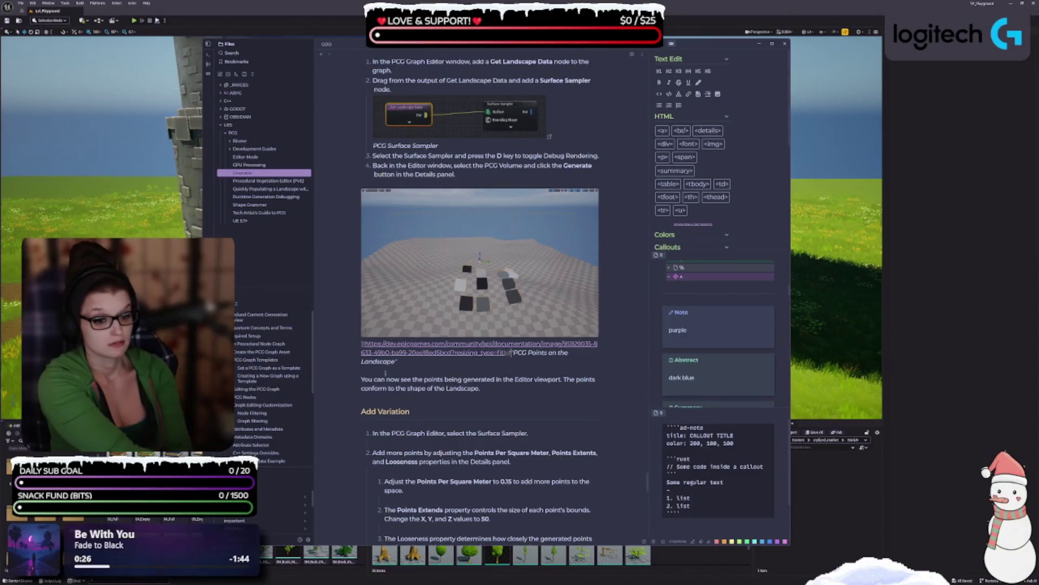
- Italicize the 'PCG Graph Points Adjustment' caption
scroll(454, 395, "down", 2)
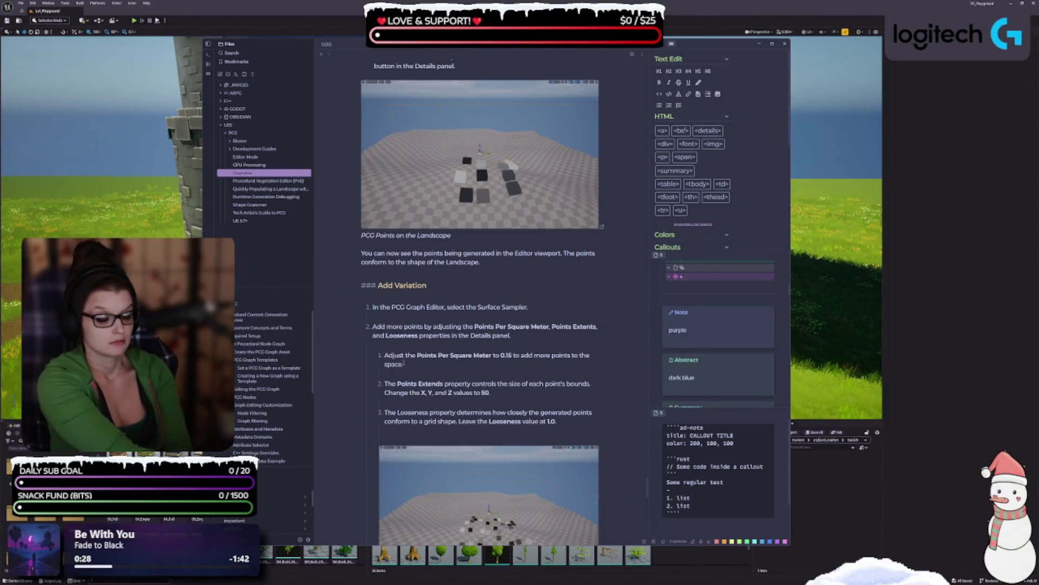
left_click(412, 432)
scroll(408, 439, "down", 2)
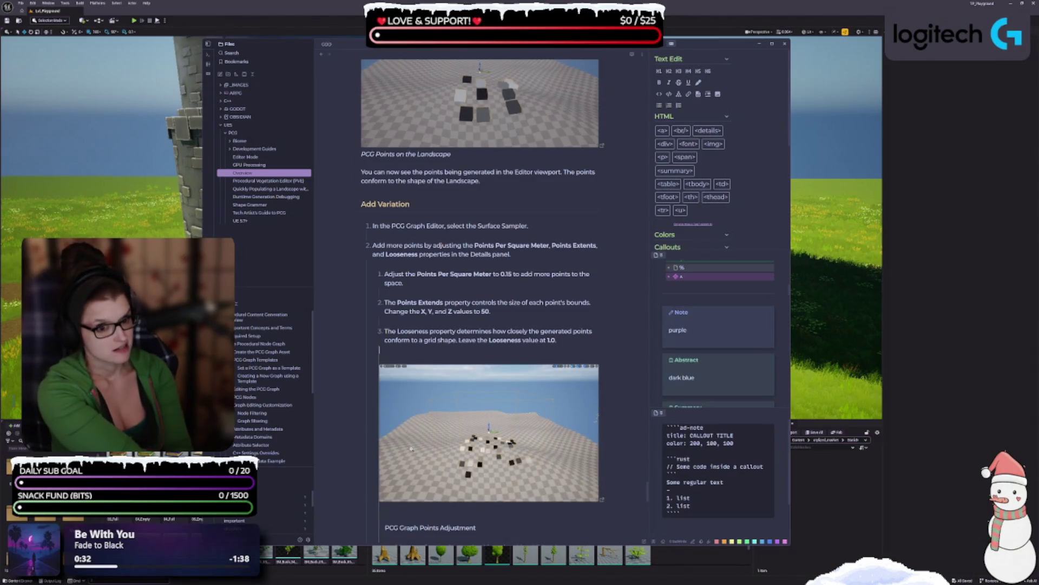
scroll(411, 449, "down", 1)
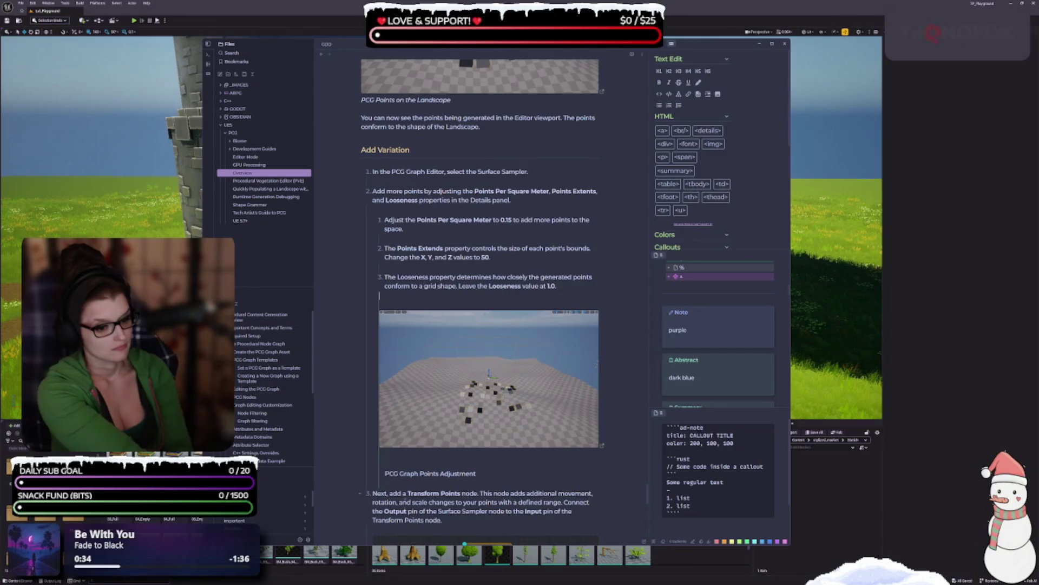
left_click_drag(479, 475, 386, 469)
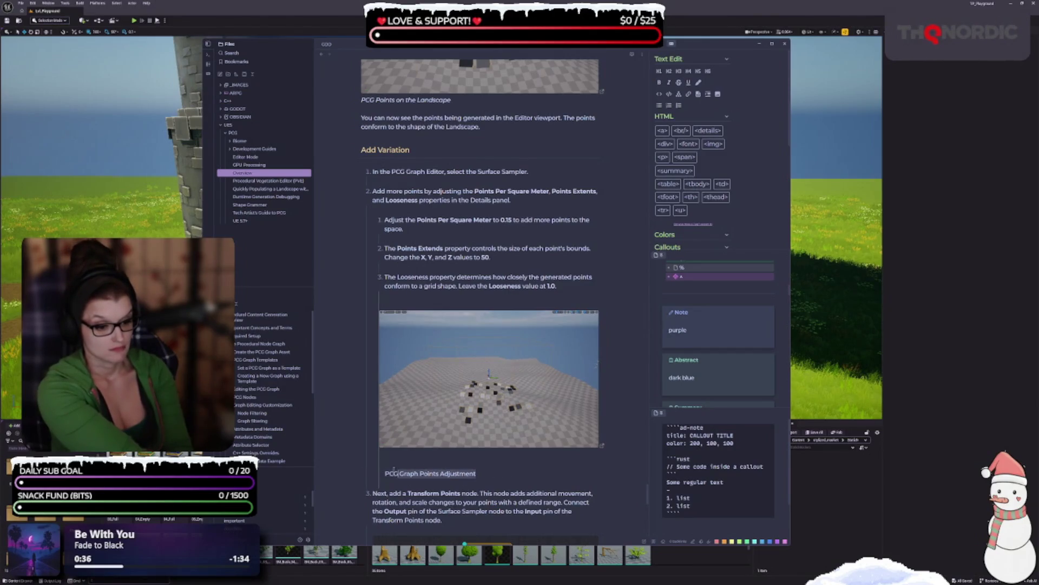
key("ctrl+i")
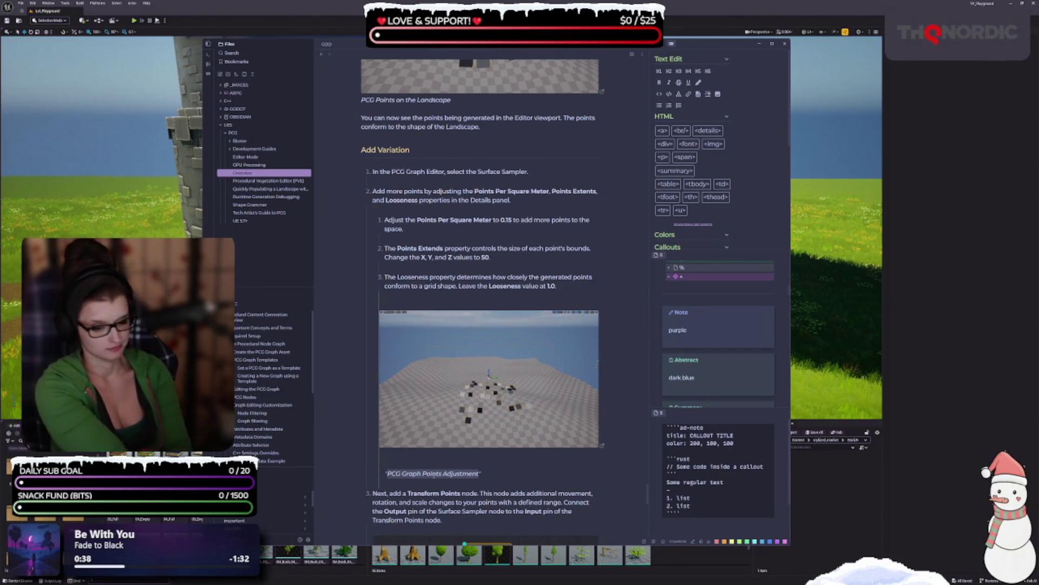
- Keep a line after the caption and indent it so the list numbering continues at 3
left_click(391, 471)
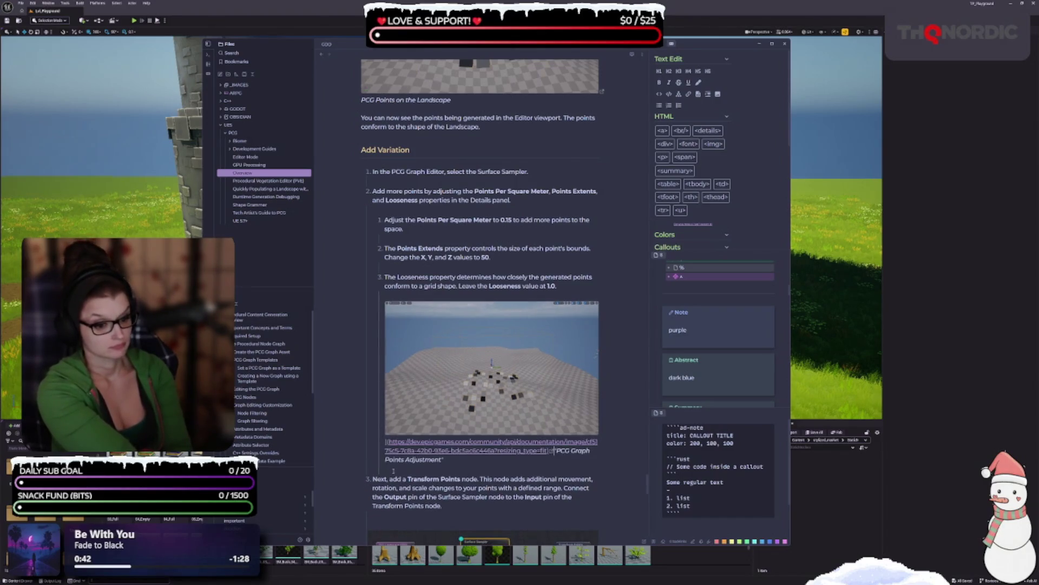
key("End")
key("Delete")
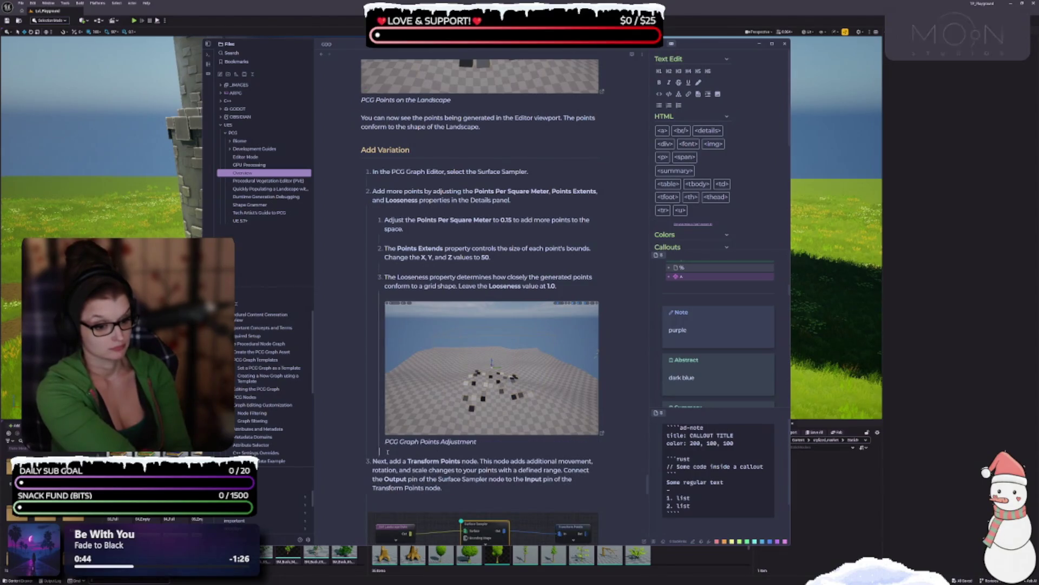
key("Down")
key("Down")
key("Down")
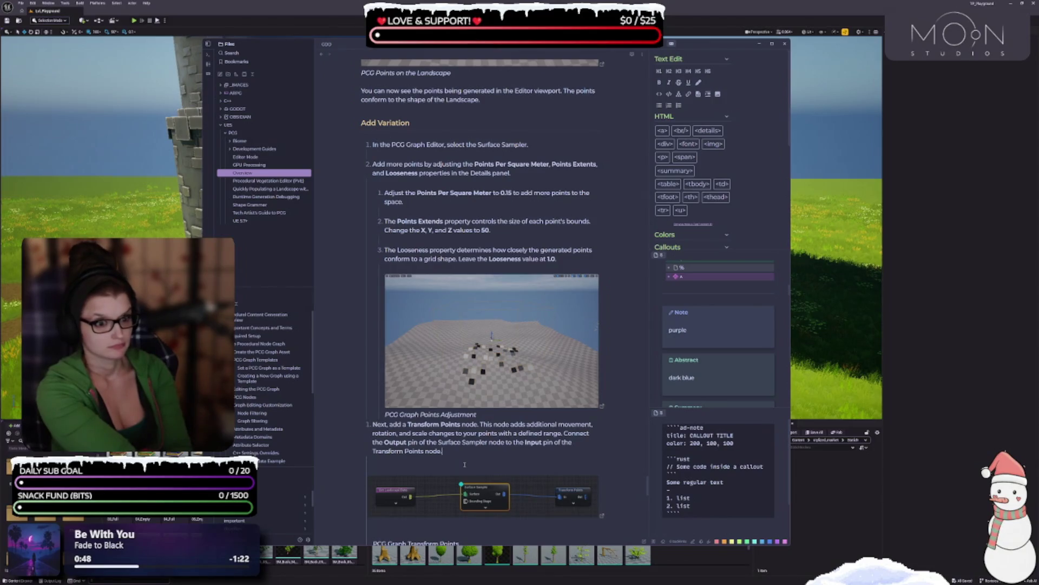
scroll(464, 464, "up", 1)
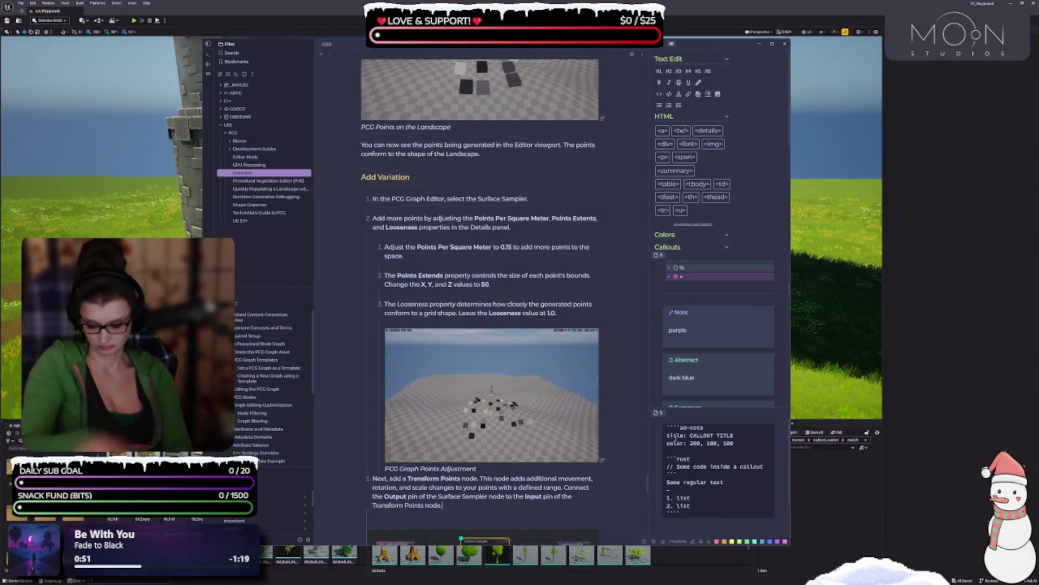
key("ctrl+z")
key("Tab")
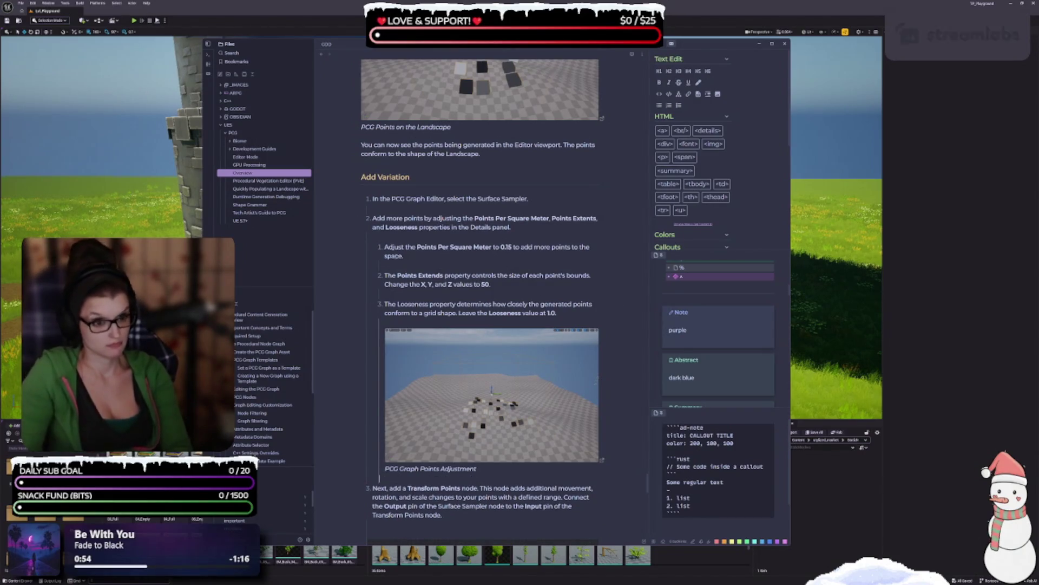
- Remove the blank lines between the Add Variation sub-steps, with the image directly under sub-step 3
scroll(384, 242, "up", 1)
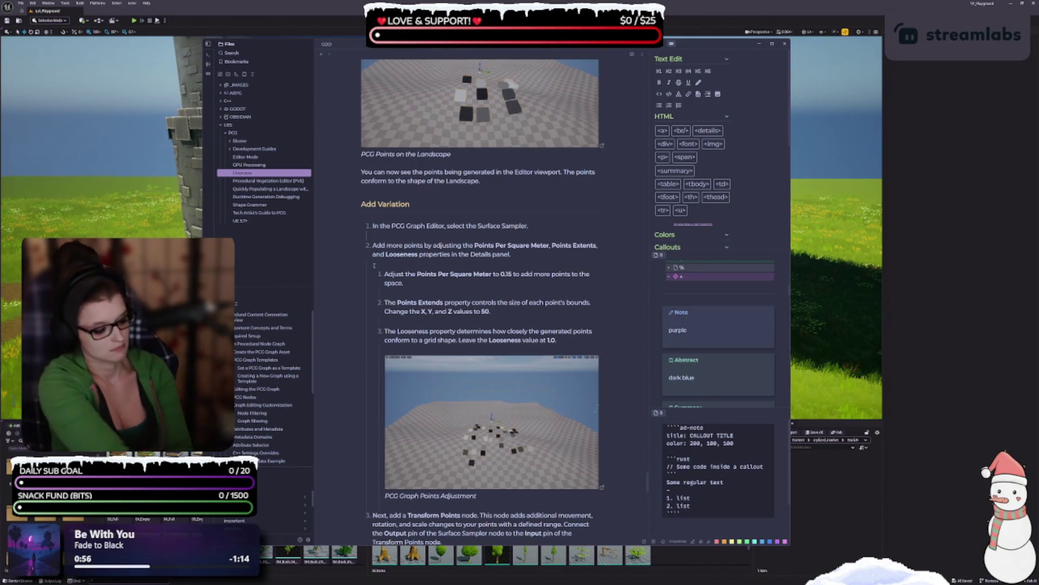
left_click(396, 262)
key("BackSpace")
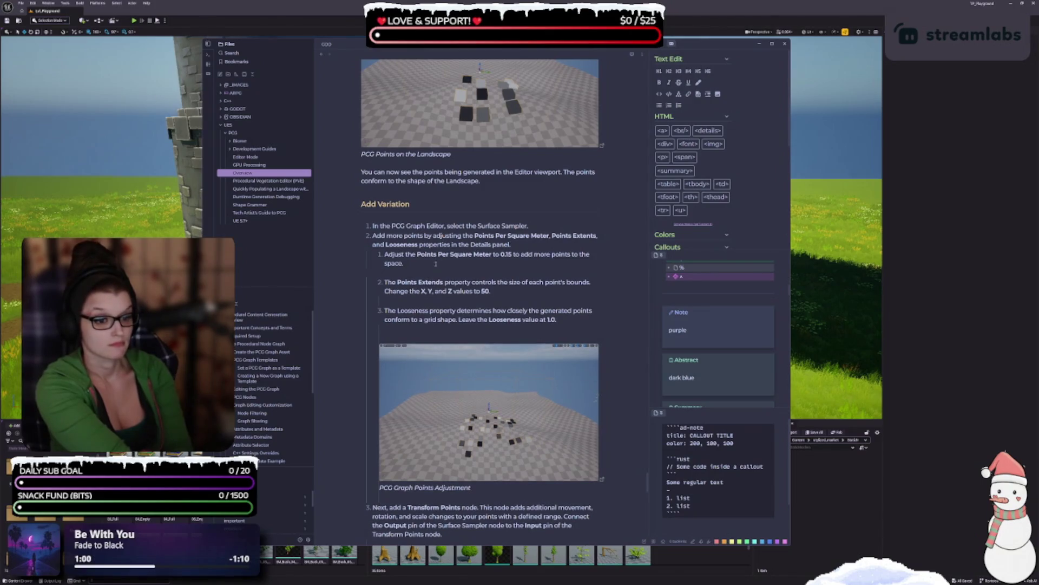
key("BackSpace")
key("BackSpace")
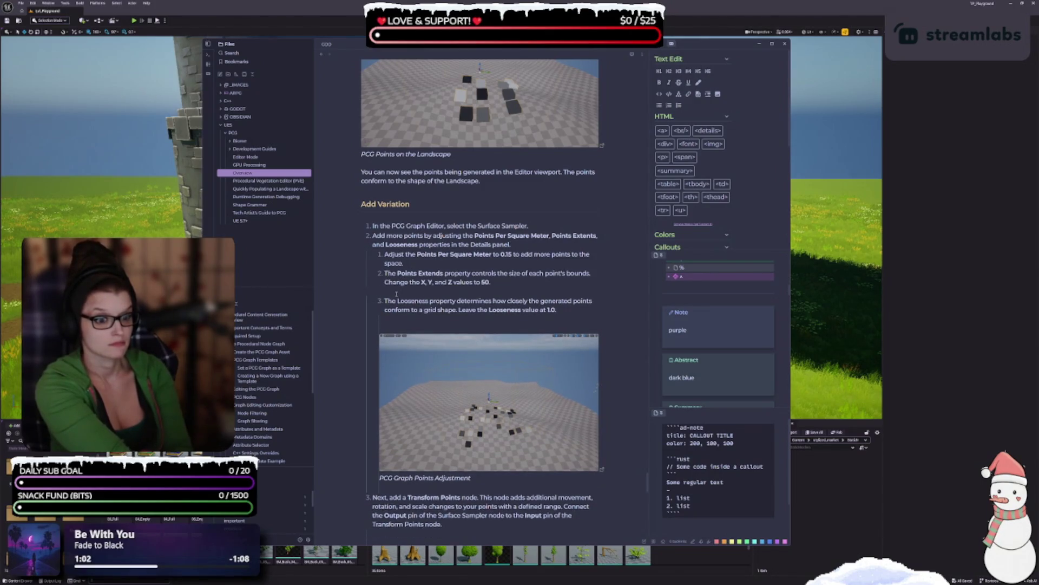
left_click(397, 320)
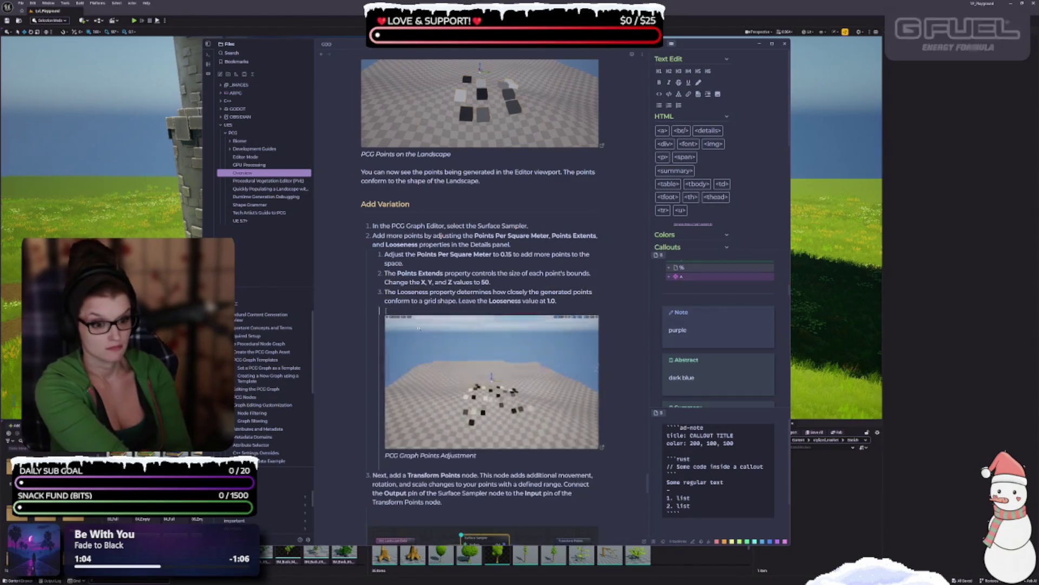
key("BackSpace")
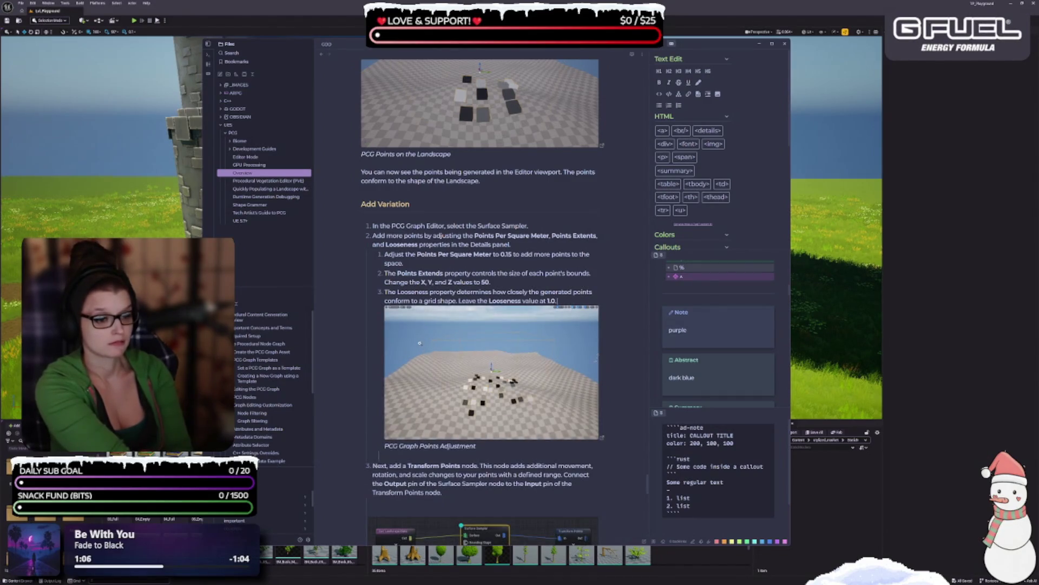
scroll(420, 345, "down", 2)
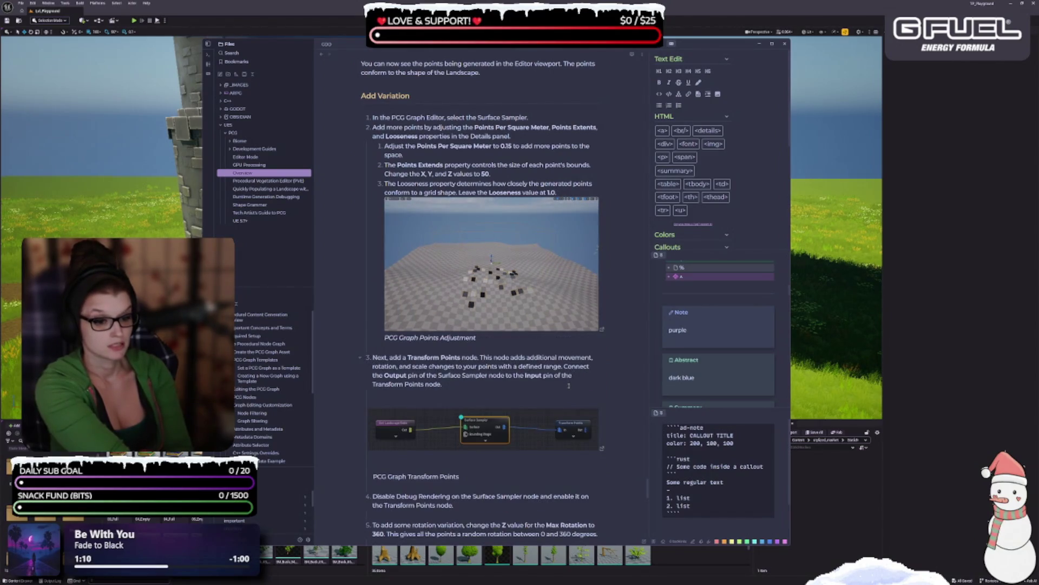
key("Down")
scroll(447, 360, "down", 1)
- Delete the blank line after the Transform Points step and italicize the 'PCG Graph Transform Points' caption
key("BackSpace")
scroll(376, 329, "down", 1)
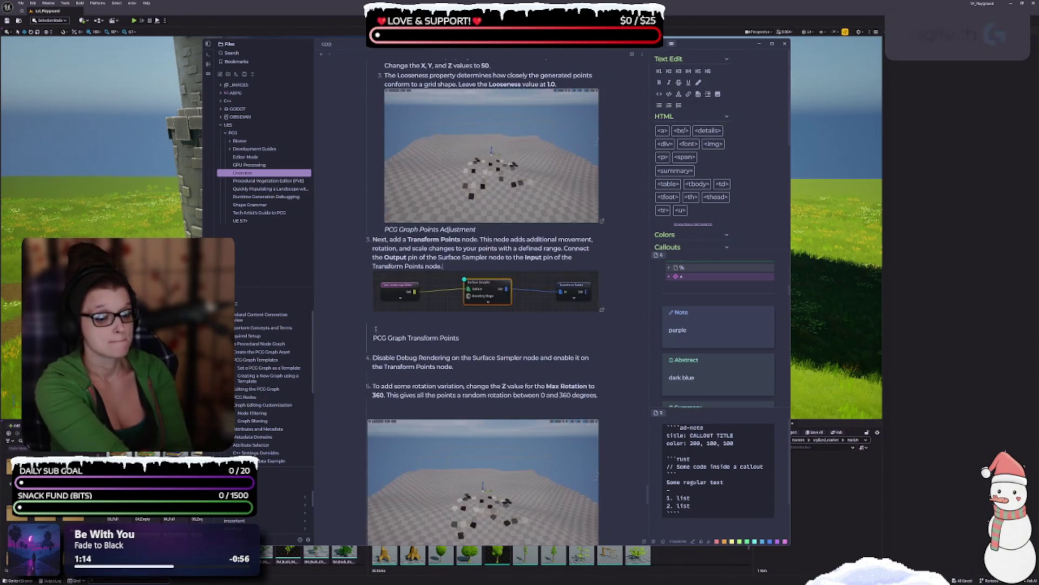
left_click(478, 338)
left_click_drag(478, 338, 367, 339)
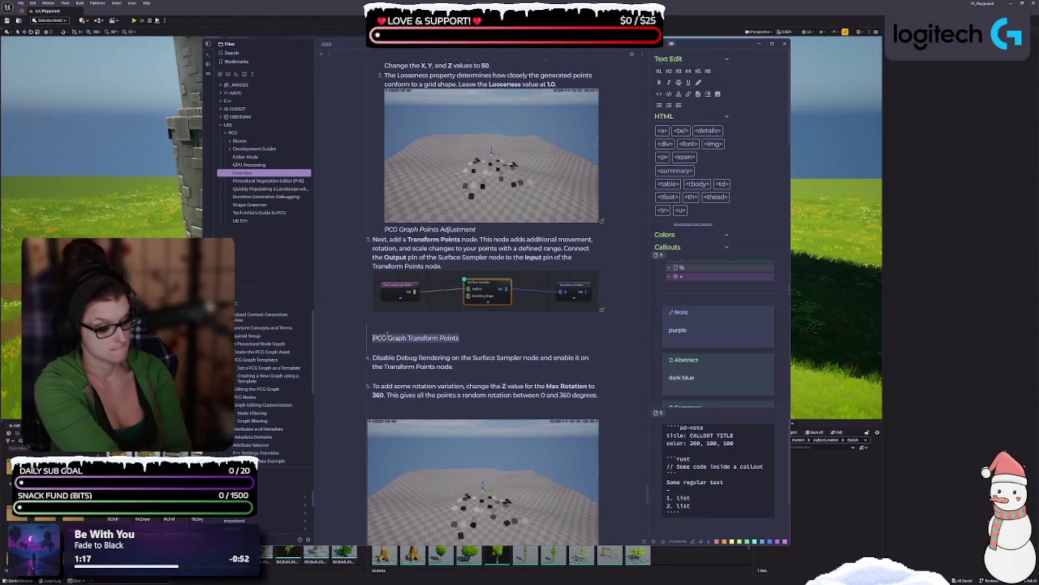
key("ctrl+i")
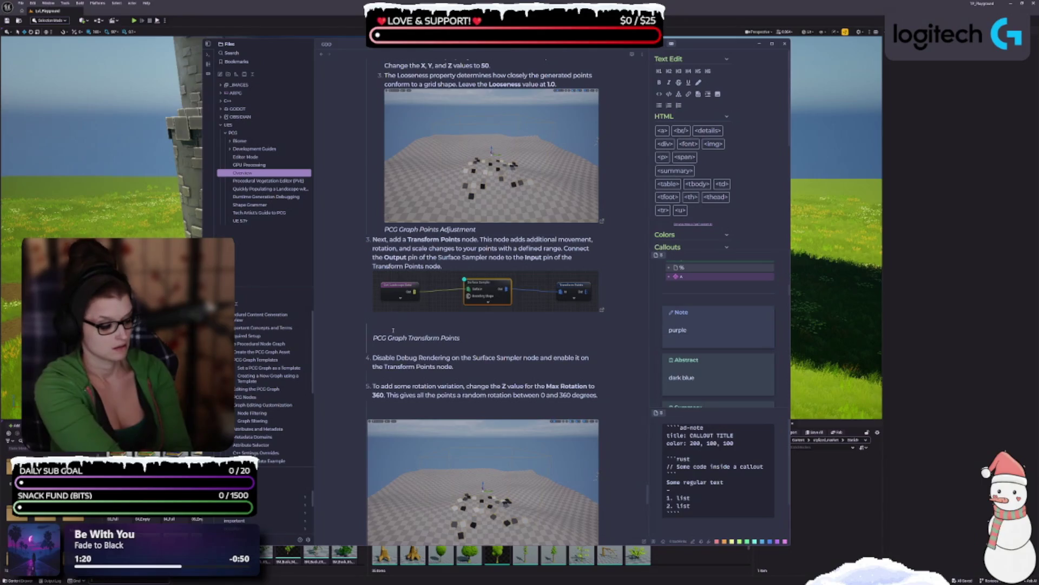
- Remove the empty line so the caption sits directly against its image line
left_click(441, 328)
key("Delete")
key("Delete")
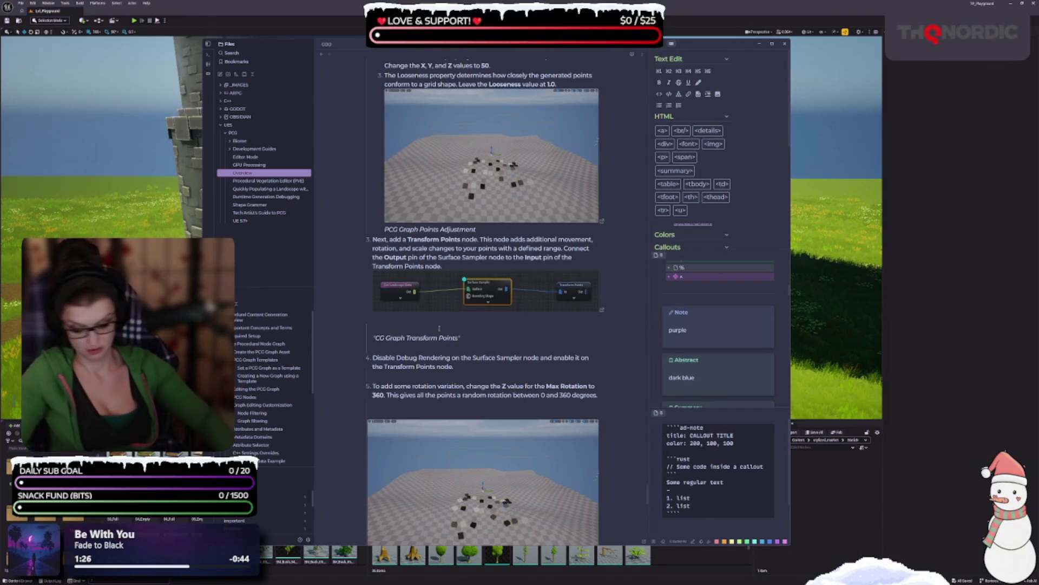
type("P")
key("BackSpace")
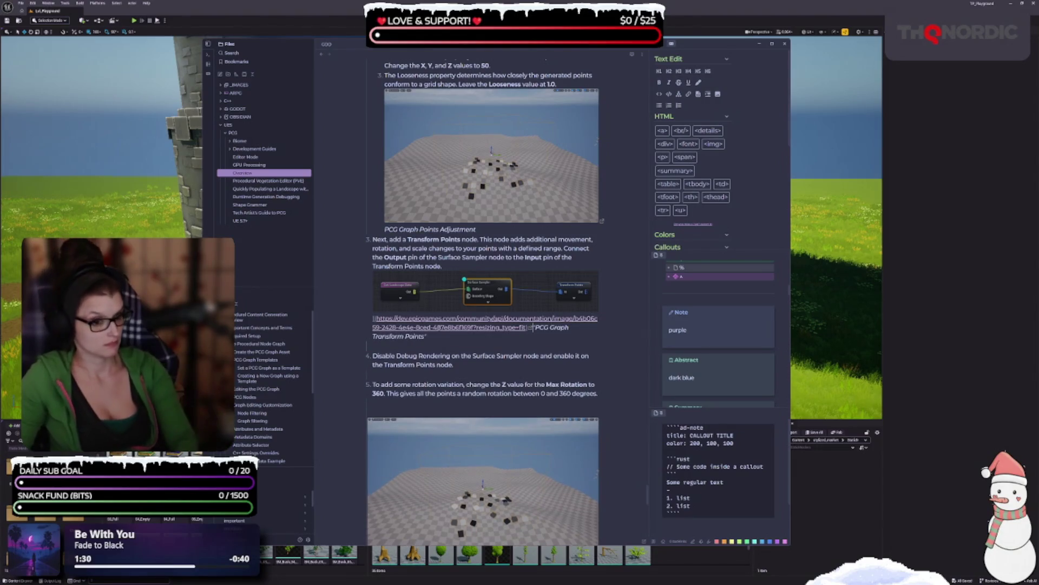
left_click(408, 374)
scroll(408, 374, "up", 1)
scroll(406, 374, "up", 1)
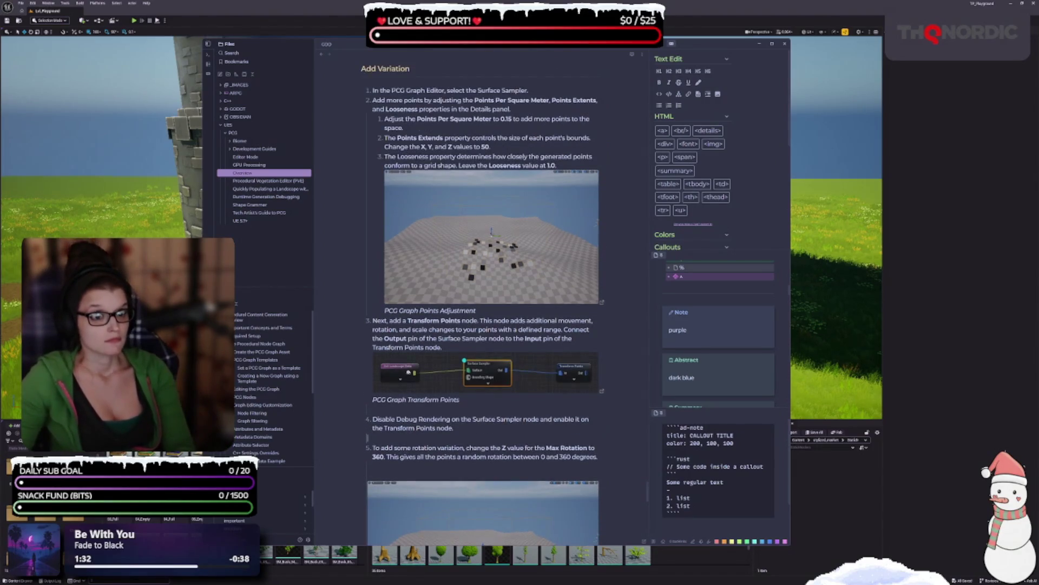
scroll(410, 350, "down", 1)
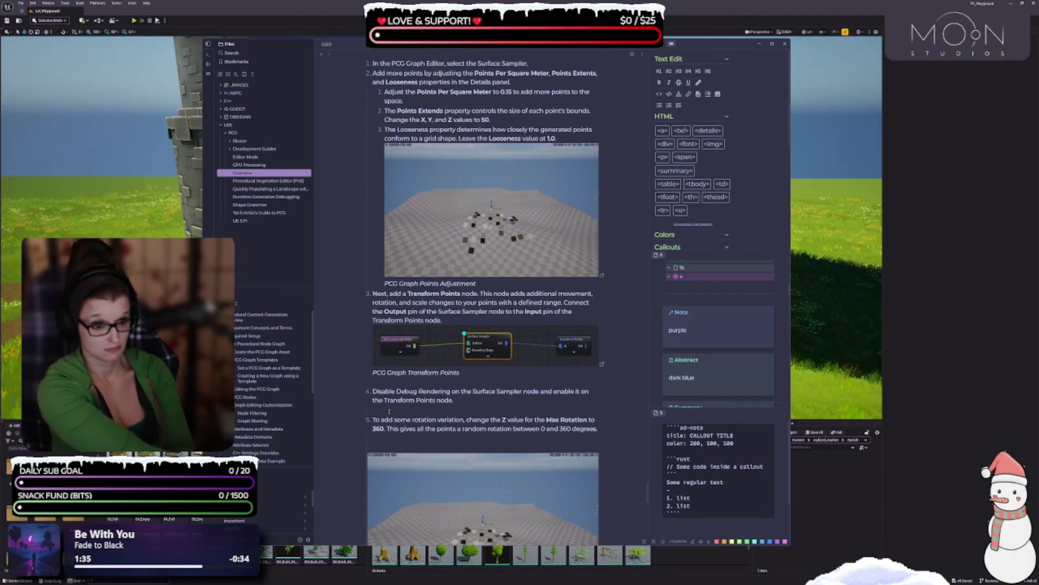
- Remove the empty list item and blank lines so the following steps renumber to 4 and 5
key("BackSpace")
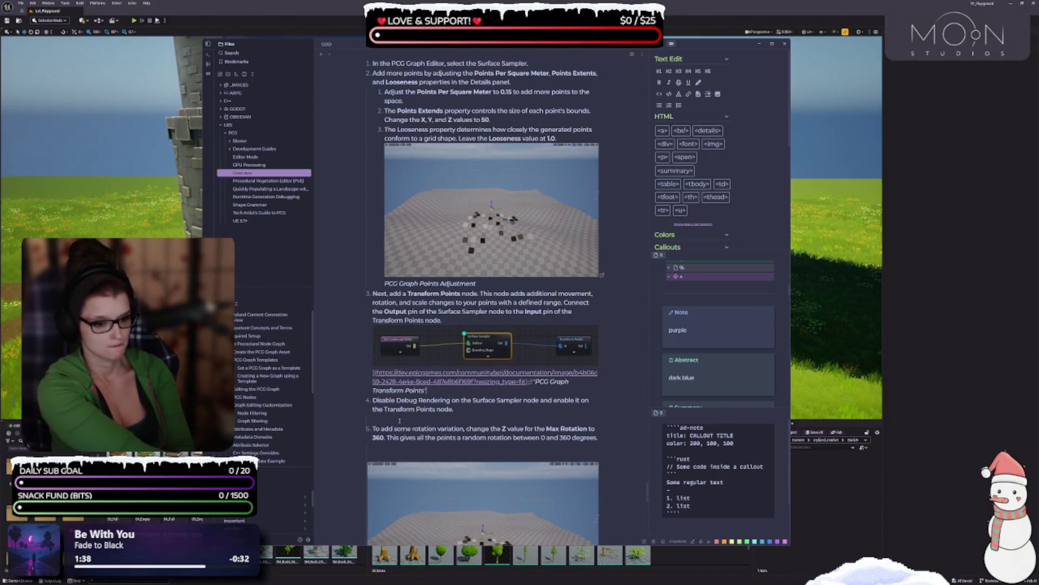
left_click(399, 420)
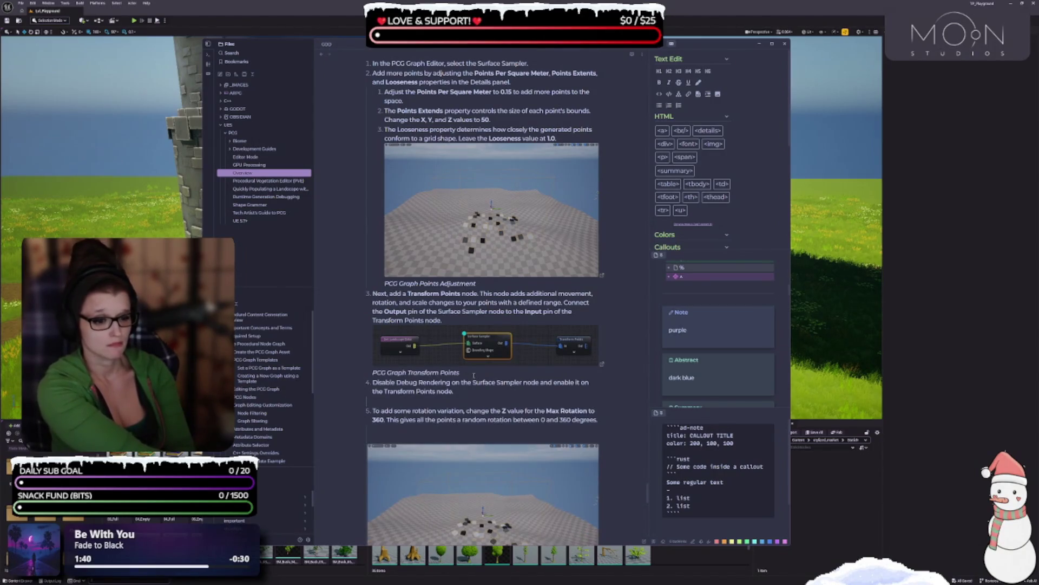
key("Return")
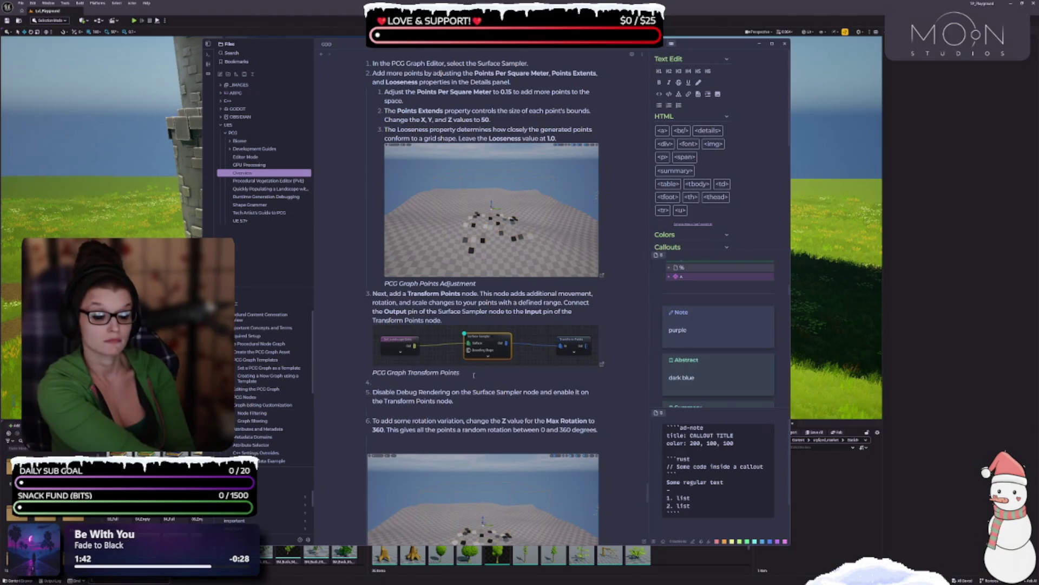
key("BackSpace")
key("BackSpace")
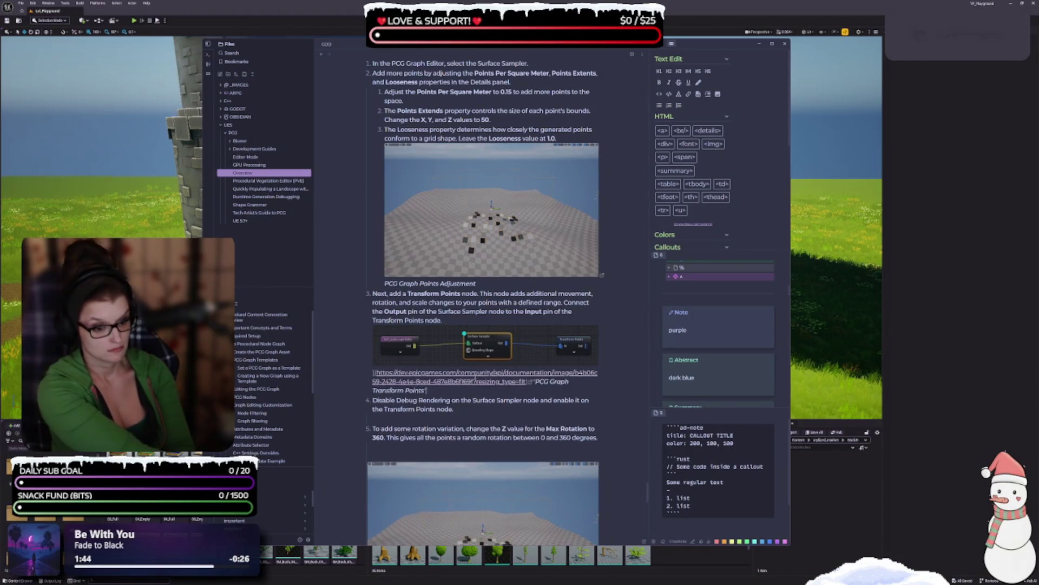
key("Return")
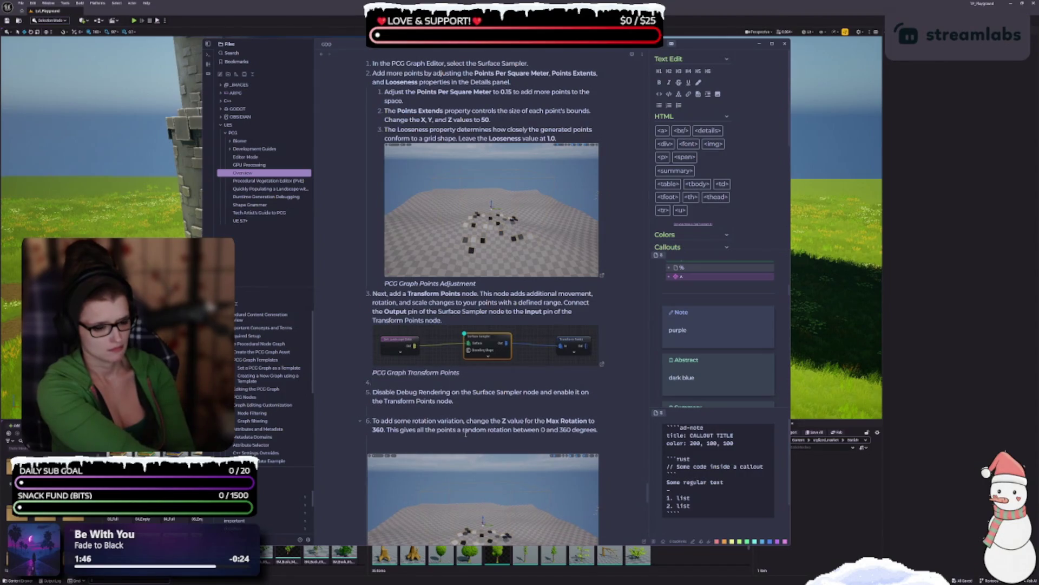
key("BackSpace")
key("BackSpace")
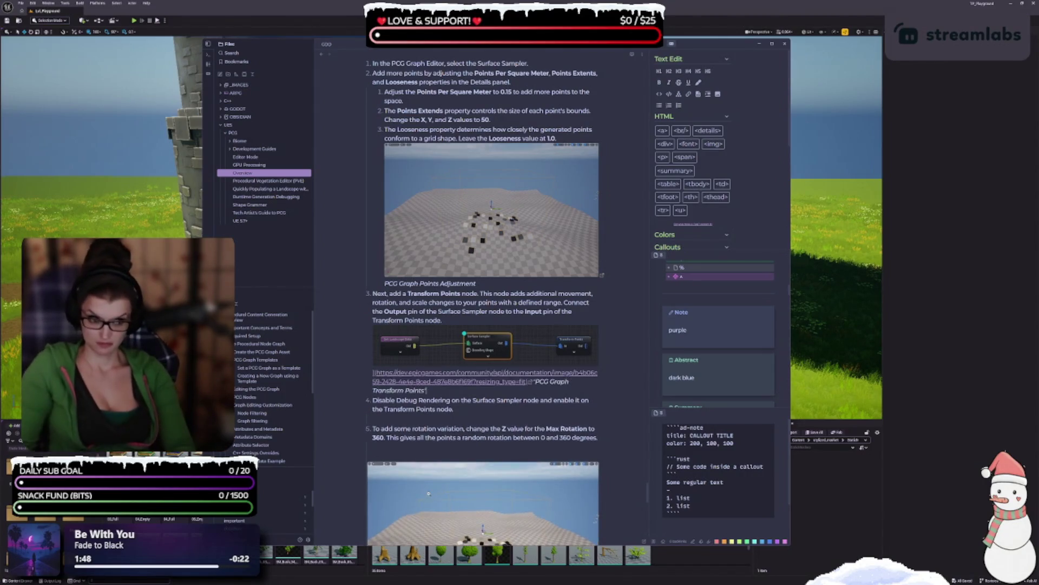
key("Return")
key("Return")
key("Up")
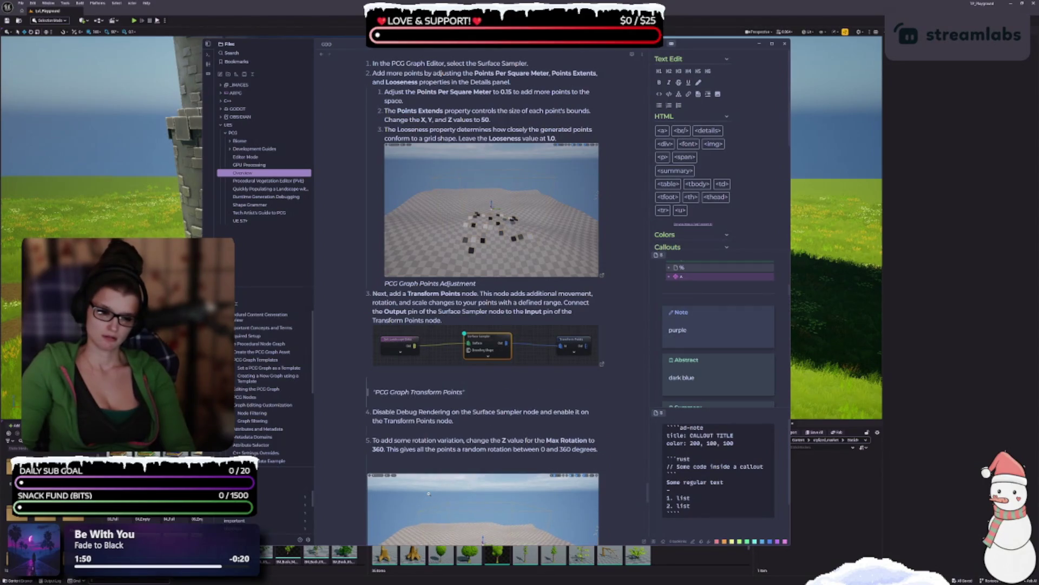
key("Up")
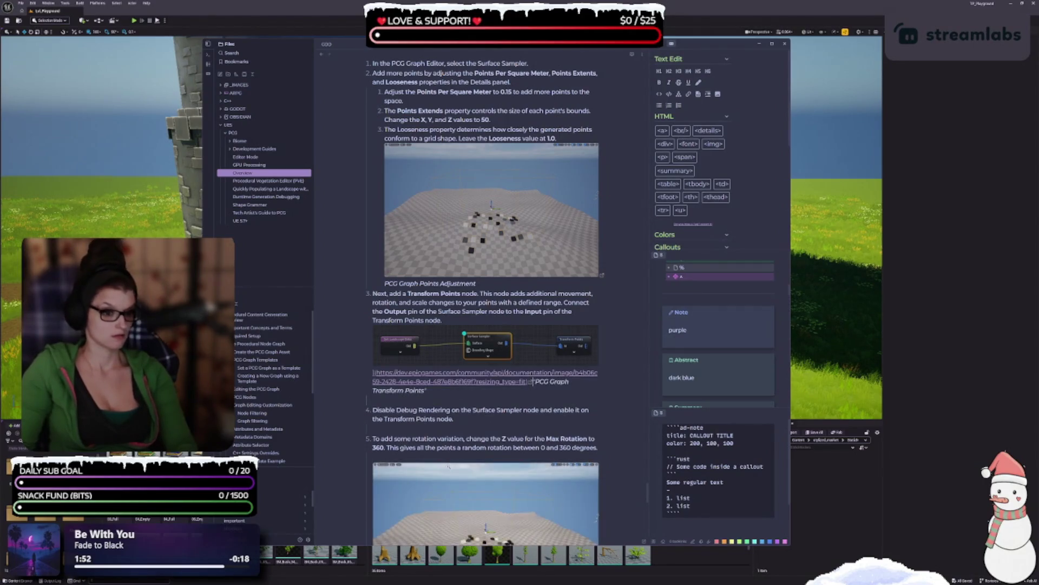
key("Down")
key("Down")
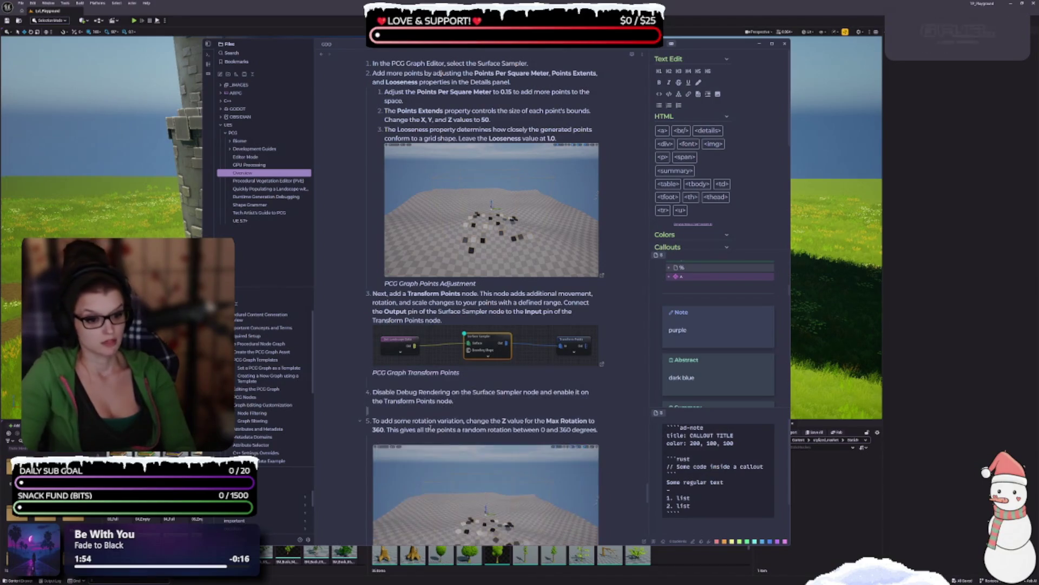
key("BackSpace")
scroll(452, 456, "down", 2)
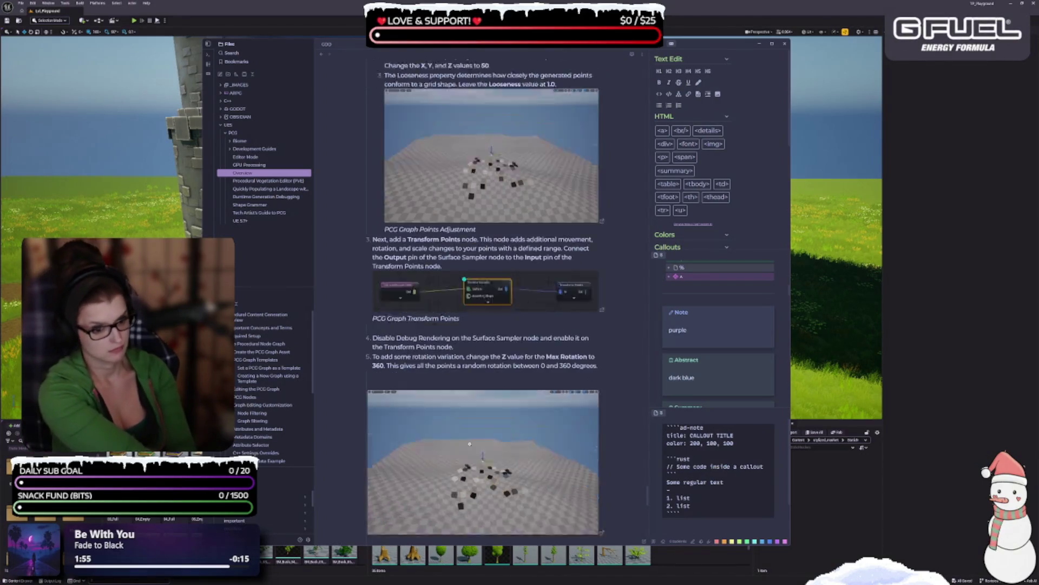
- Remove the blank line under step 5 while keeping the rotation image on its own line
key("Down")
key("Down")
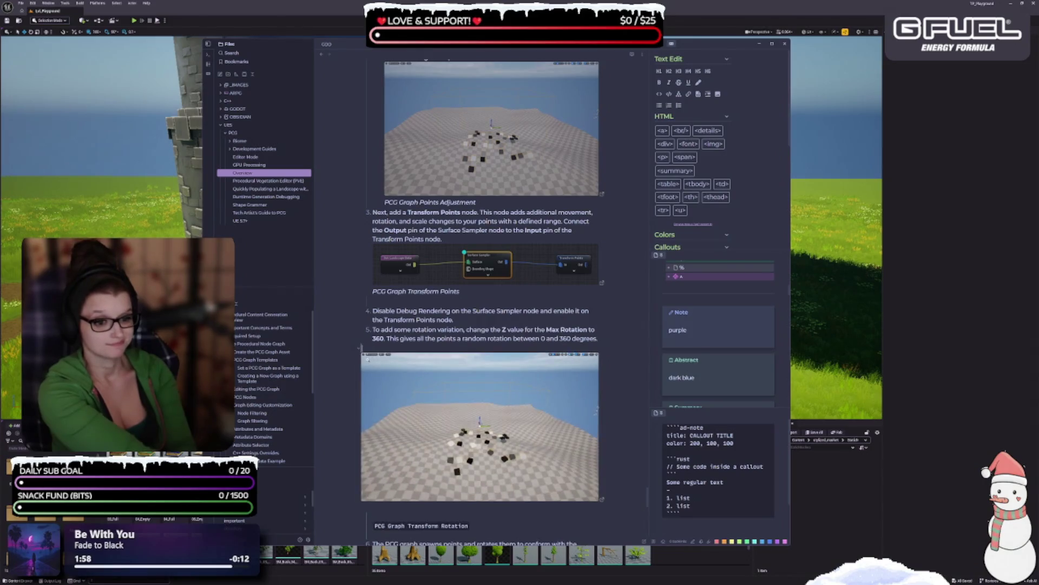
key("Delete")
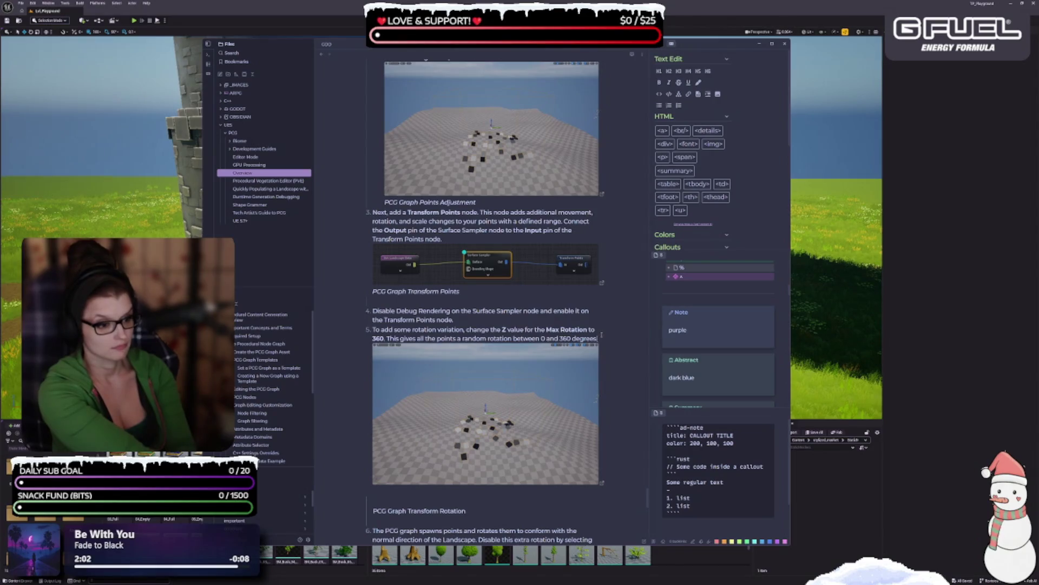
key("Delete")
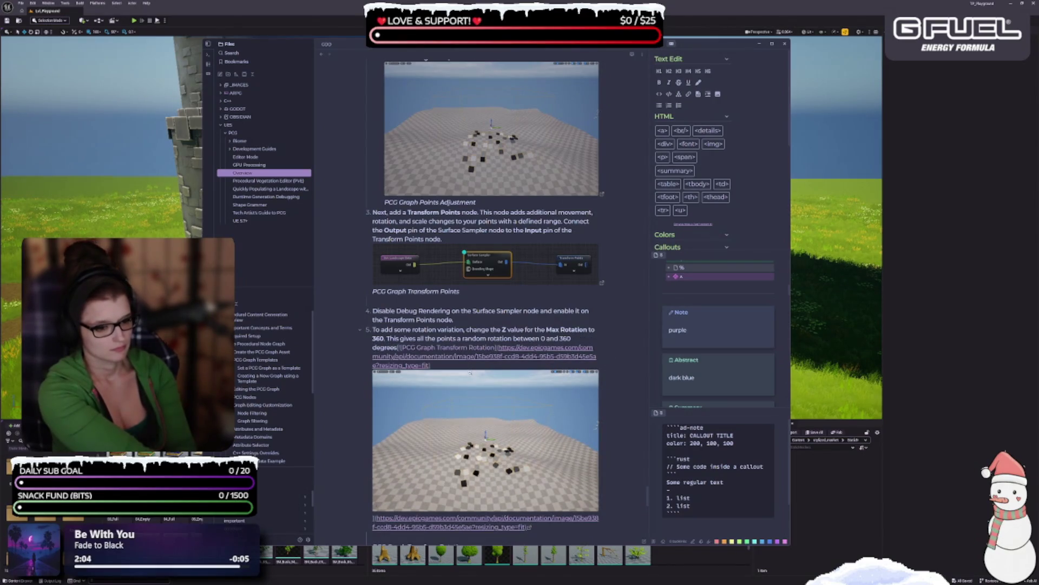
key("ctrl+z")
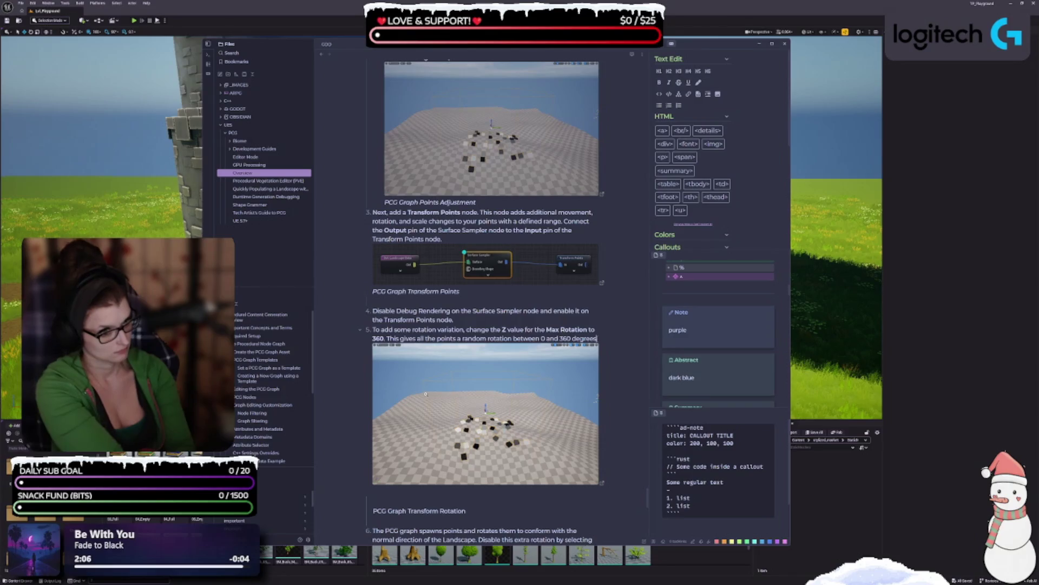
key("Return")
key("BackSpace")
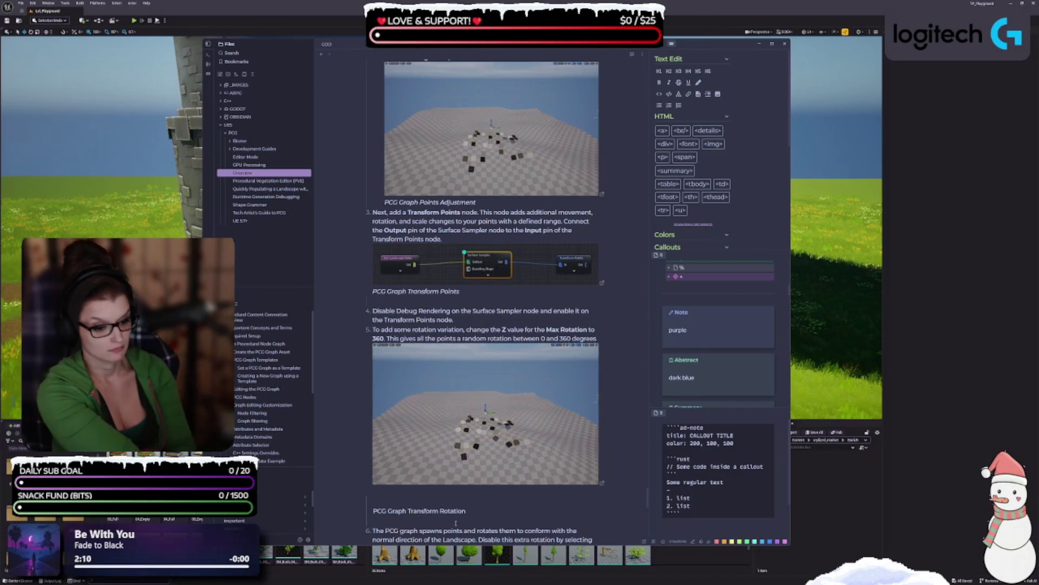
- Italicize the 'PCG Graph Transform Rotation' caption, attach it to its image, and close the step 6–7 gap
key("shift+Home")
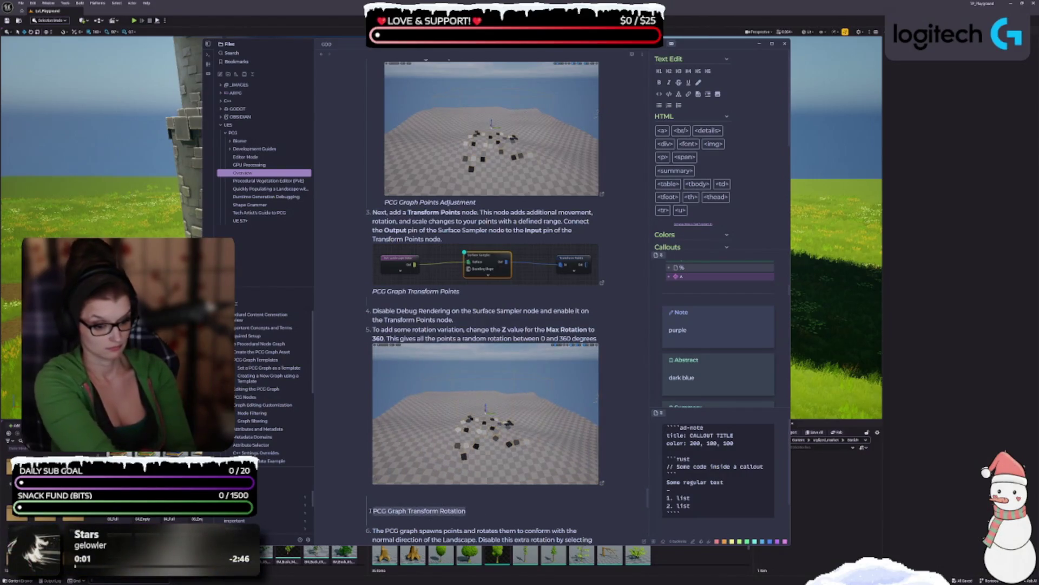
key("ctrl+i")
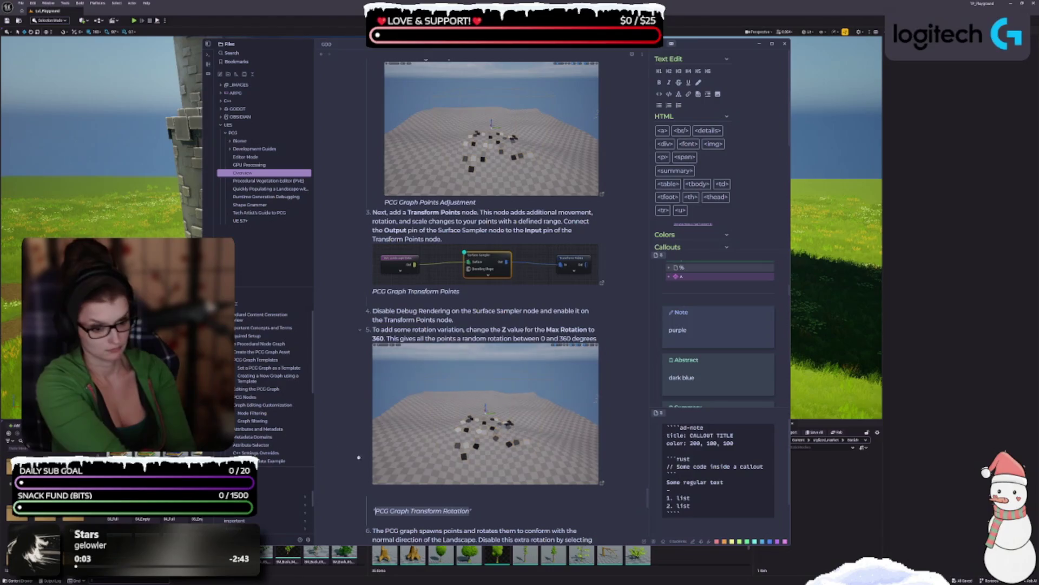
left_click(371, 510)
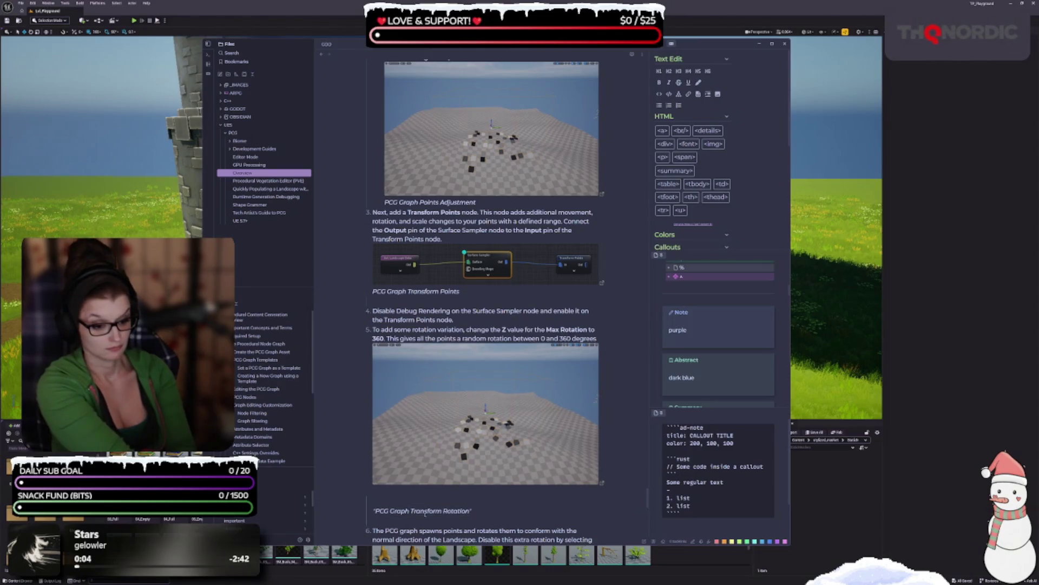
key("BackSpace")
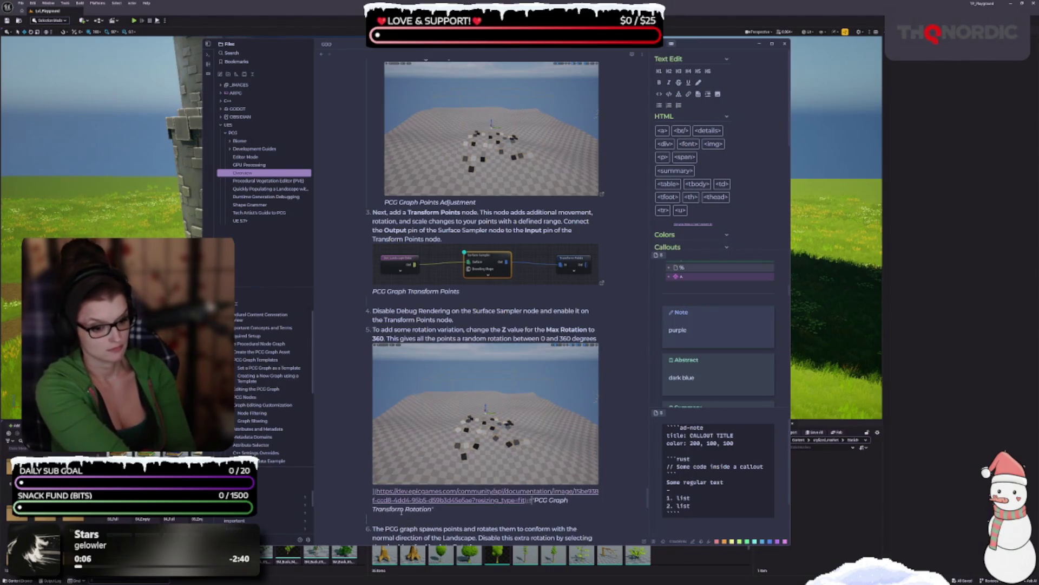
left_click(404, 523)
scroll(411, 433, "down", 3)
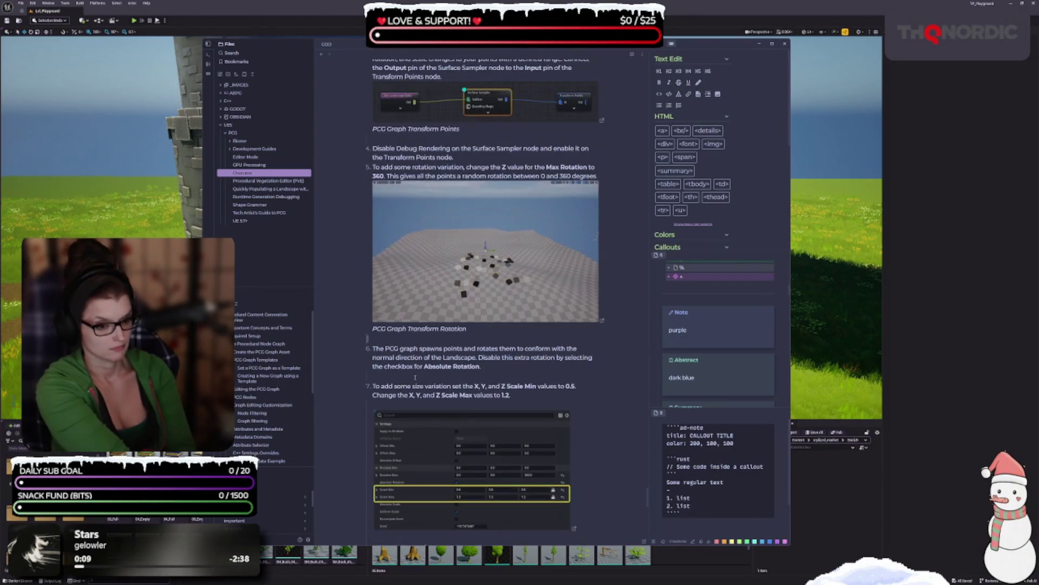
key("BackSpace")
key("BackSpace")
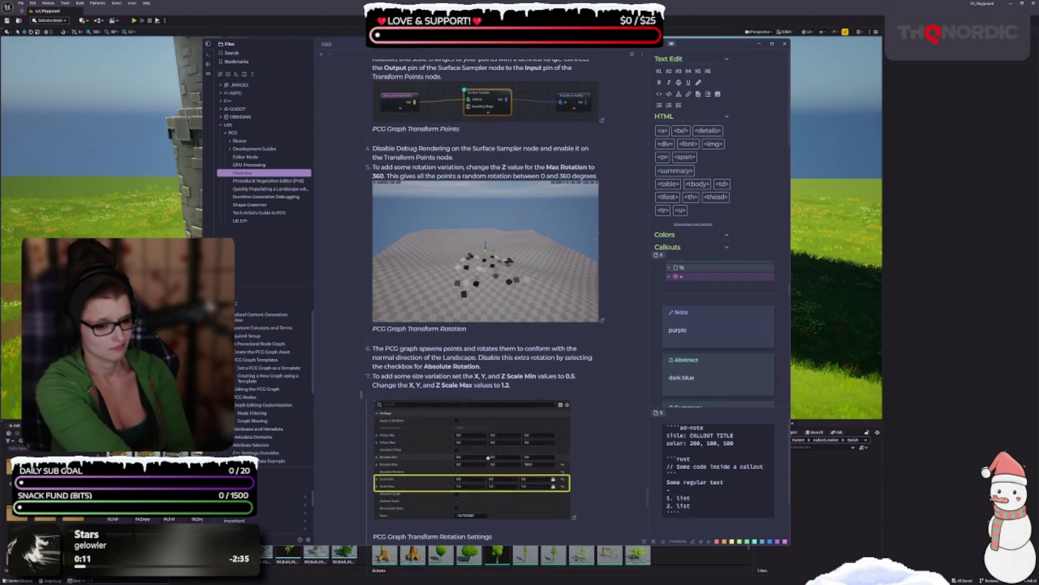
- Italicize the 'PCG Graph Transform Rotation Settings' caption and remove the blank lines around it
scroll(537, 331, "down", 3)
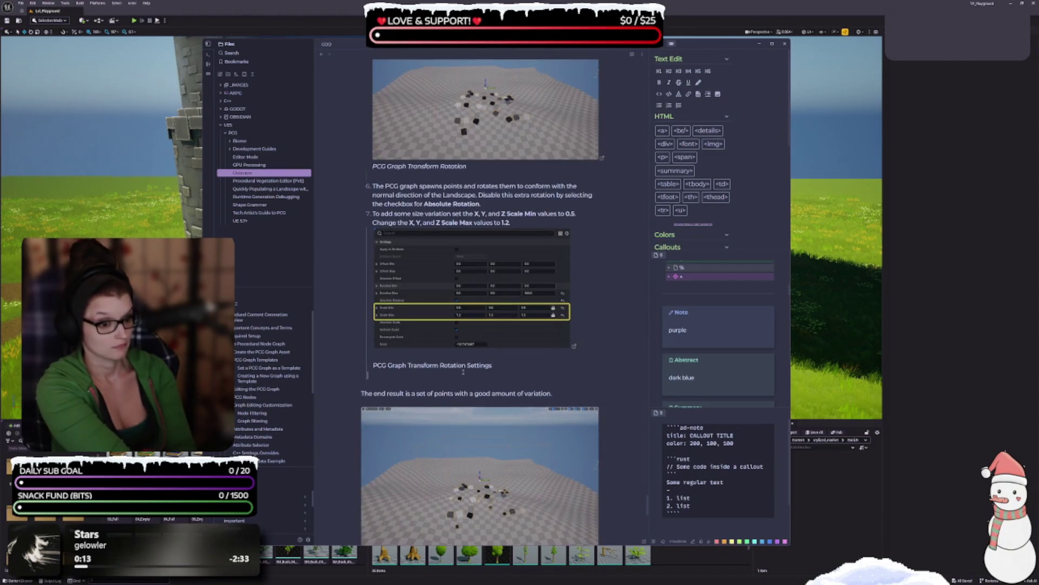
left_click_drag(492, 366, 369, 366)
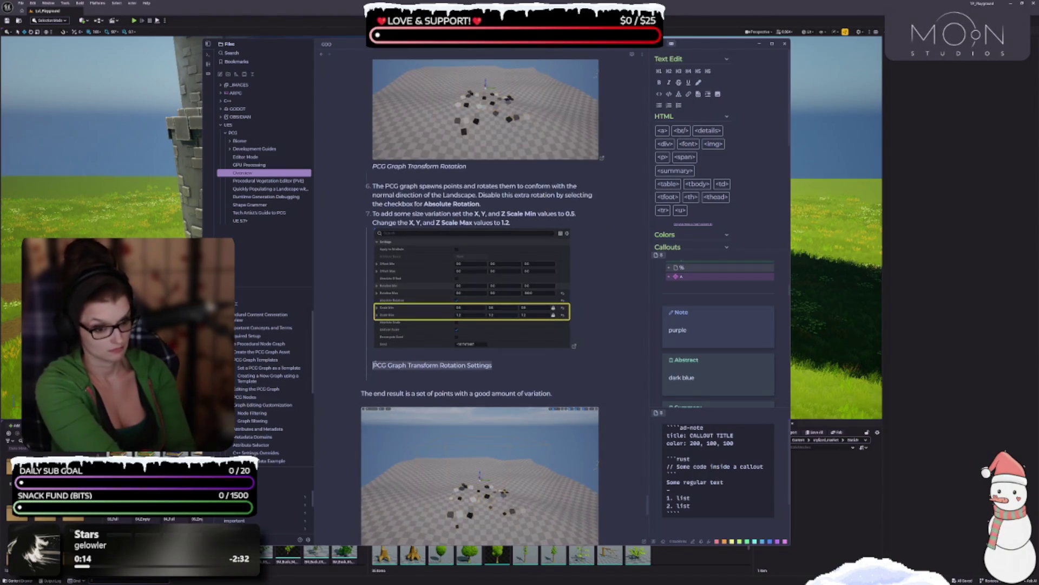
key("ctrl+i")
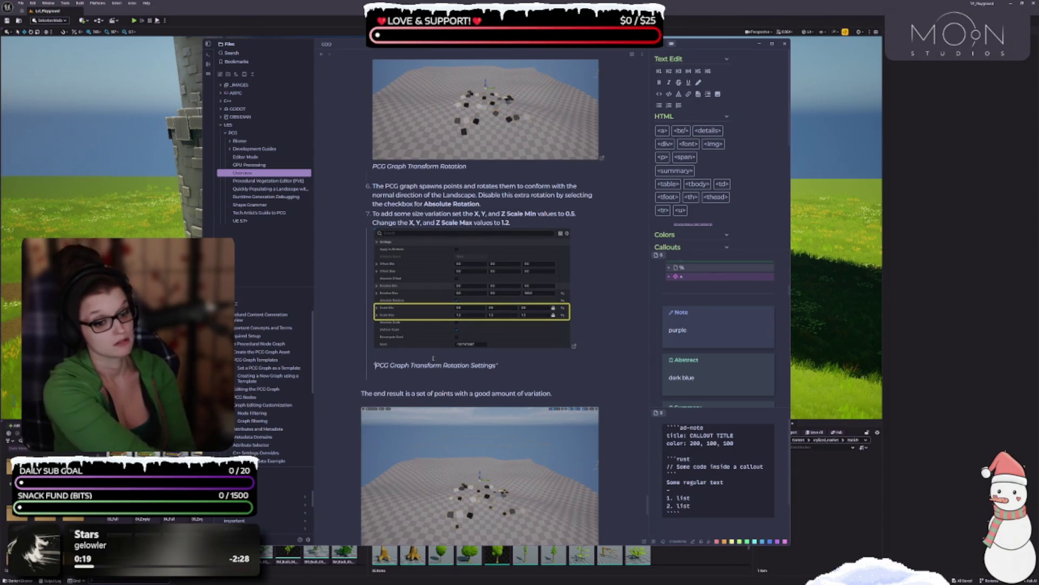
key("BackSpace")
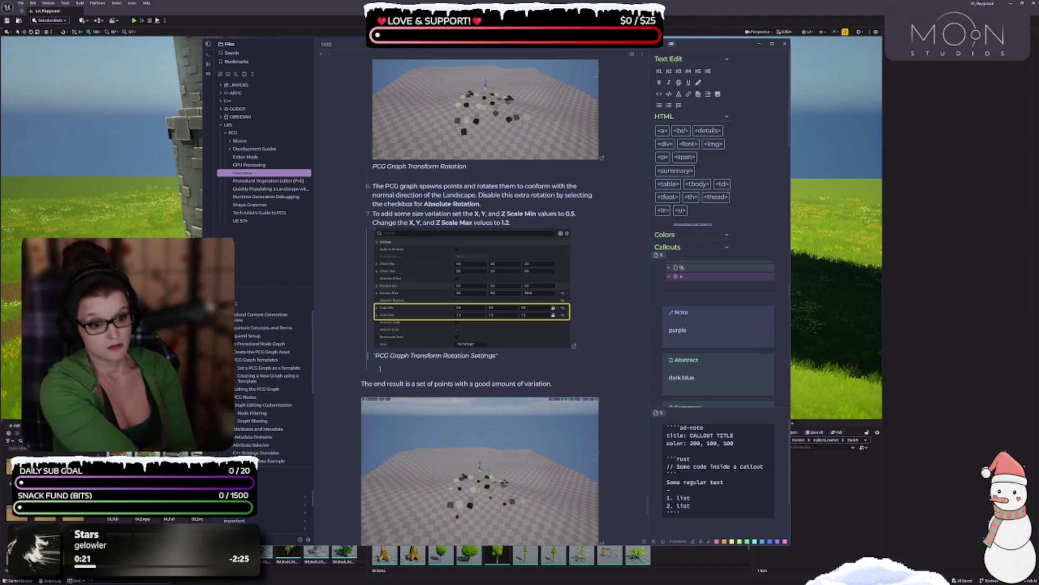
key("BackSpace")
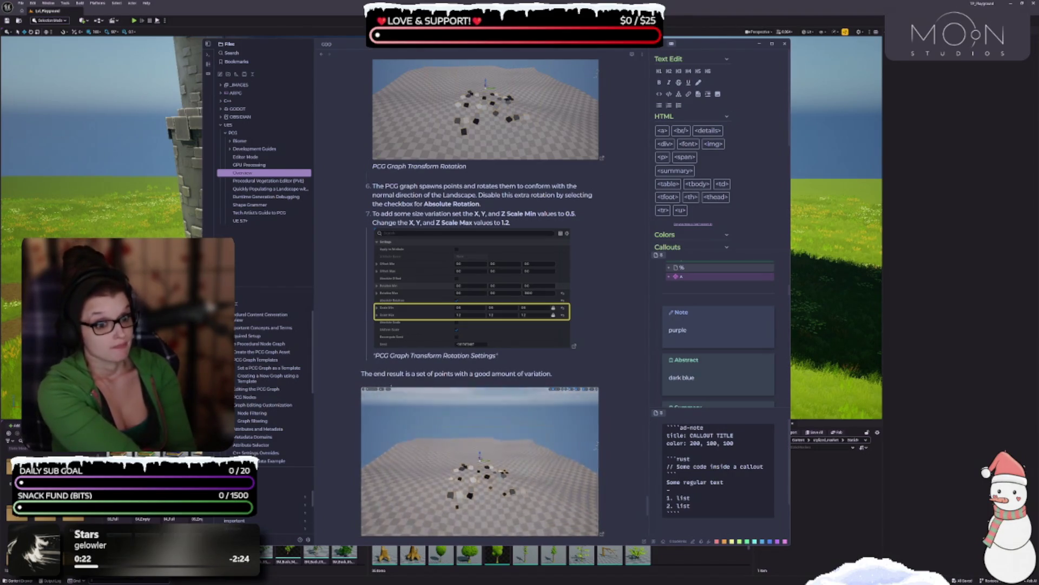
- Italicize the 'PCG Graph Transform Scale' caption and pull it up against its image
scroll(402, 398, "down", 2)
scroll(403, 398, "down", 1)
left_click_drag(466, 394, 357, 394)
key("ctrl+i")
key("Left")
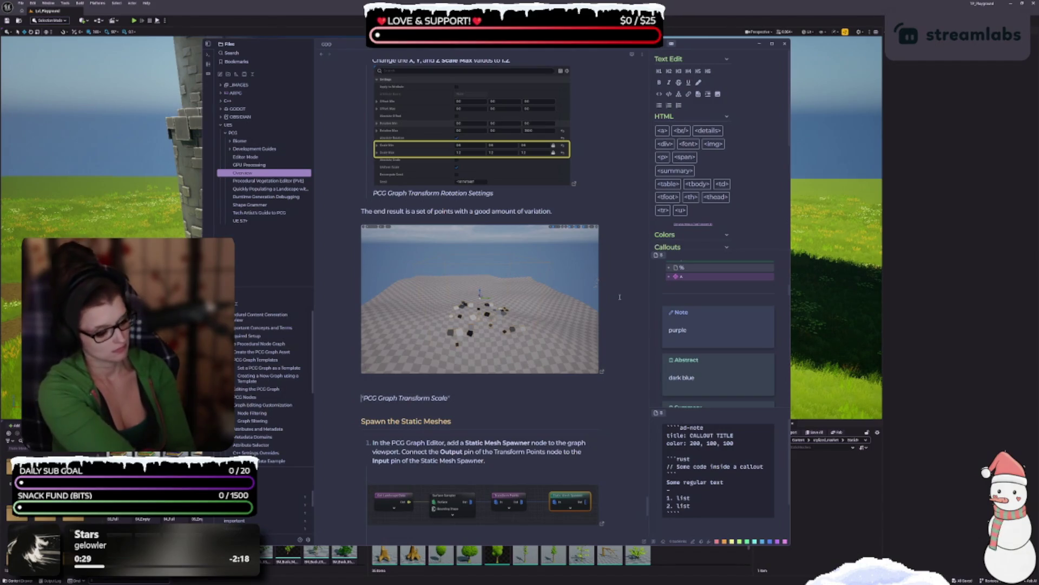
key("BackSpace")
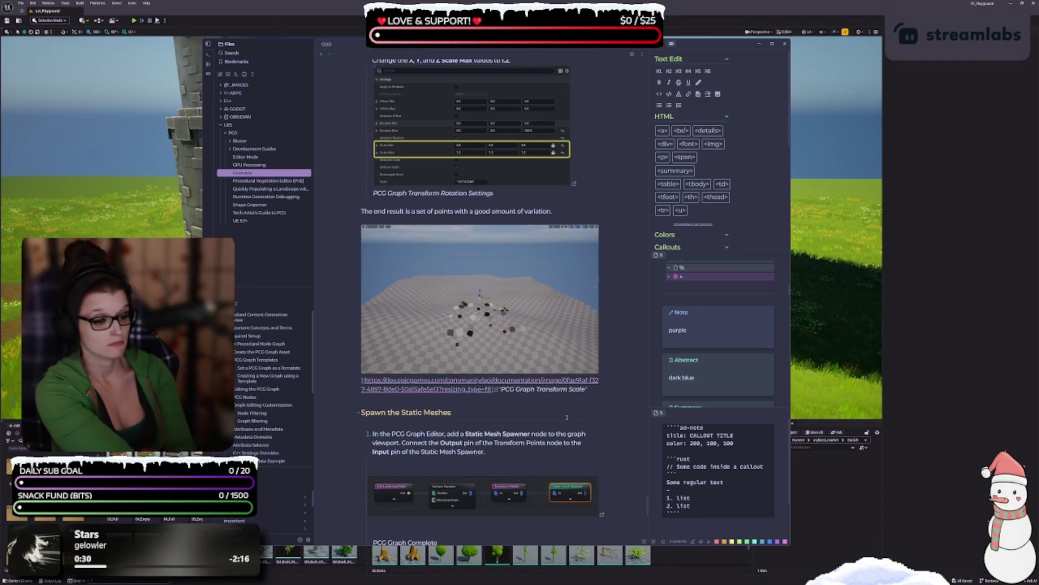
left_click(597, 407)
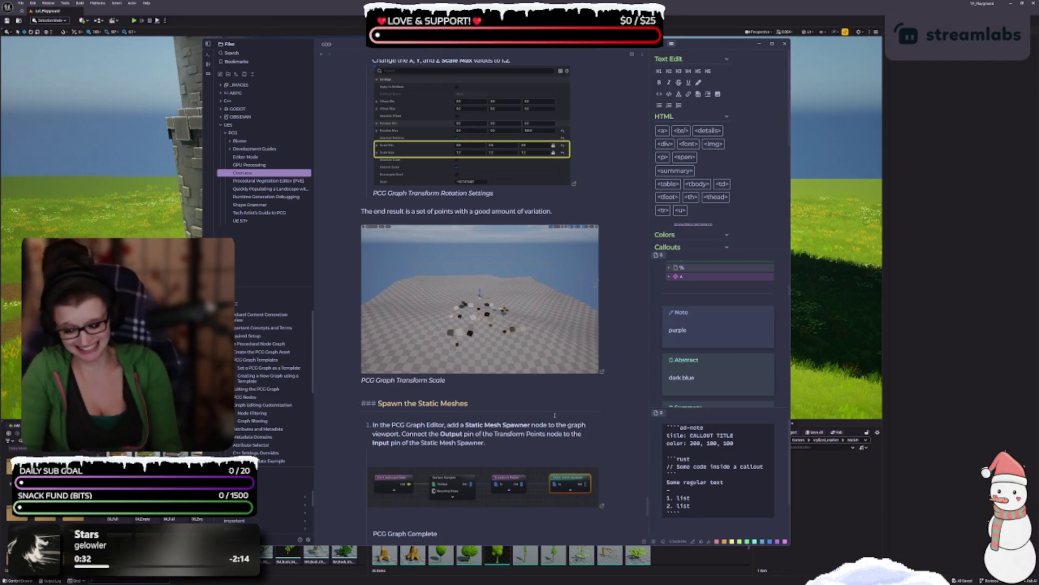
scroll(504, 384, "down", 5)
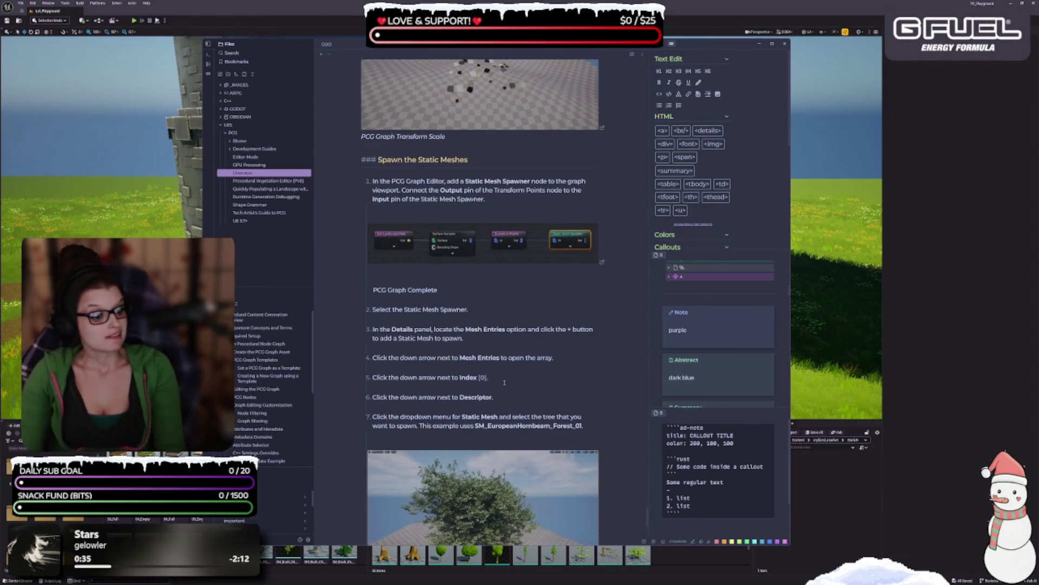
- Remove the empty line under step 1 and italicize the 'PCG Graph Complete' caption
scroll(504, 382, "down", 4)
scroll(504, 382, "up", 7)
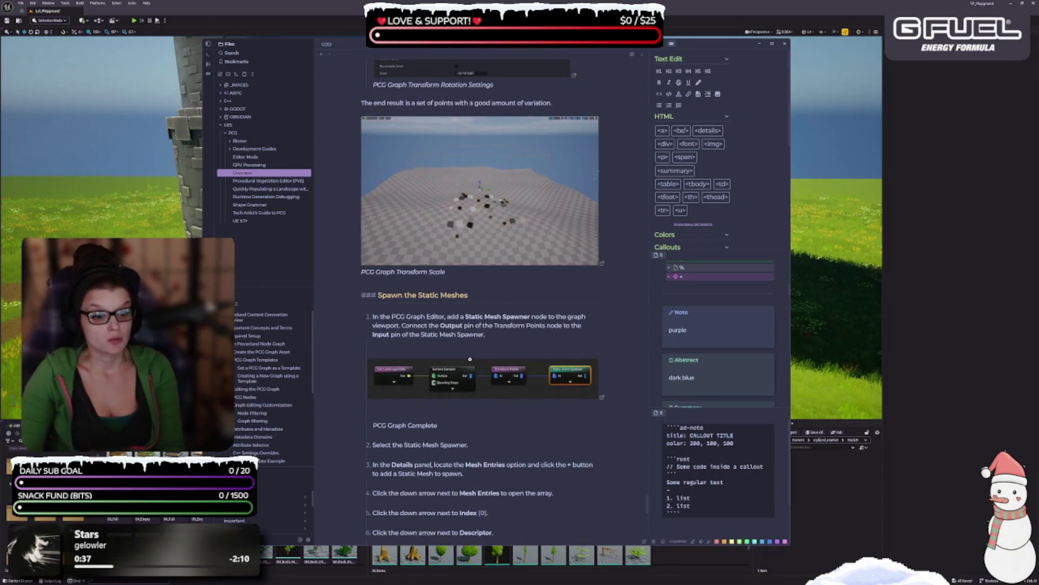
left_click(465, 342)
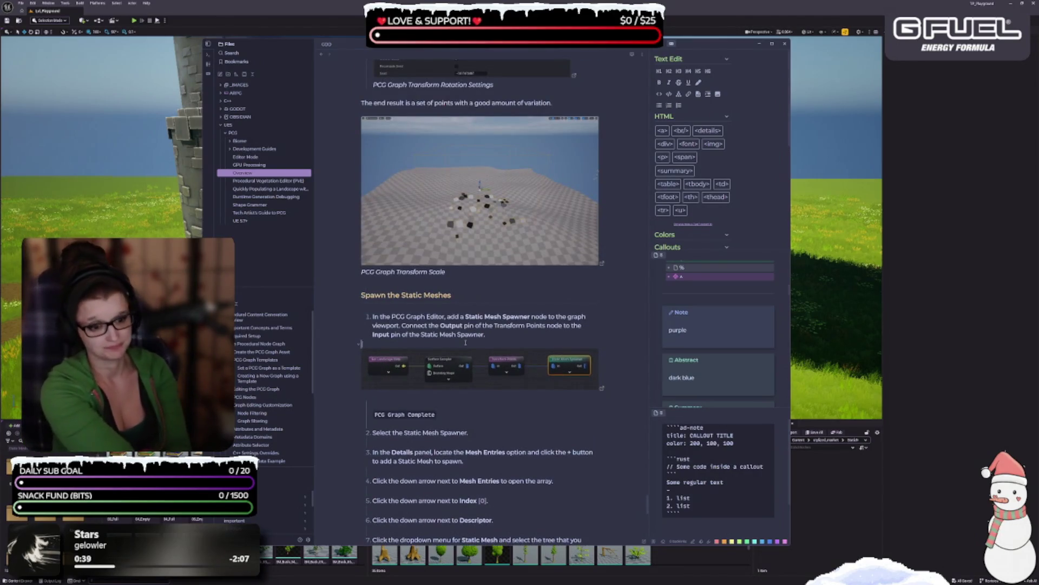
key("BackSpace")
scroll(436, 301, "down", 2)
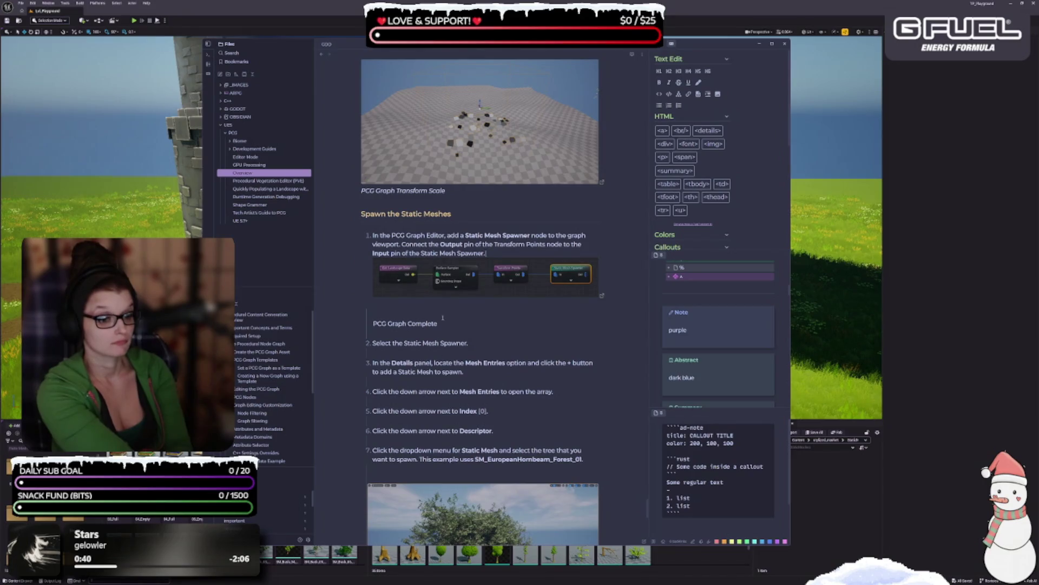
left_click_drag(450, 324, 380, 325)
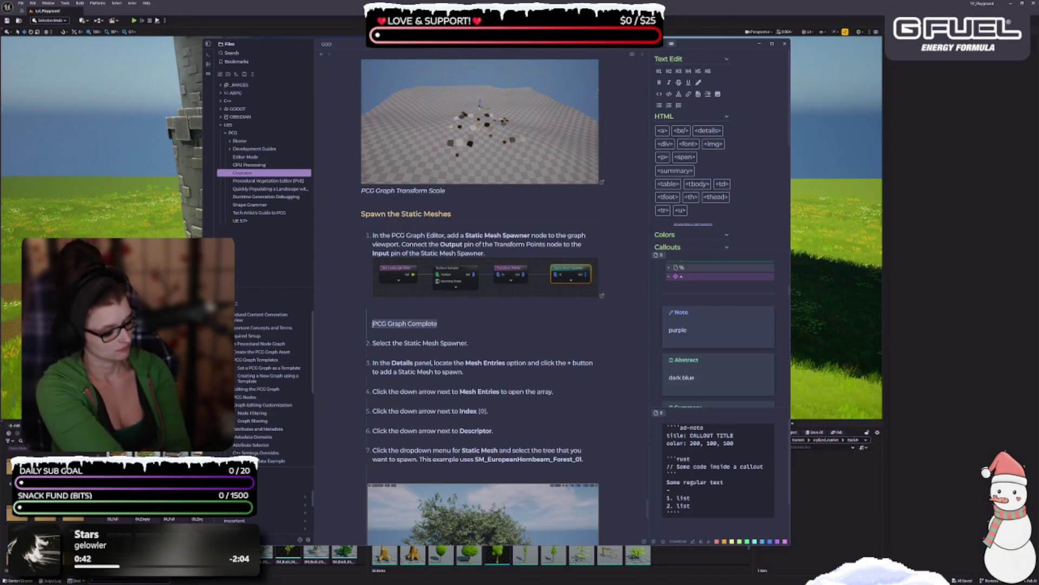
key("ctrl+i")
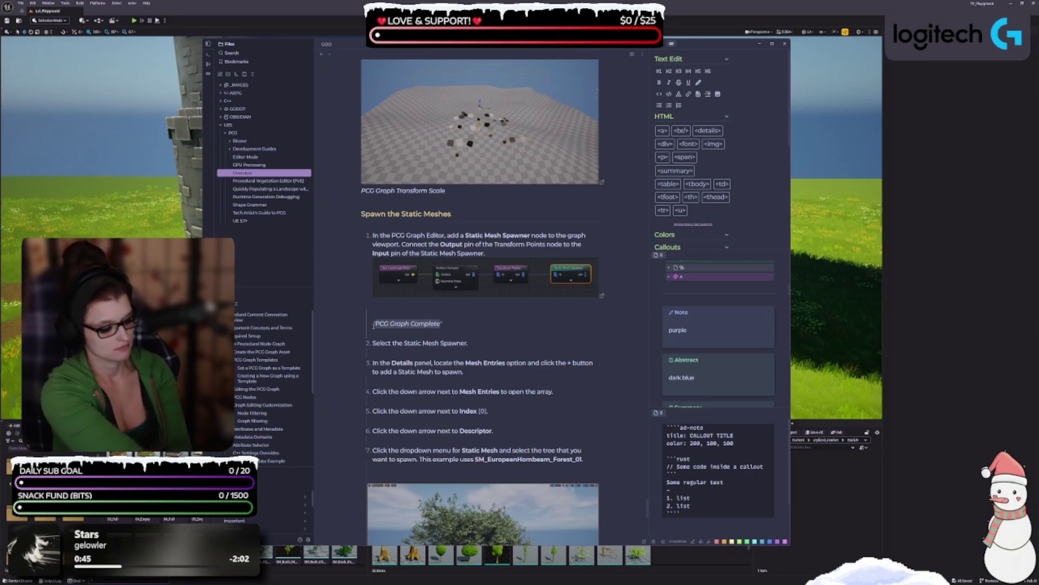
key("ctrl+v")
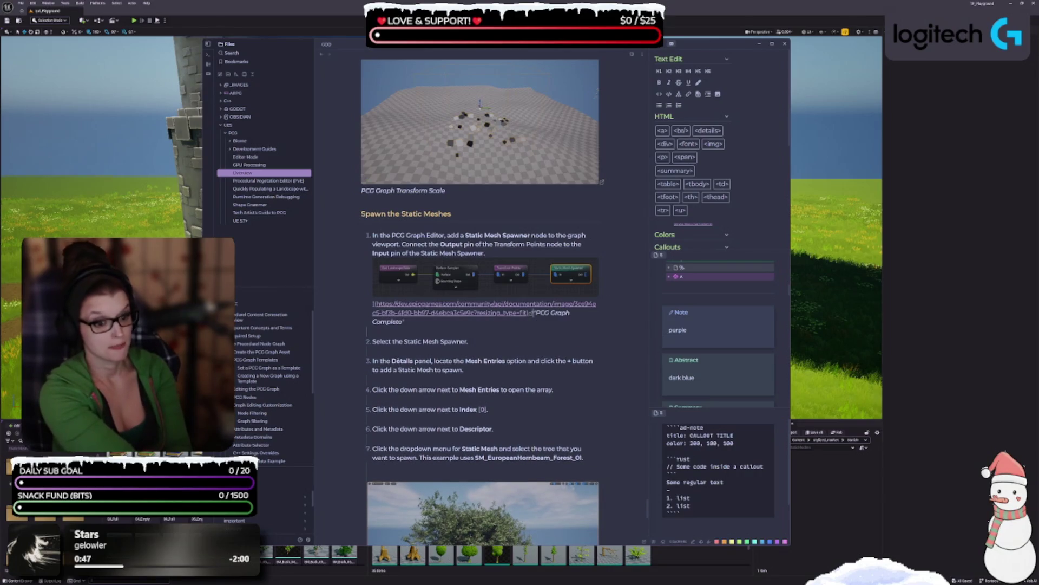
key("ctrl+z")
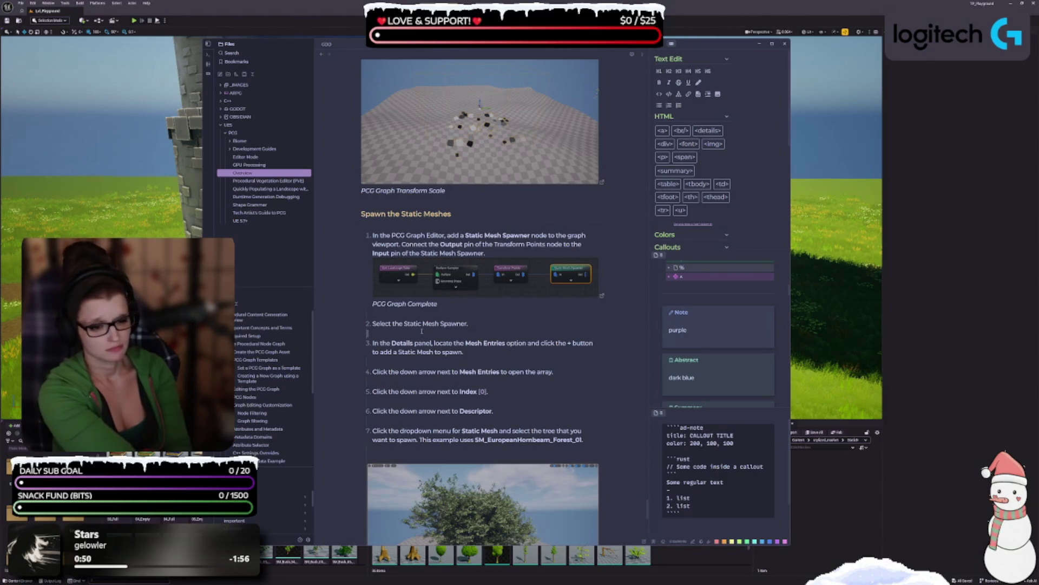
- Delete the blank lines between numbered steps 2 through 7, keeping one blank line after the caption
key("BackSpace")
key("Delete")
key("Down")
key("Delete")
key("Down")
key("BackSpace")
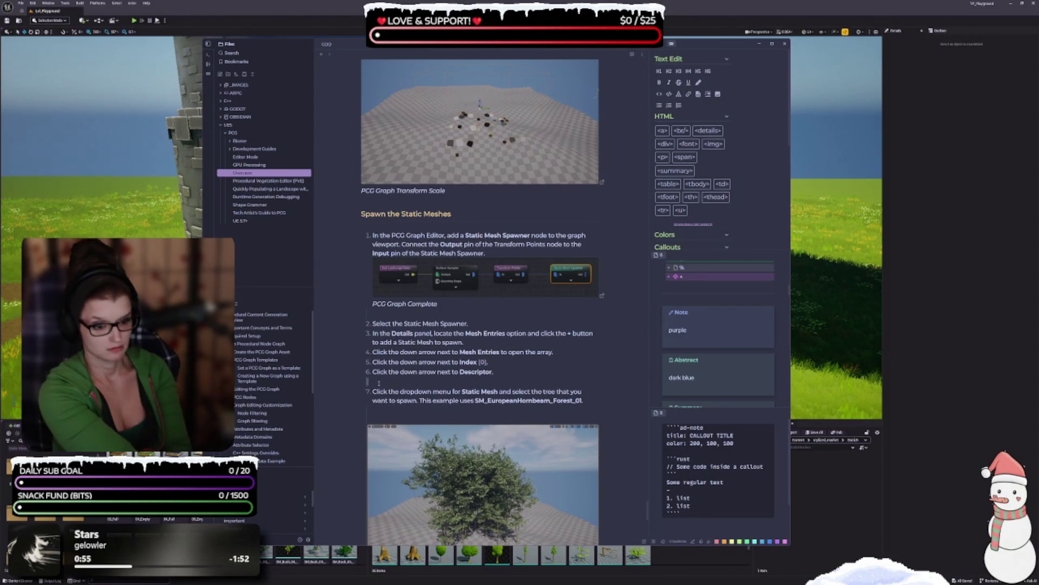
key("Delete")
key("Down")
key("BackSpace")
key("BackSpace")
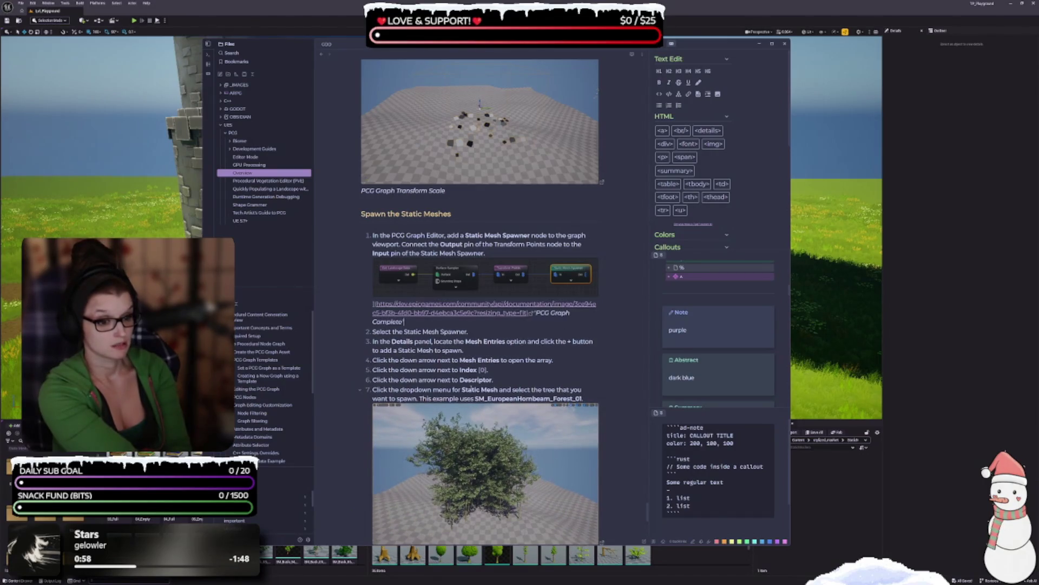
key("Down")
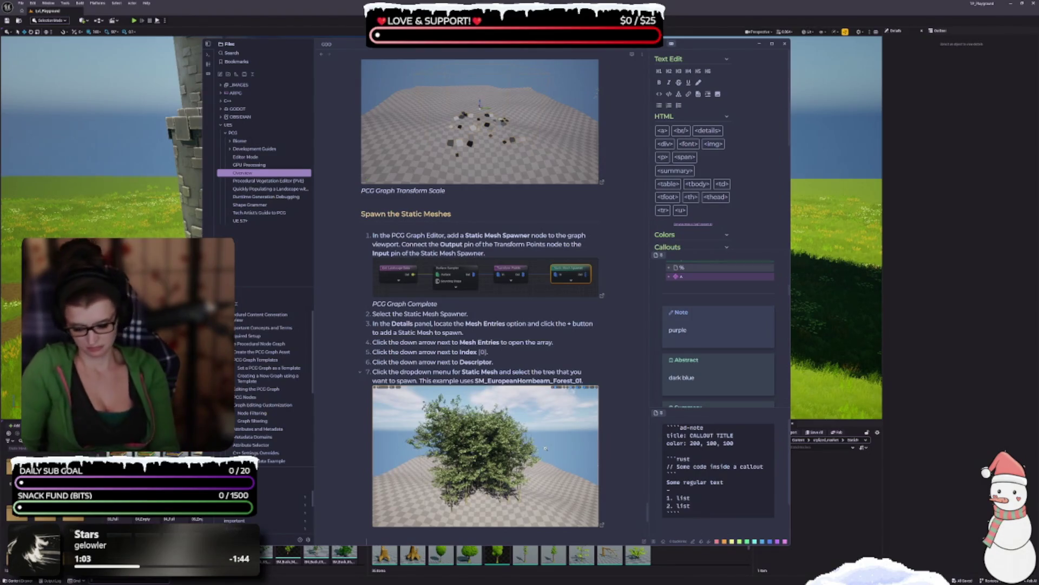
key("Return")
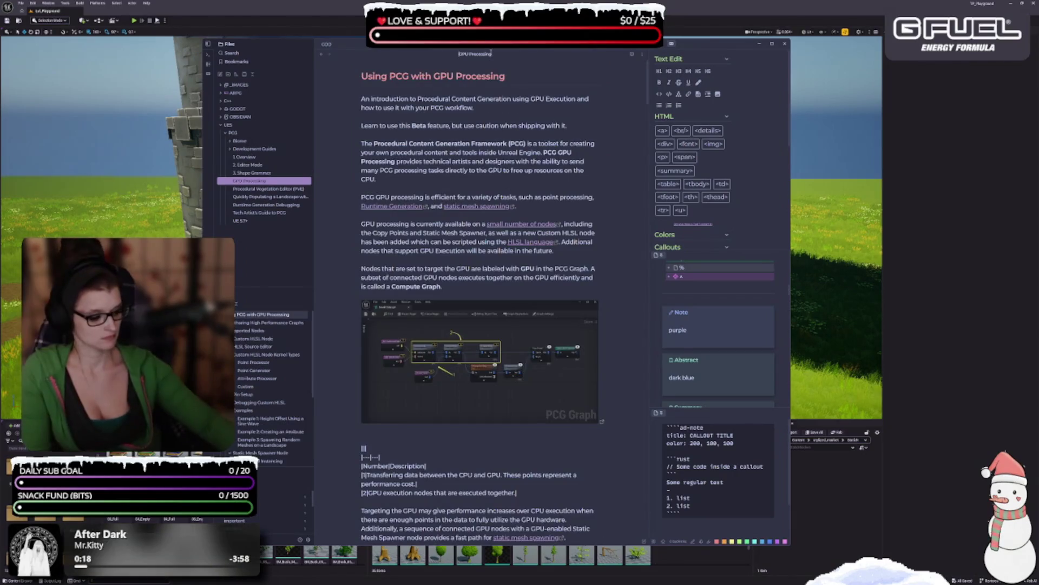
- Rename the note to '4.GPU Processing'
type("4.")
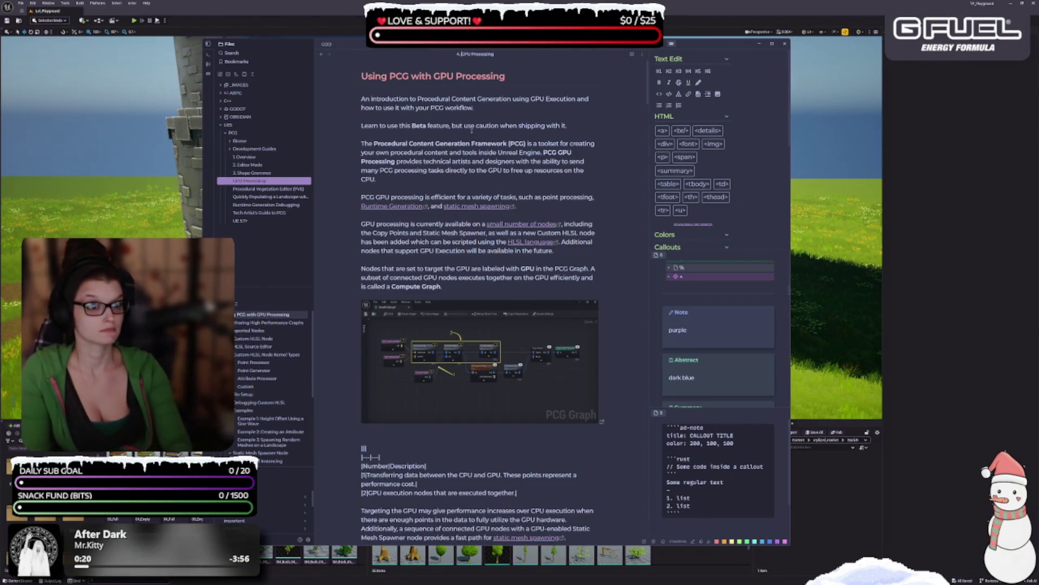
key("Return")
key("Down")
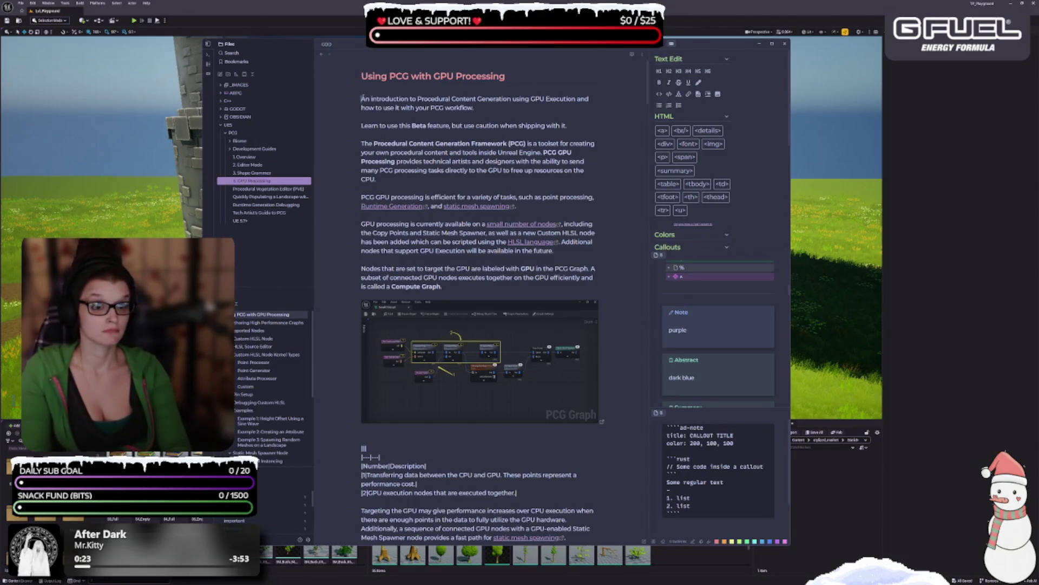
- Turn the introduction sentence into a callout box
key("ctrl+shift+c")
left_click(497, 156)
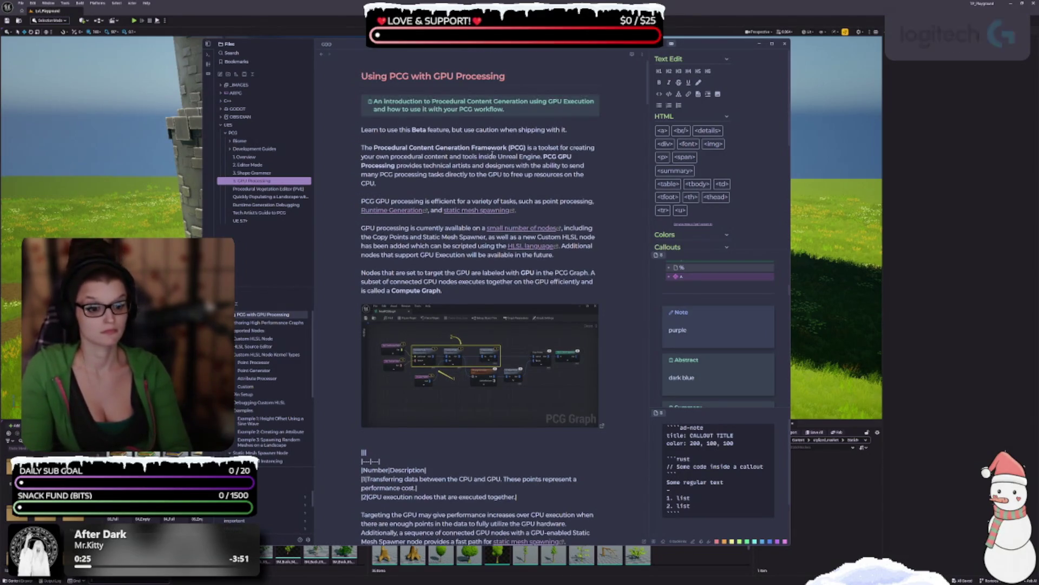
scroll(497, 157, "down", 3)
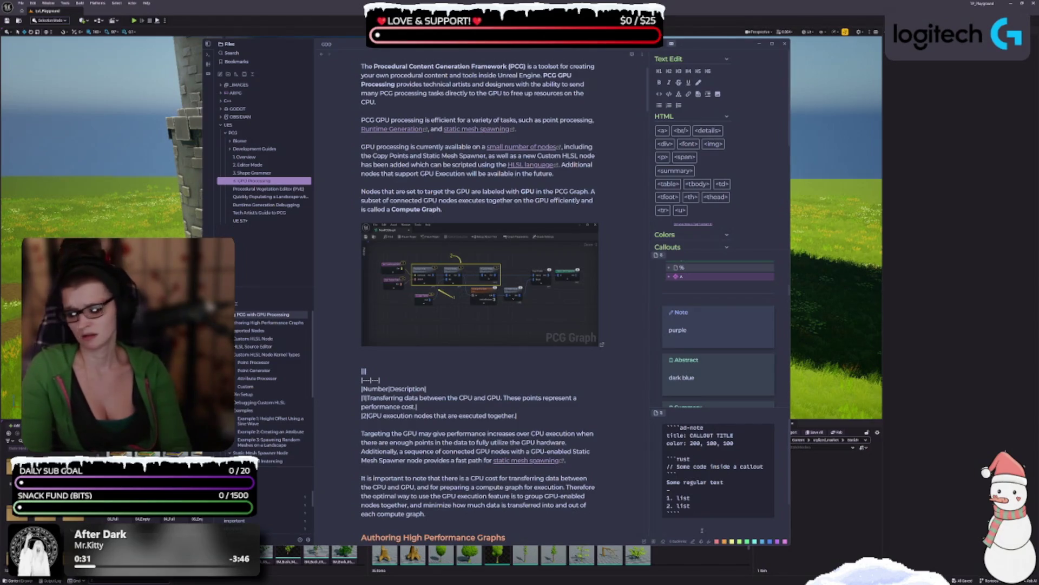
scroll(479, 292, "down", 3)
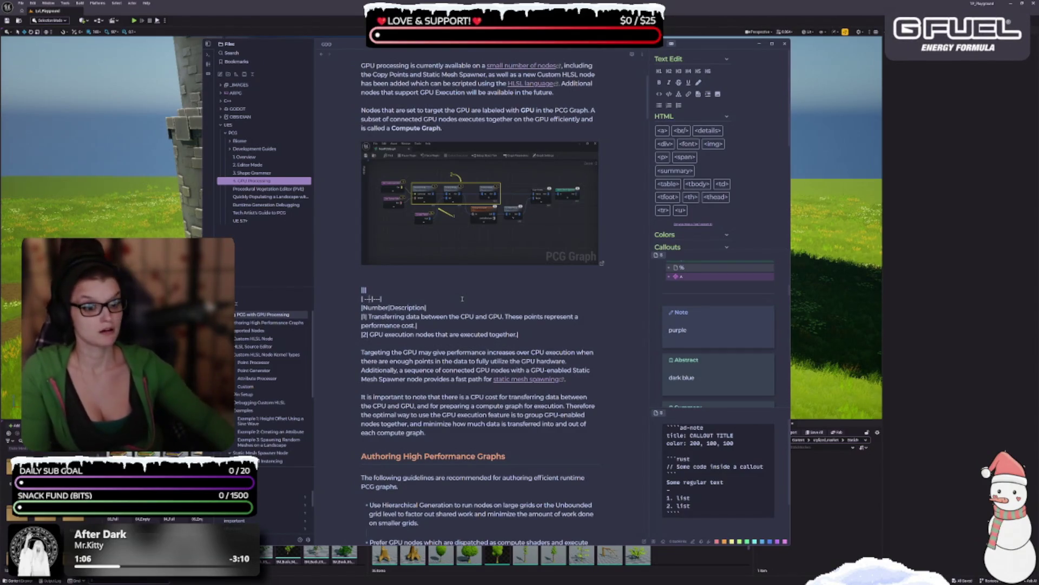
- Pad the pipes in the table's header and rows with spaces and enter ':|:' in the separator row
key("Down")
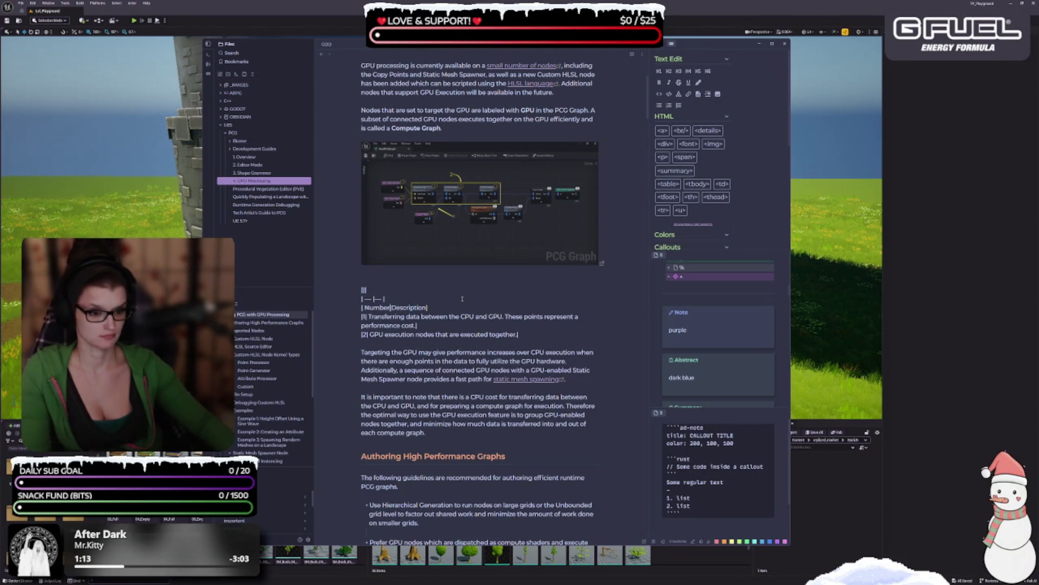
key("Right")
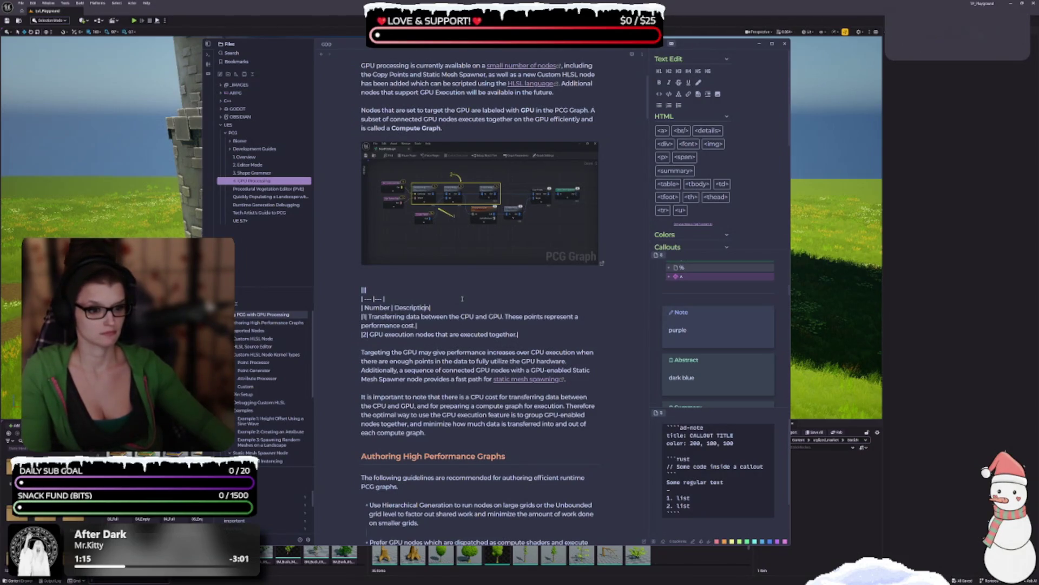
key("Home")
key("Right")
key("Right")
key("Right")
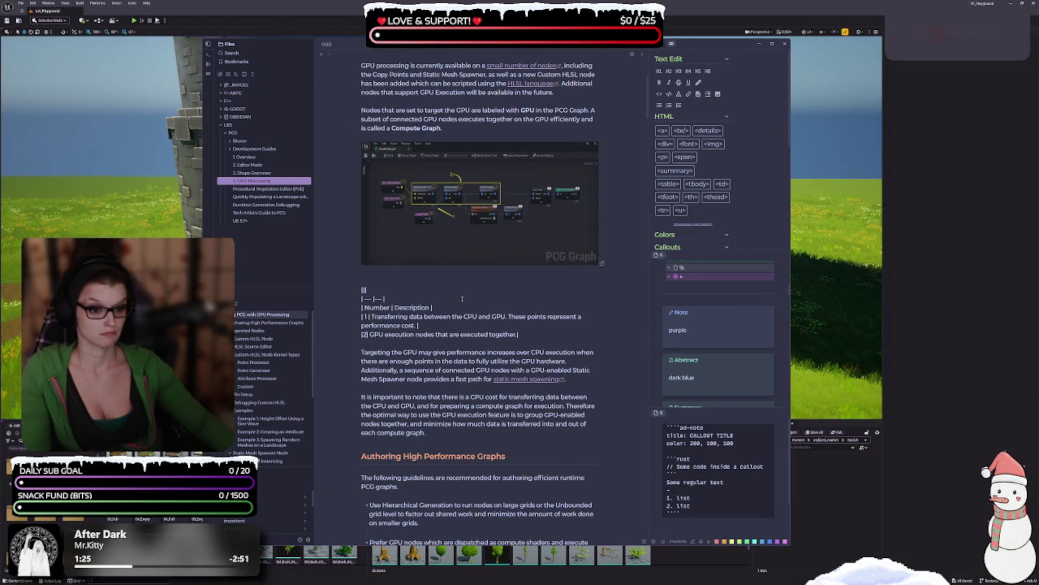
key("Home")
key("Right")
key("Right")
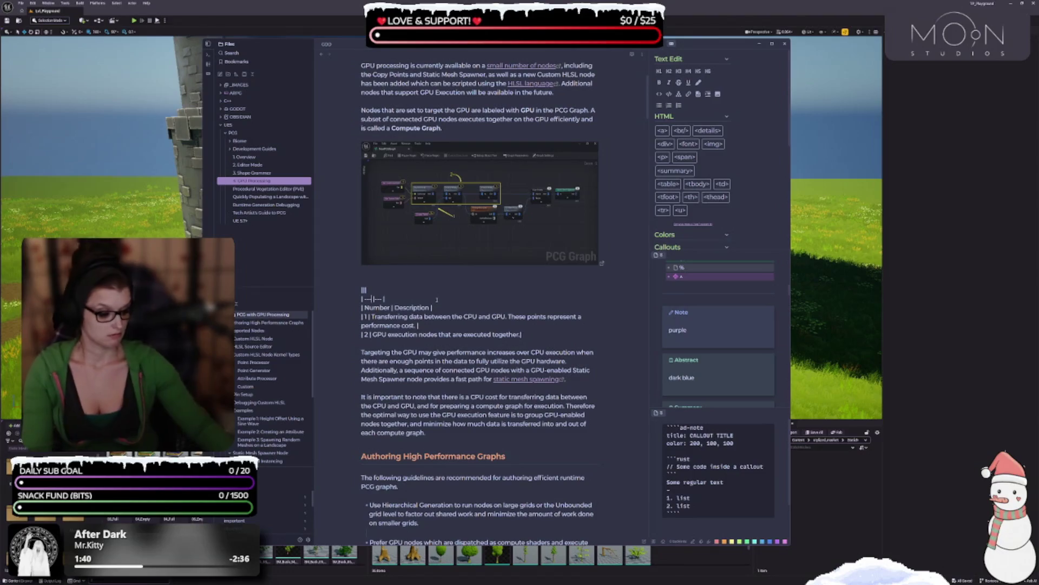
type(":|")
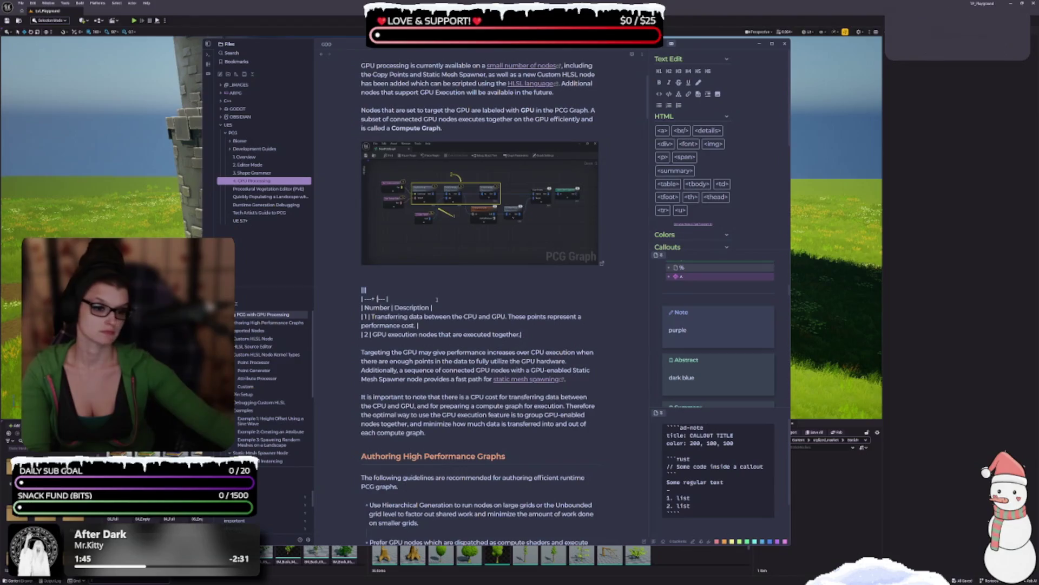
type(":")
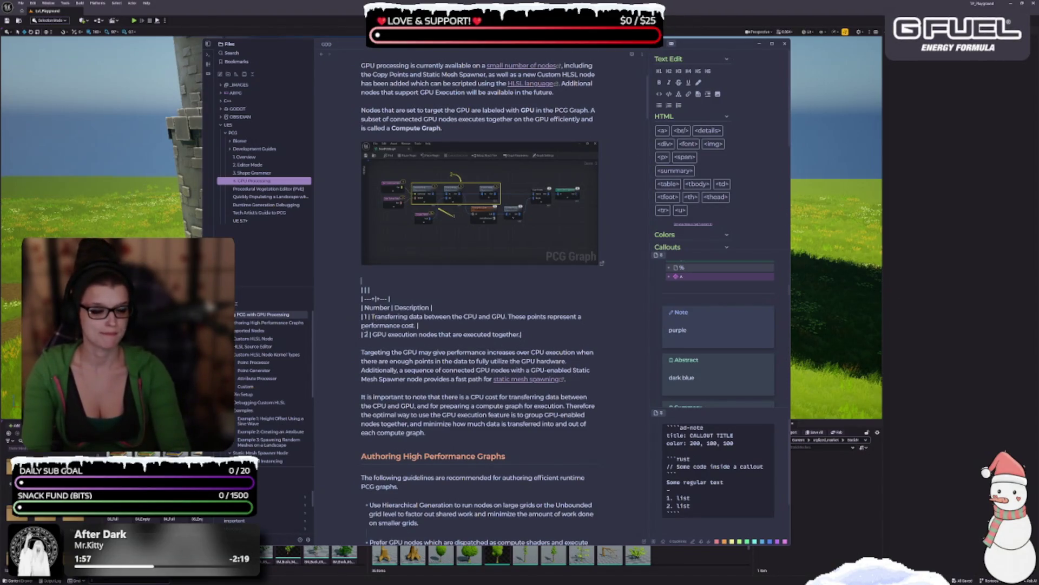
right_click(364, 277)
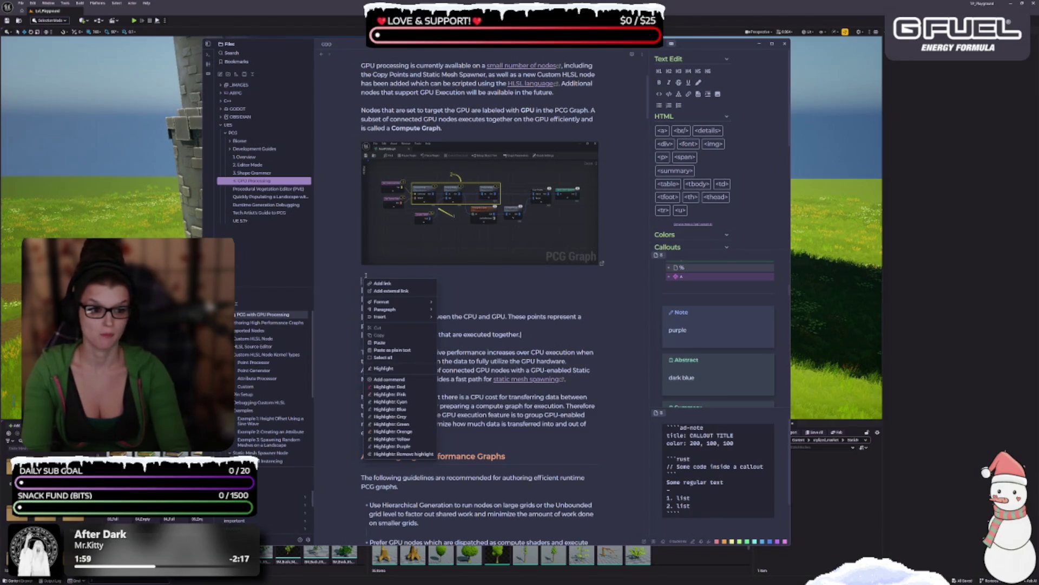
- Insert a new empty table on a blank line above the raw Number/Description text
left_click(384, 280)
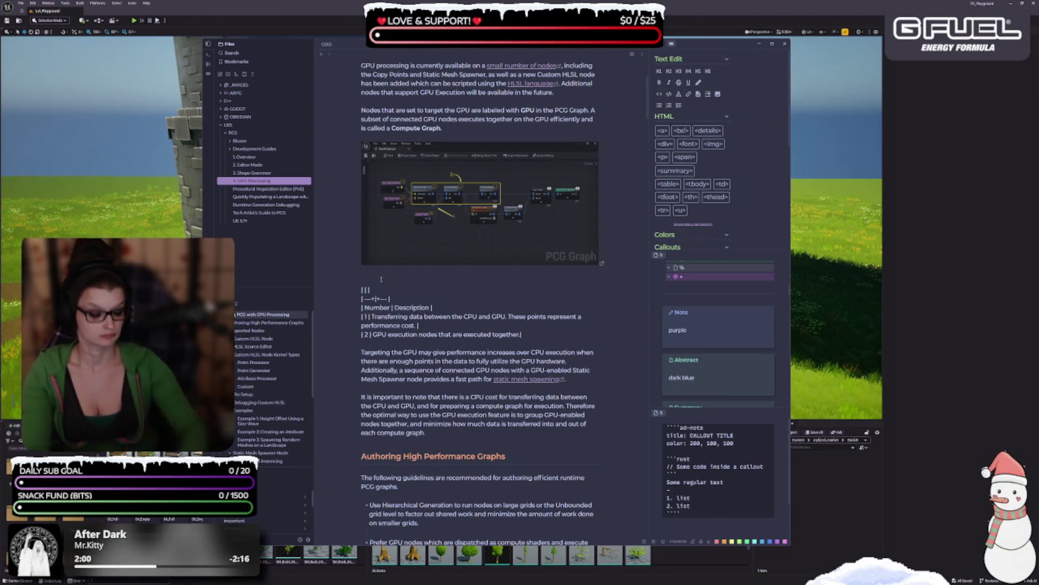
key("Return")
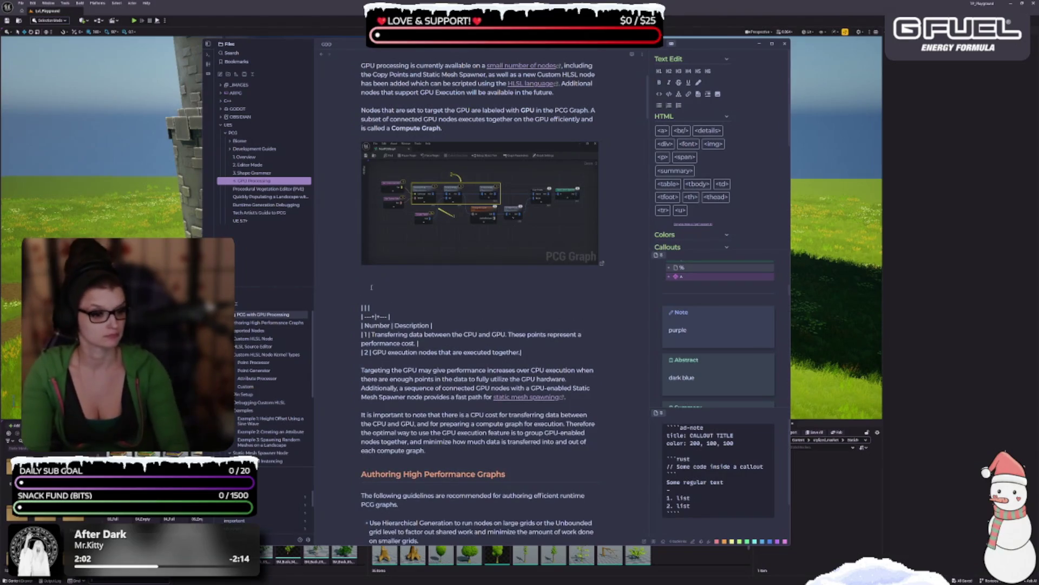
right_click(367, 287)
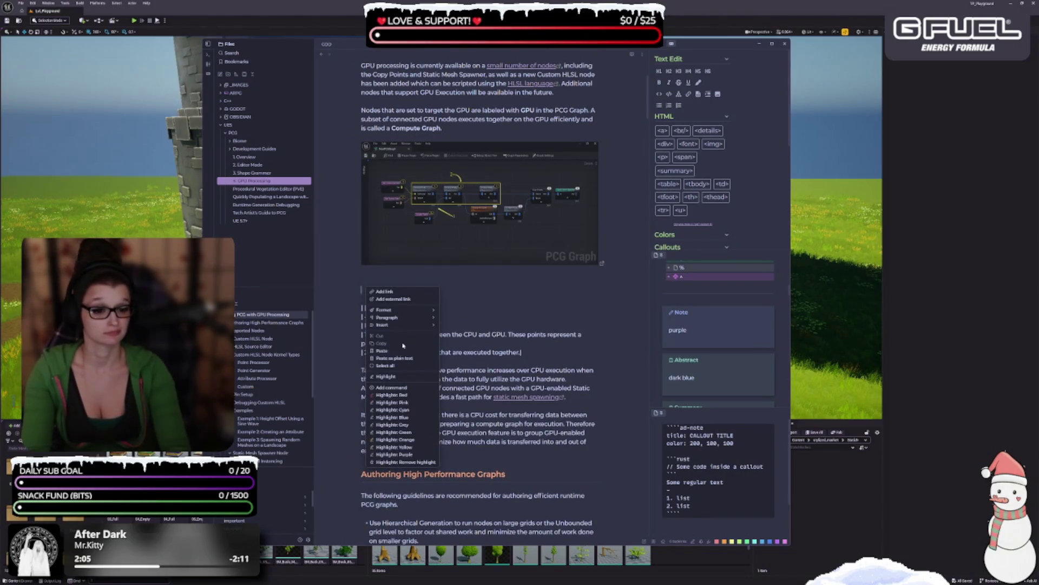
mouse_move(400, 327)
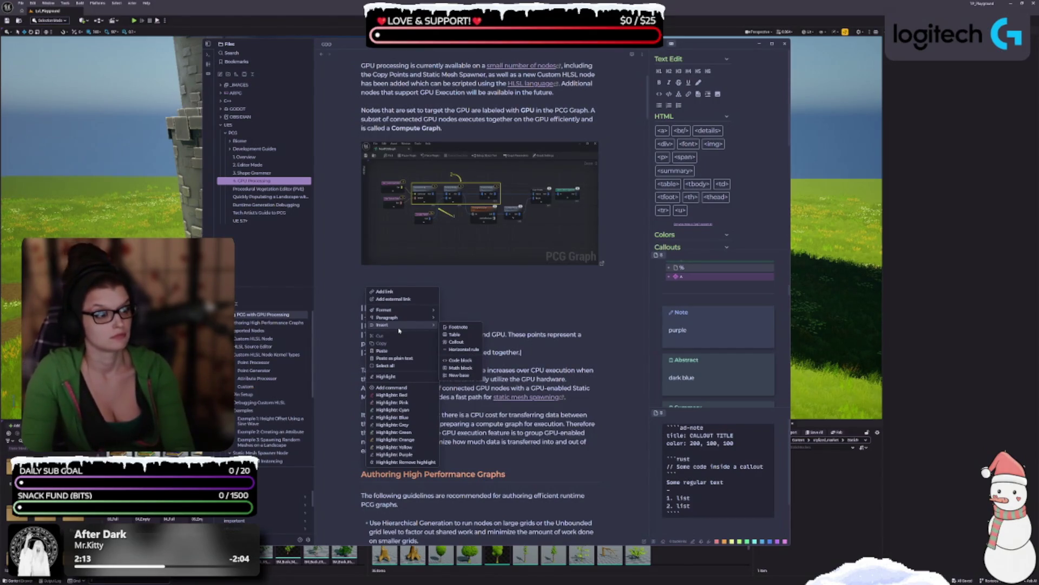
left_click(459, 335)
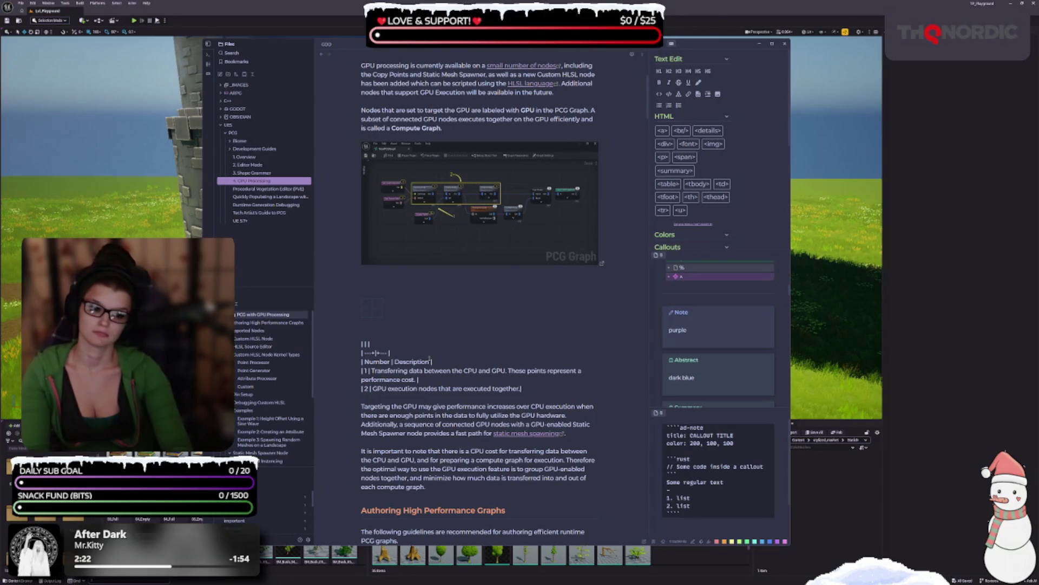
double_click(377, 362)
- Fill the new table's header cells with 'Number' and 'Description'
key("ctrl+c")
left_click(374, 303)
key("ctrl+v")
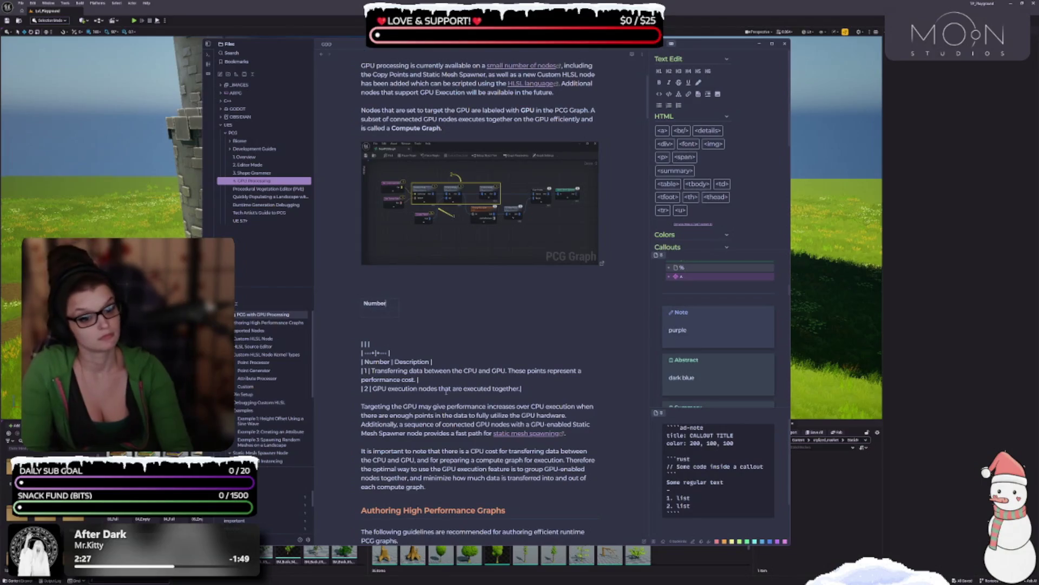
double_click(403, 362)
key("ctrl+c")
left_click(407, 304)
key("ctrl+v")
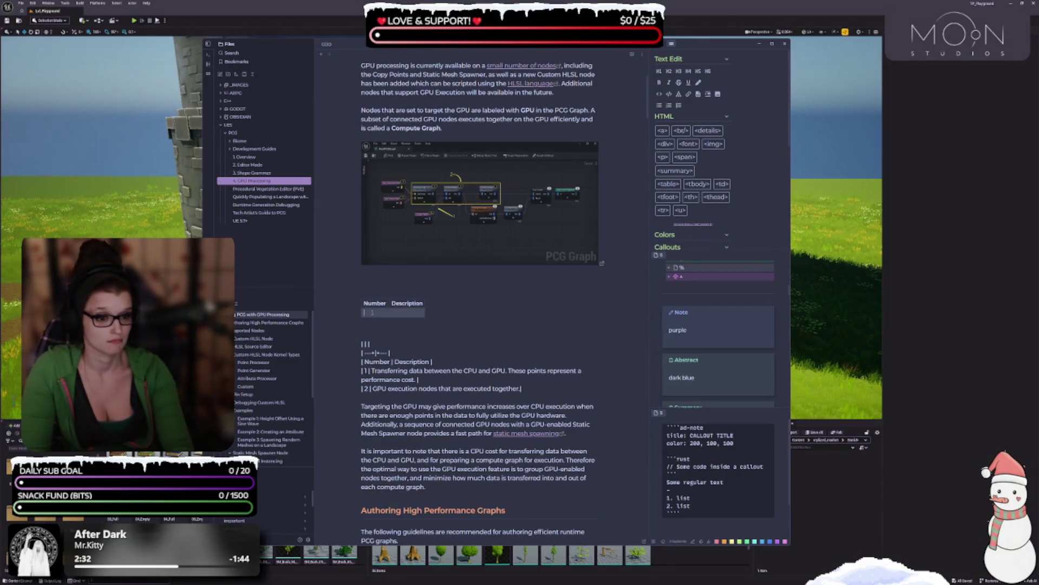
- Number the table's body rows 1 and 2, removing the extra empty third row
key("Tab")
type("1")
key("Return")
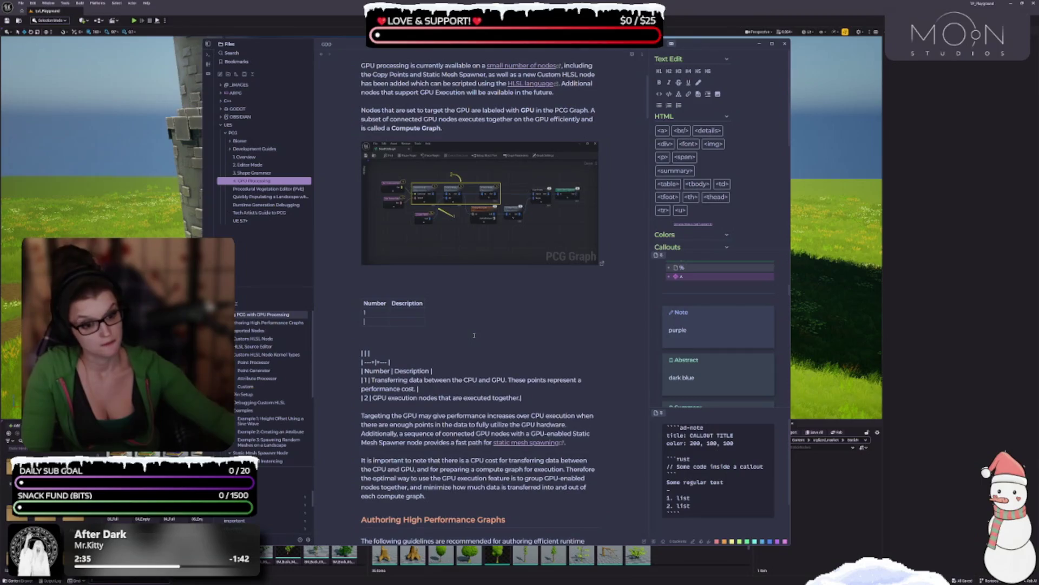
type("2")
key("Return")
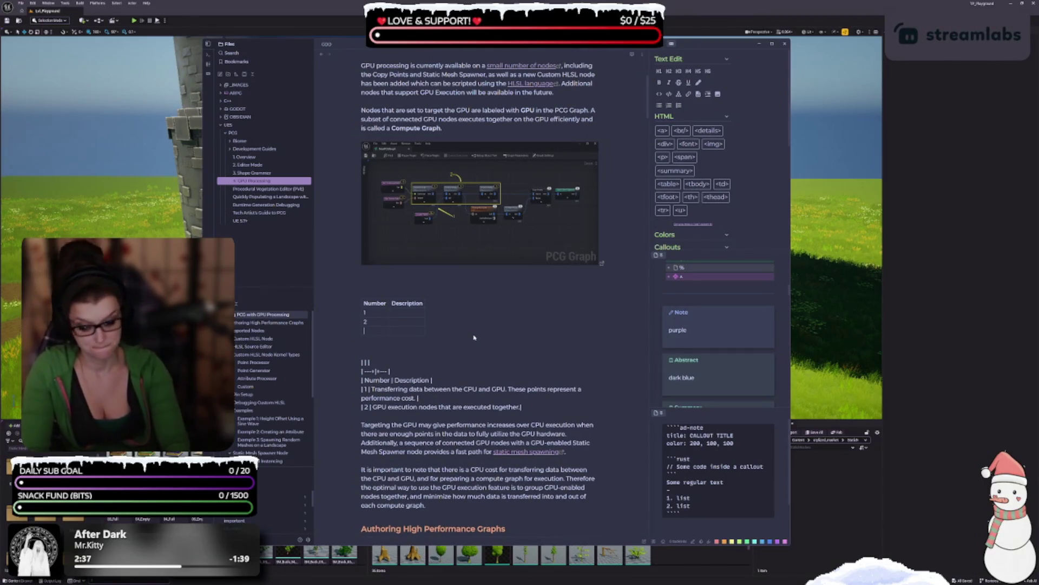
key("BackSpace")
- Copy both description sentences from the raw text into rows 1 and 2's Description cells
left_click_drag(417, 388, 372, 380)
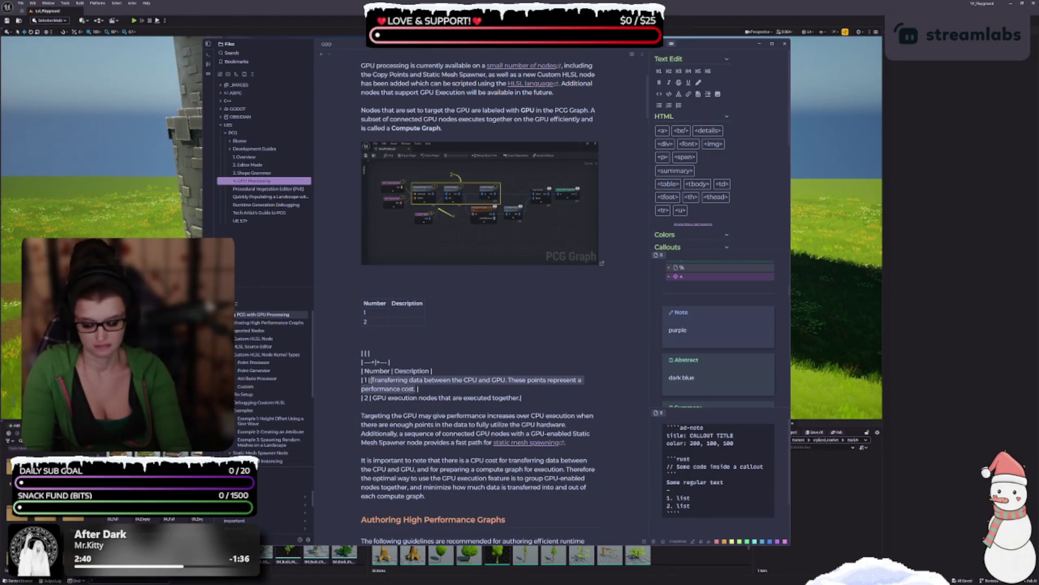
key("ctrl+c")
left_click(411, 313)
key("ctrl+v")
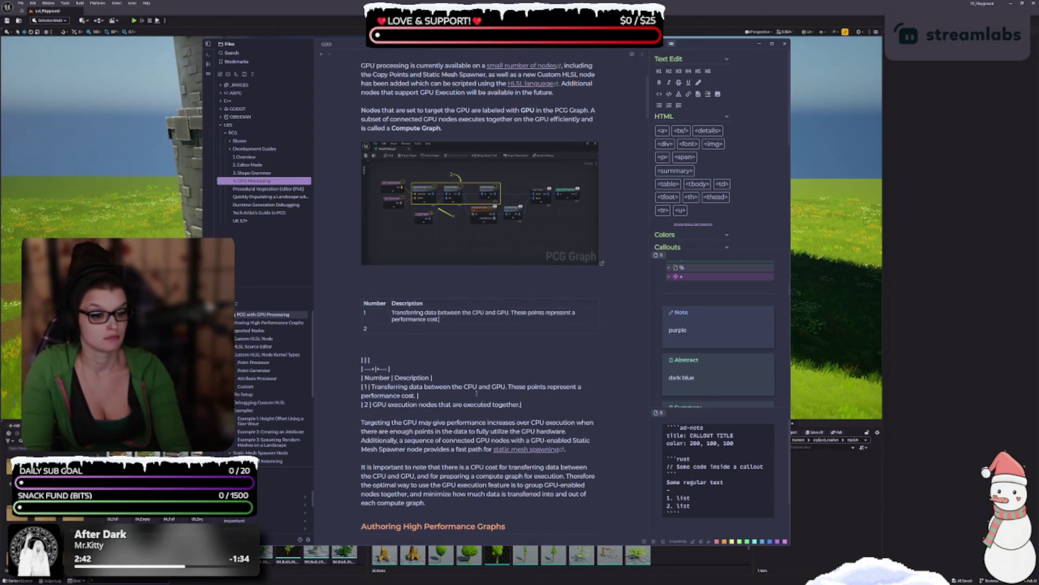
left_click_drag(521, 404, 372, 404)
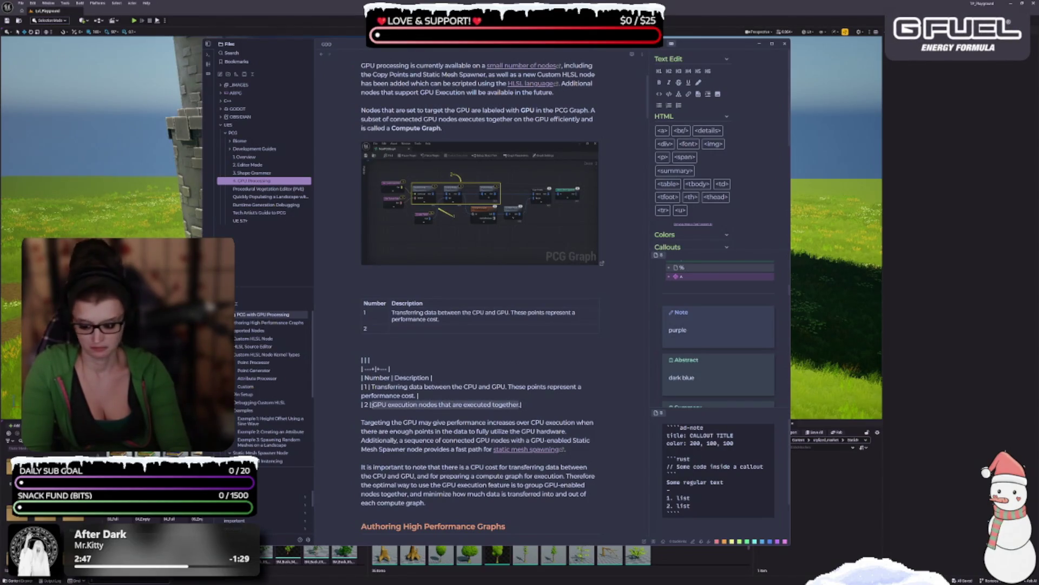
key("ctrl+c")
left_click(411, 328)
key("ctrl+v")
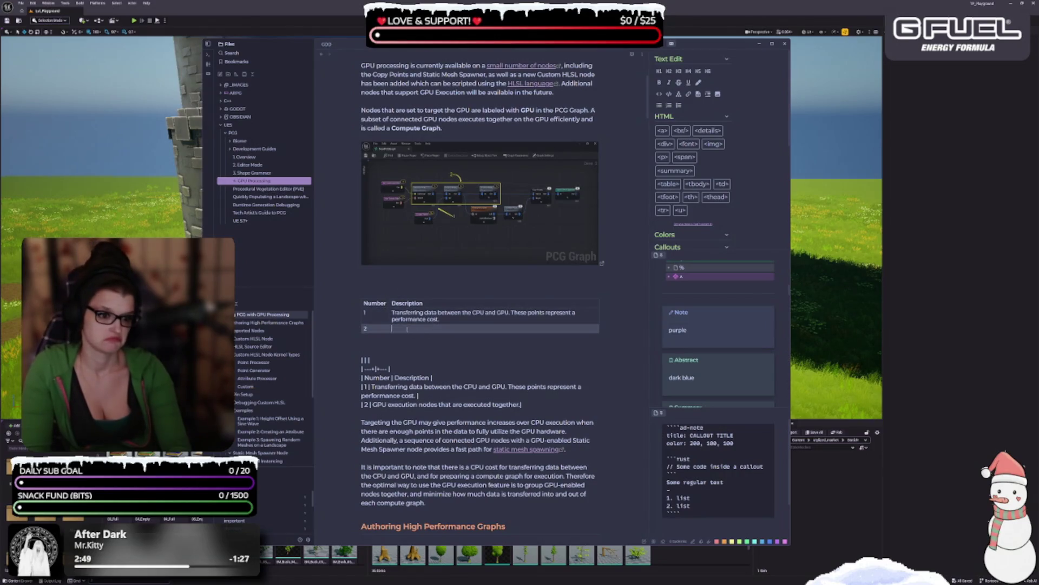
- Delete the trailing period after 'performance cost' in row 1's description
left_click(392, 319)
key("End")
key("BackSpace")
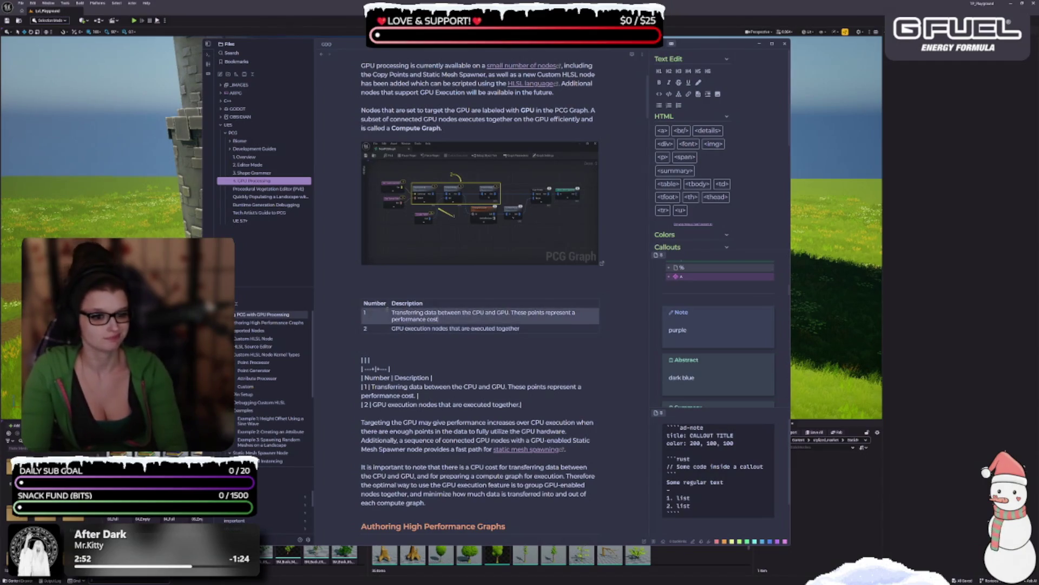
- Set the Number column's values to right alignment
left_click_drag(375, 302, 365, 306)
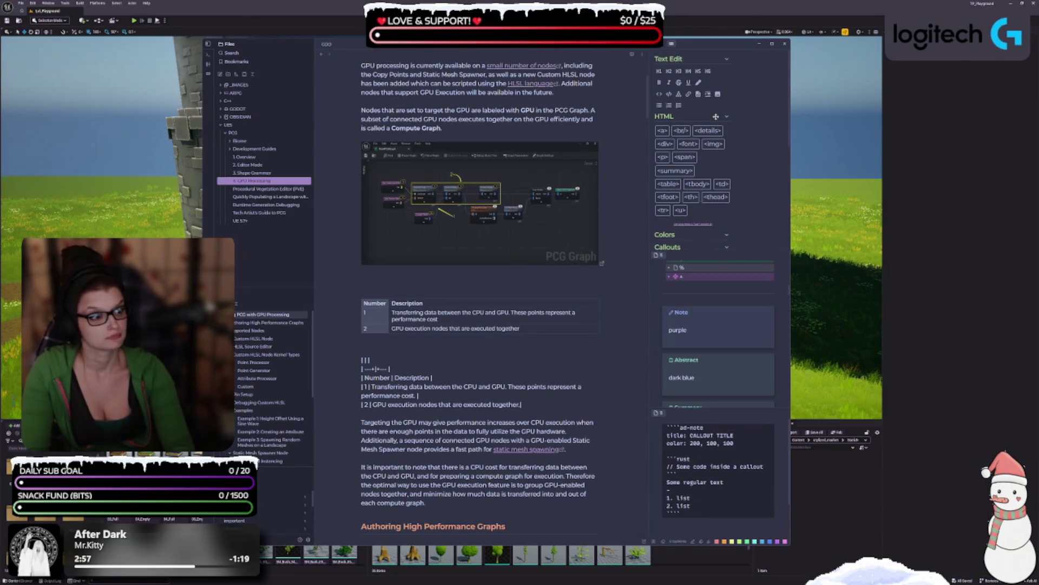
right_click(372, 309)
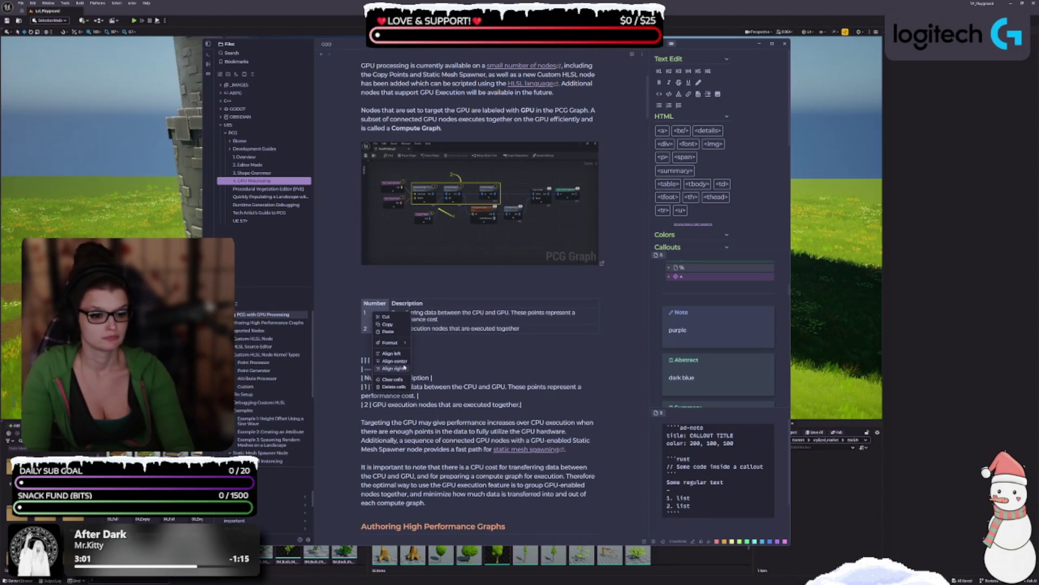
left_click(394, 368)
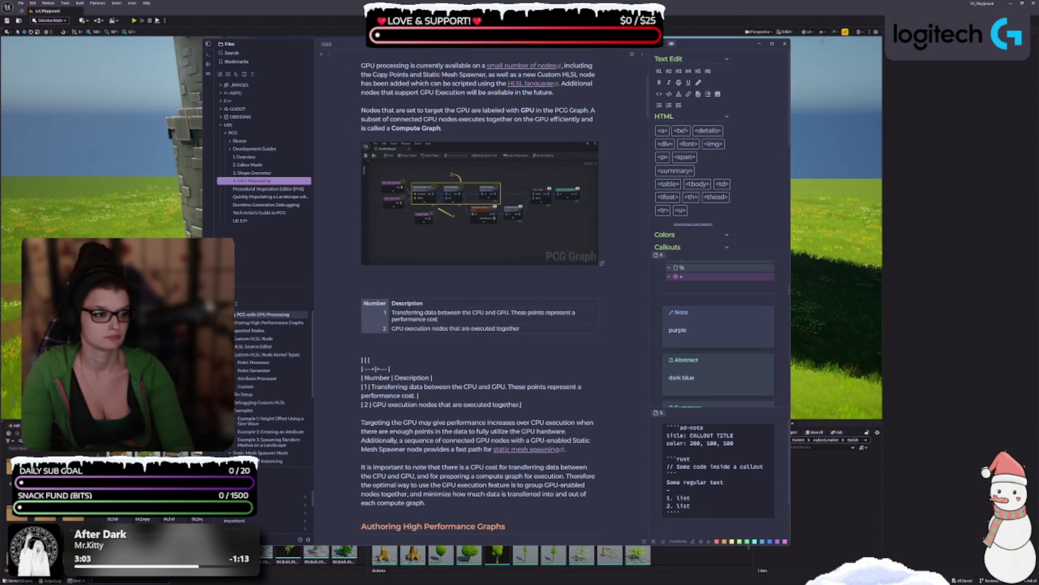
left_click(541, 352)
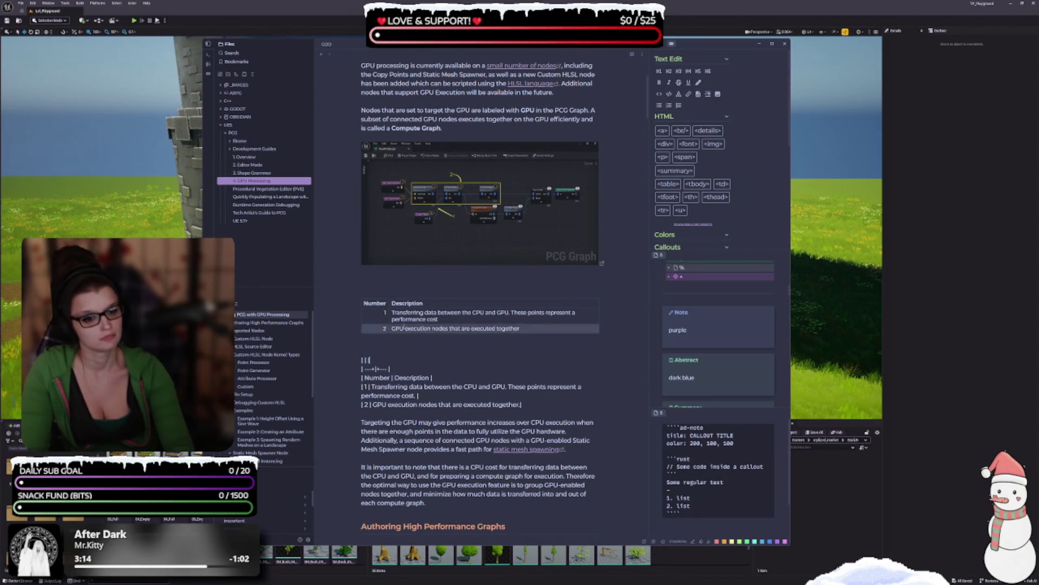
left_click(383, 295)
left_click(375, 298)
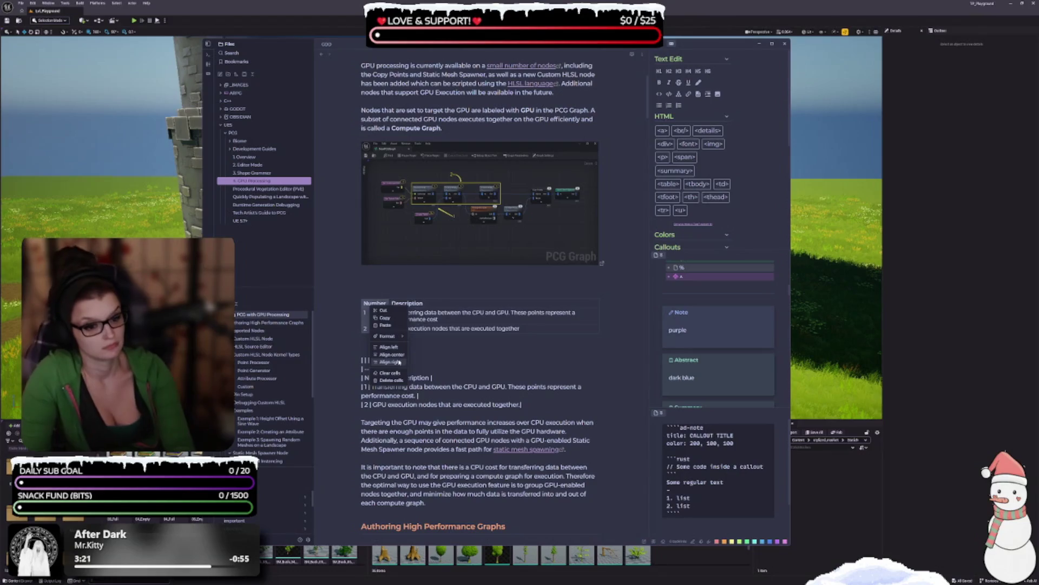
key("ctrl+z")
left_click(361, 351)
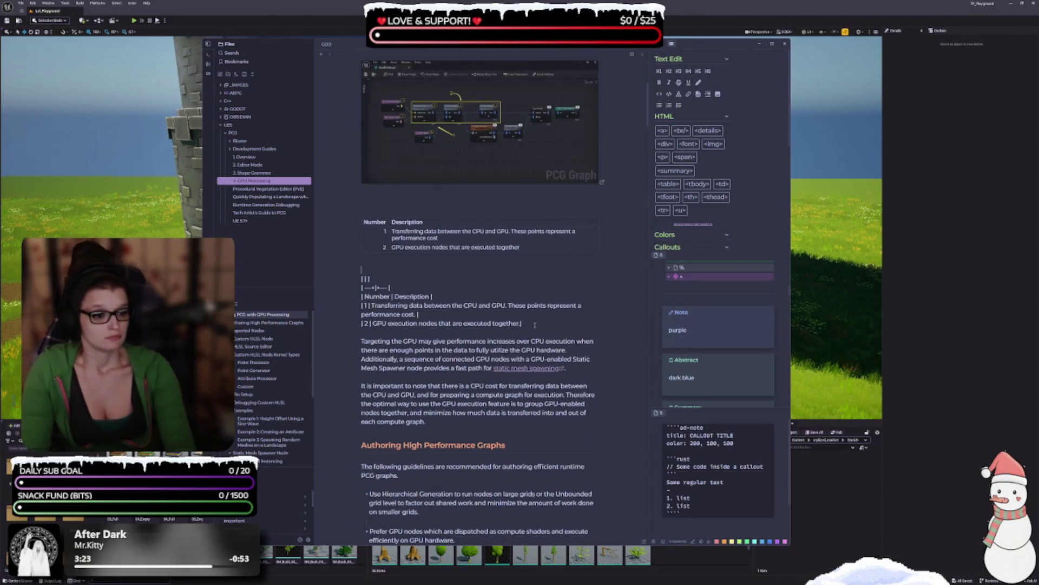
- Delete the leftover raw markdown table and close the gap below the PCG Graph image
mouse_move(521, 323)
left_mouse_down()
mouse_move(362, 304)
mouse_move(358, 268)
left_mouse_up()
key("BackSpace")
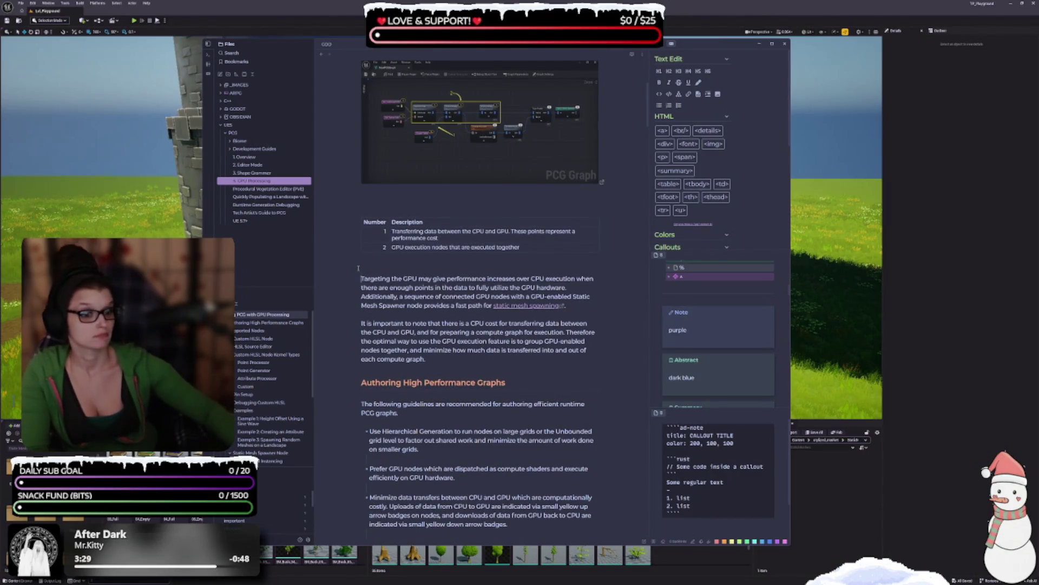
scroll(369, 280, "up", 2)
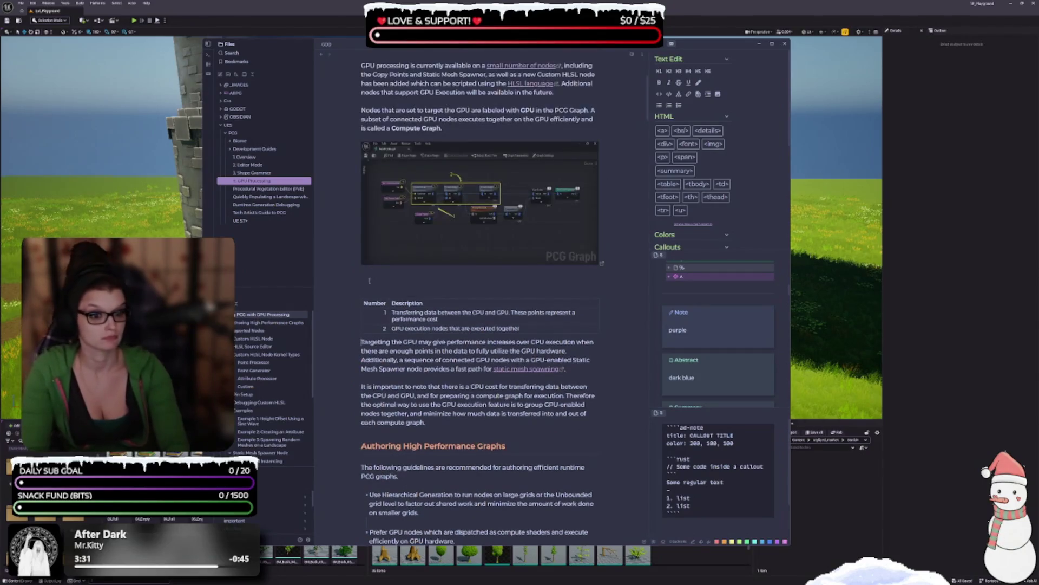
key("BackSpace")
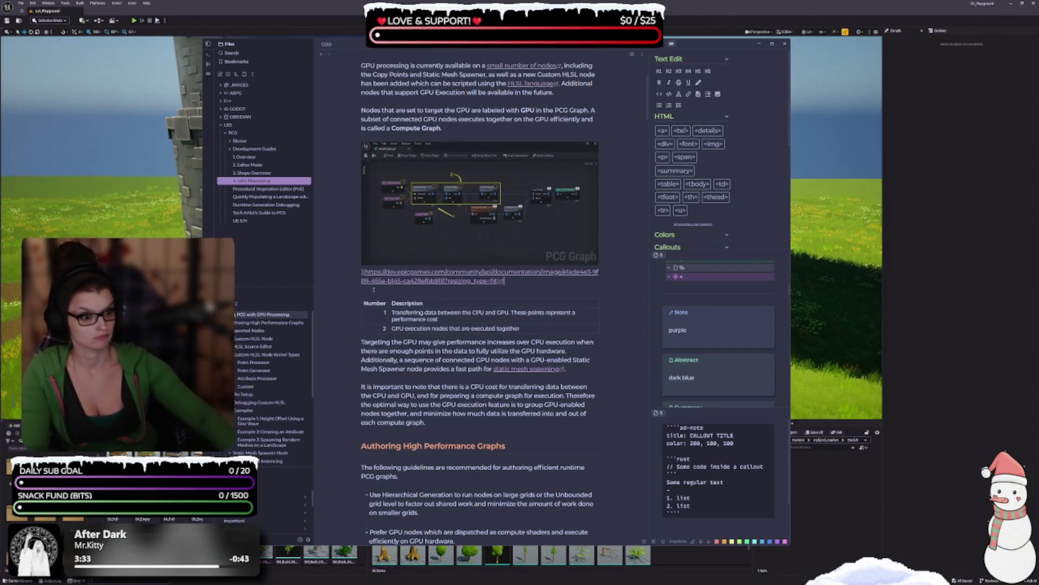
key("Down")
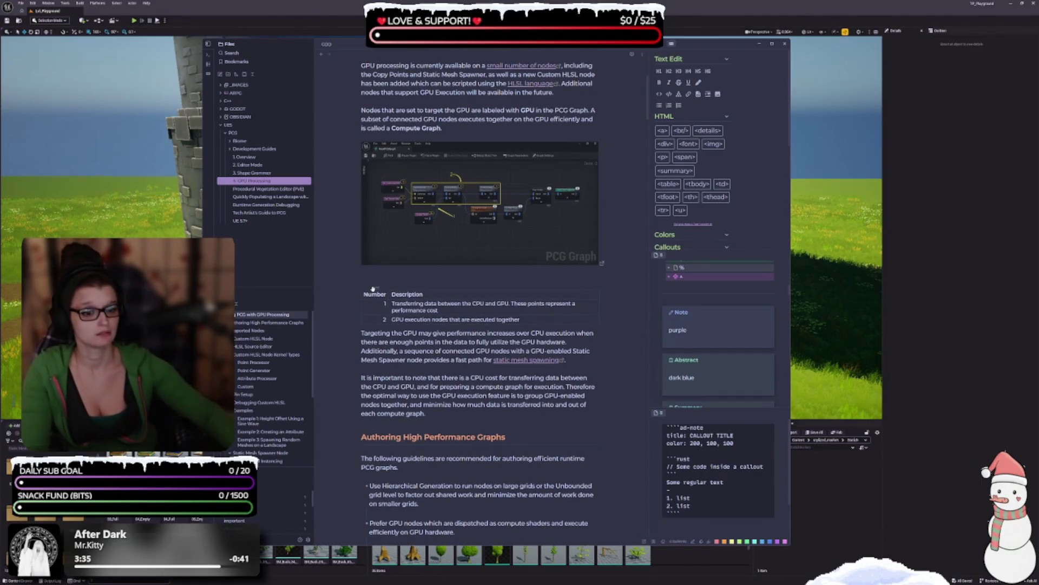
key("Up")
key("Return")
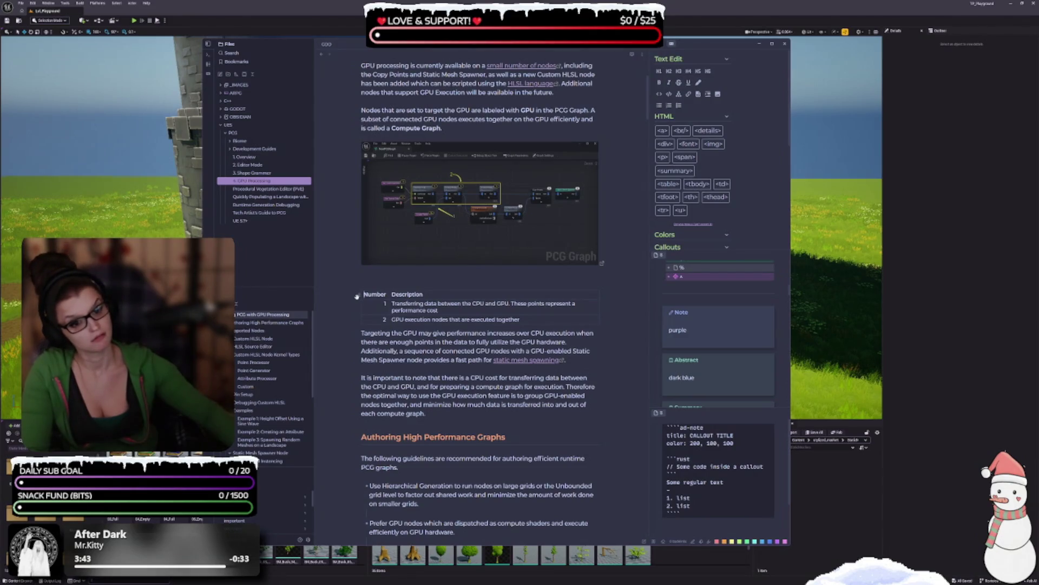
scroll(434, 366, "down", 3)
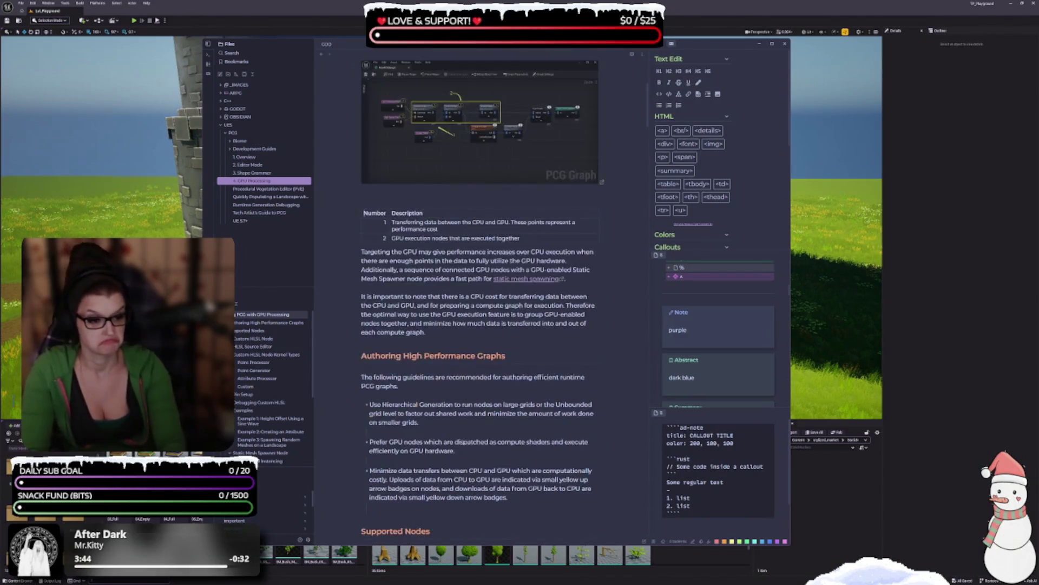
scroll(435, 365, "up", 5)
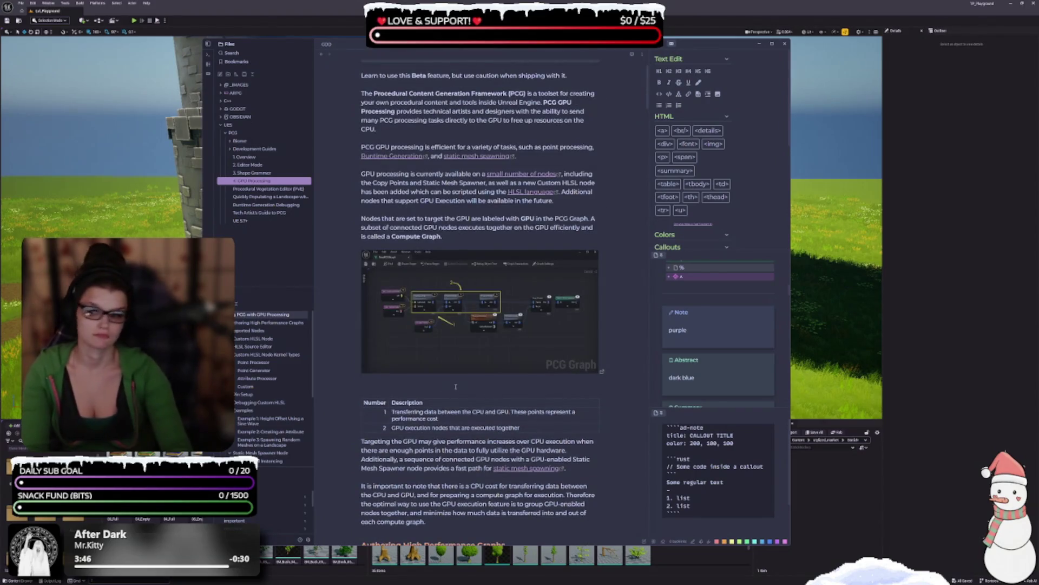
scroll(457, 379, "up", 1)
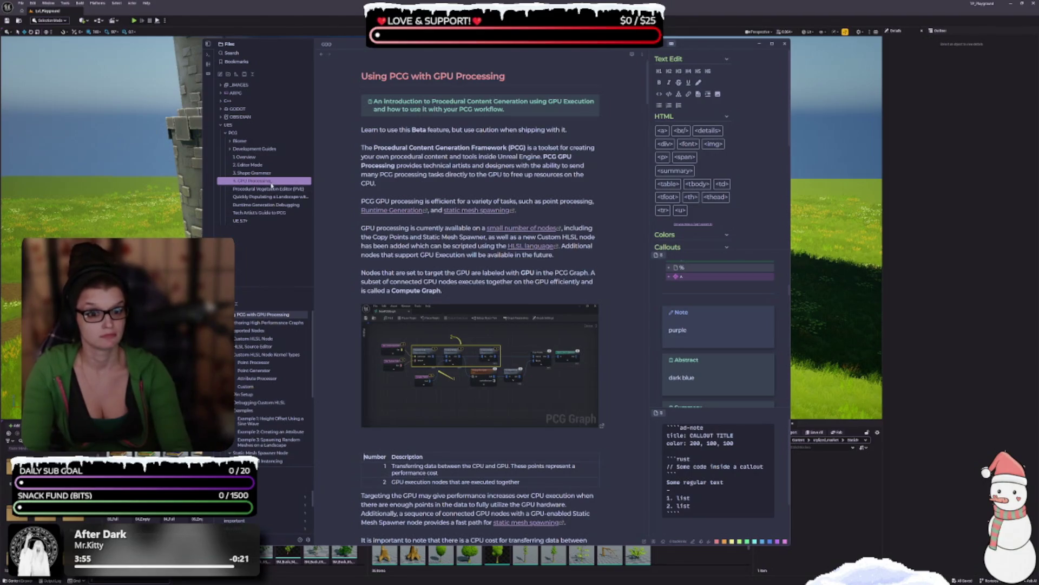
left_click(256, 149)
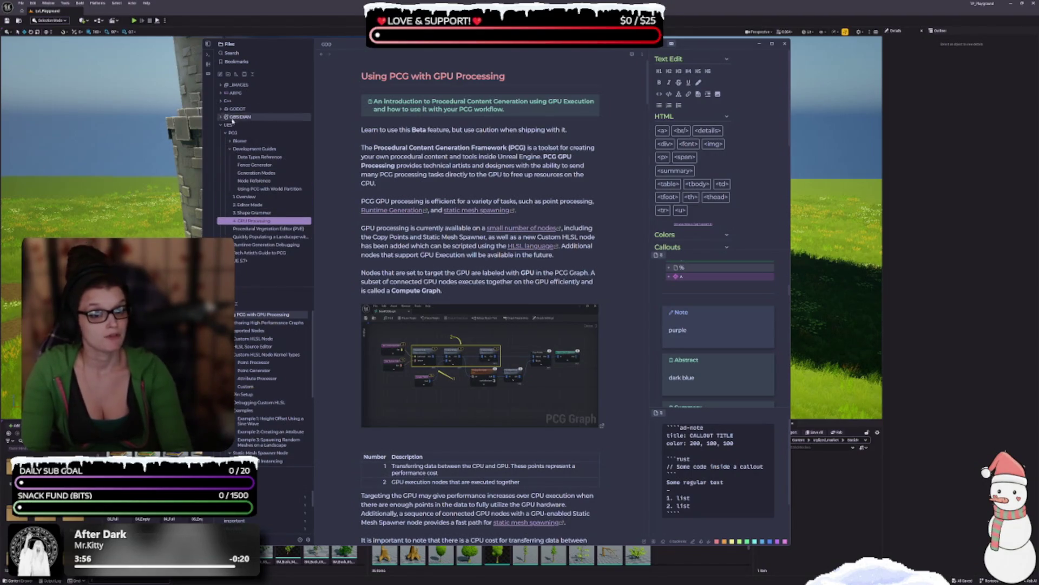
- Rename the Development Guides folder to '5. Development Guides'
right_click(250, 151)
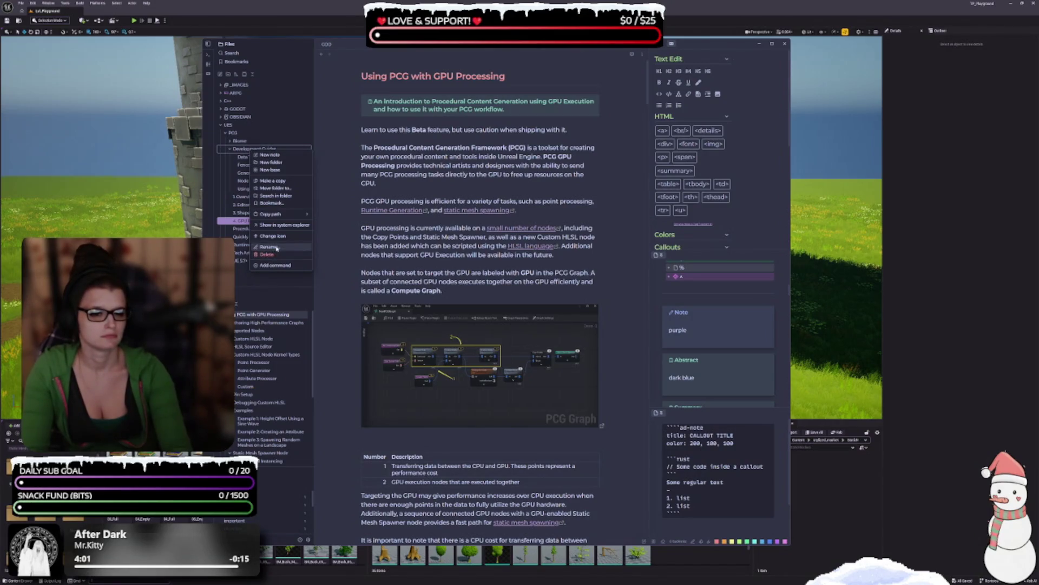
key("Escape")
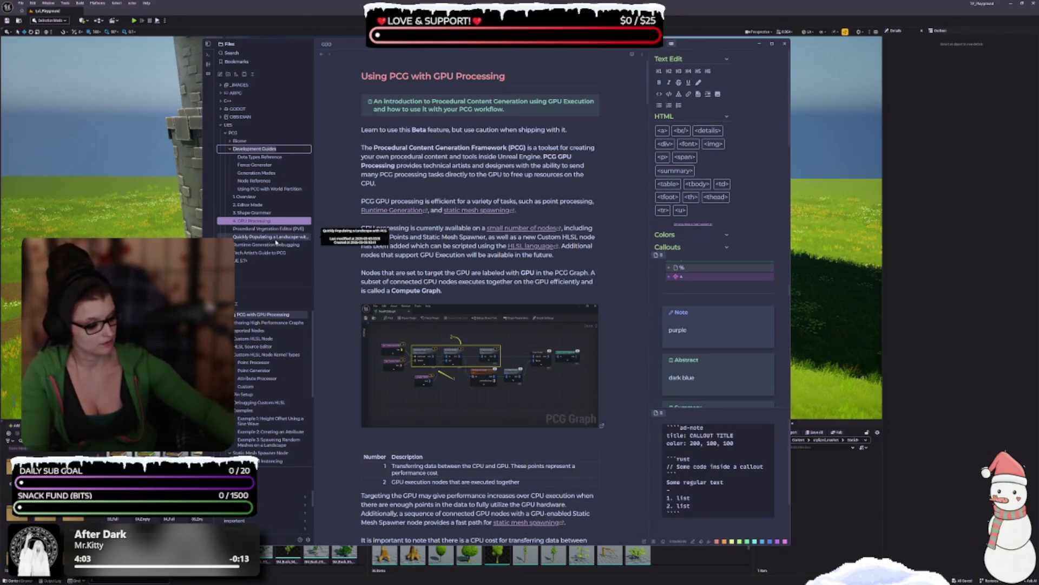
type("5.")
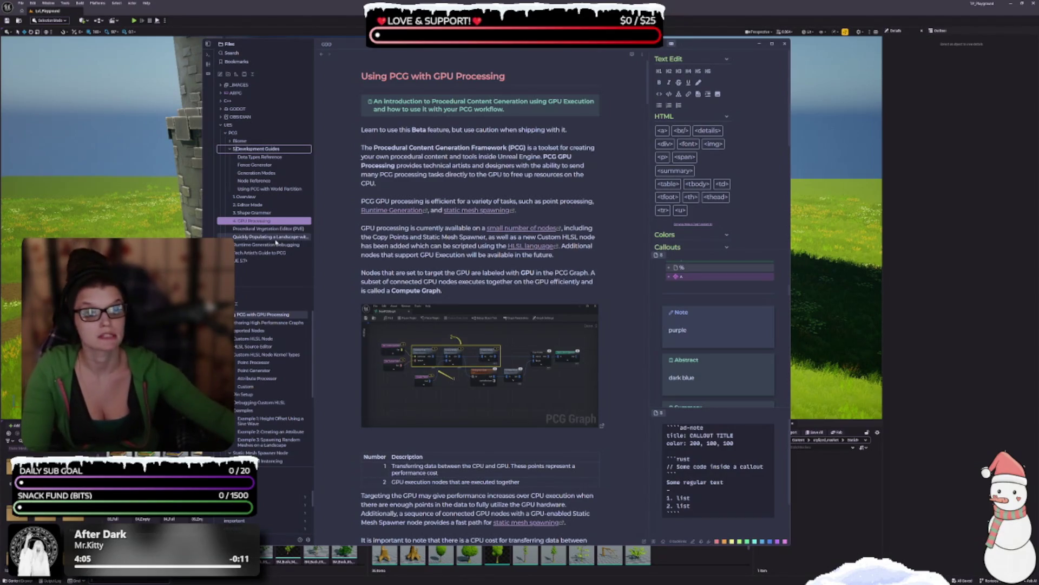
key("Return")
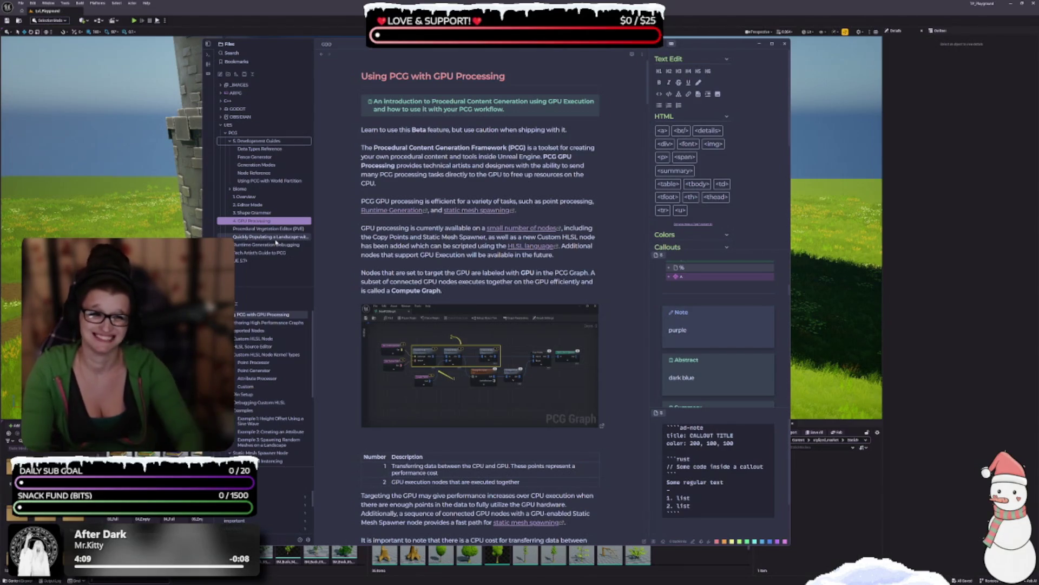
left_click(257, 141)
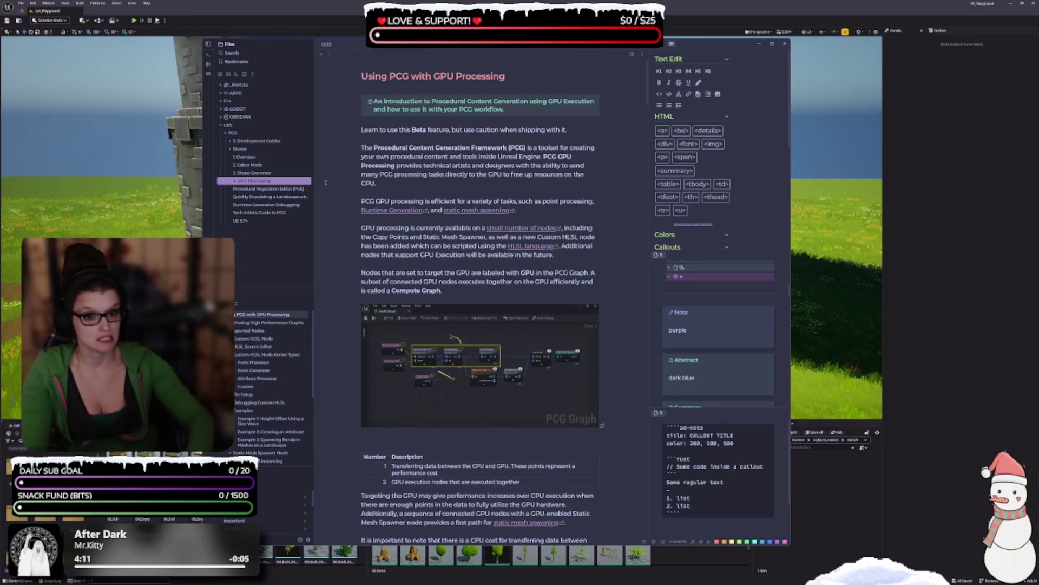
left_click(254, 142)
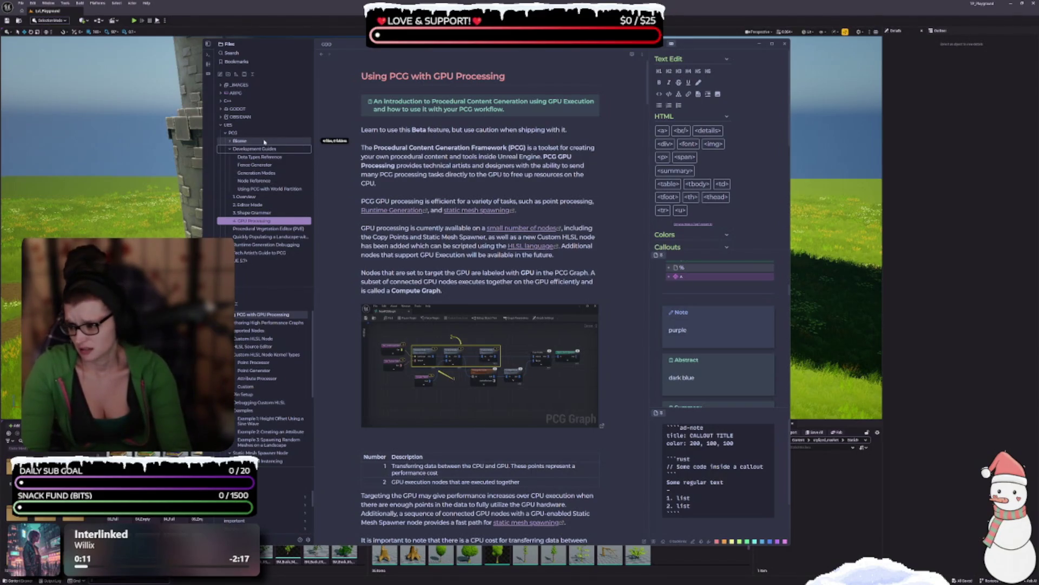
left_click(273, 167)
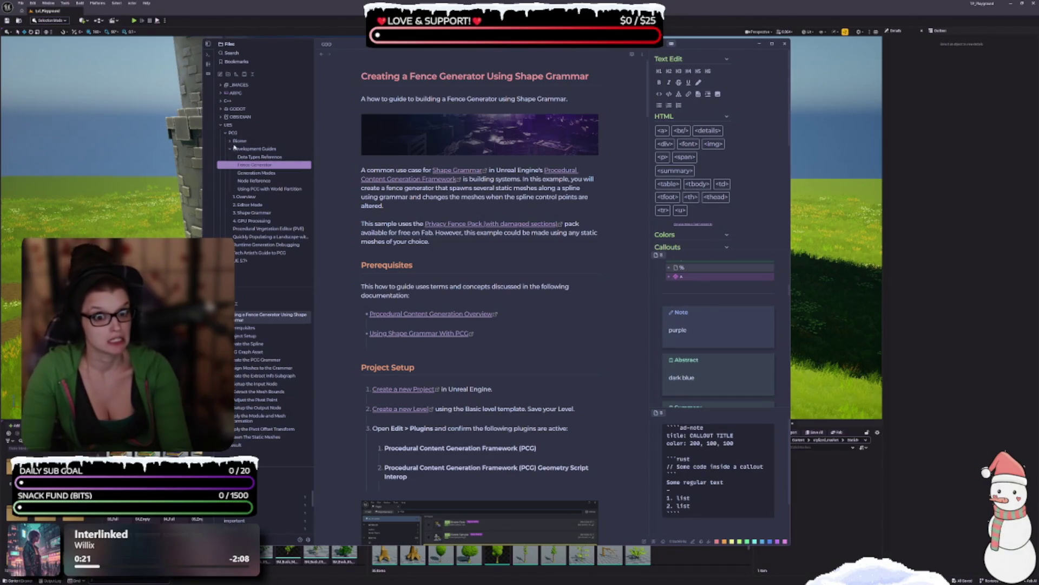
- Check the abstract callout marker used in the 1.Overview note
left_click(243, 196)
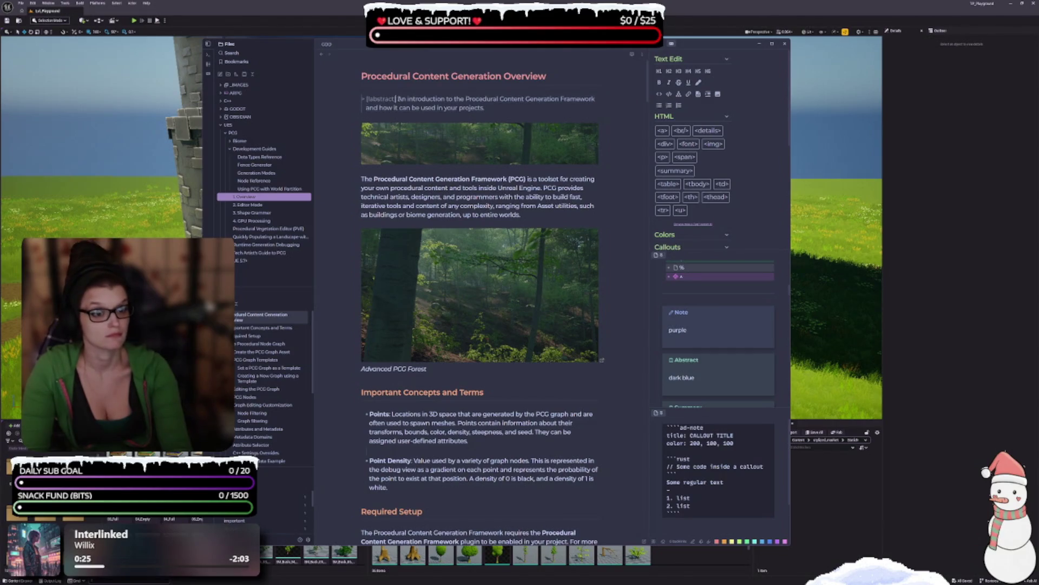
key("shift+Home")
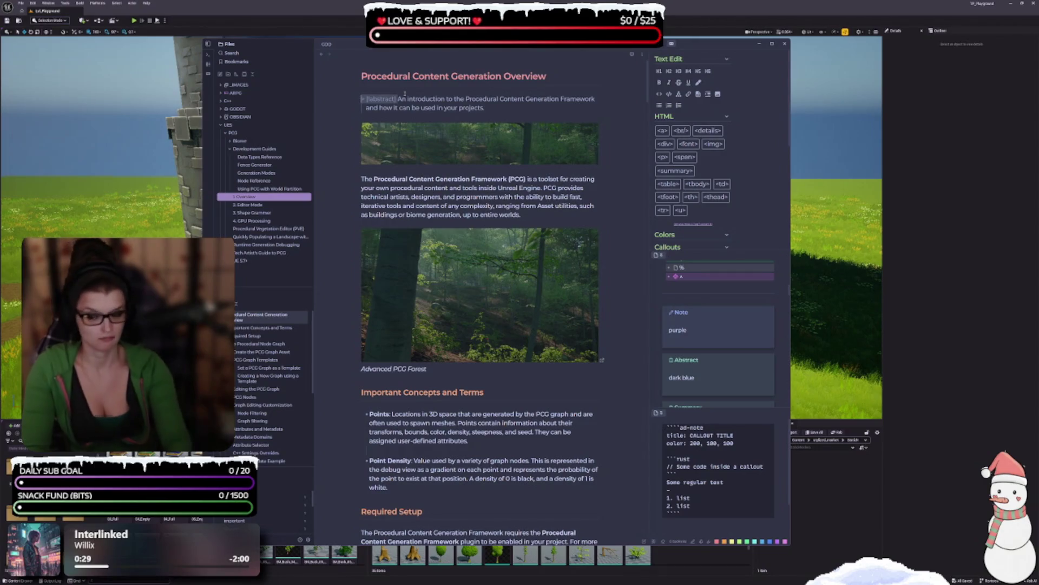
left_click(254, 164)
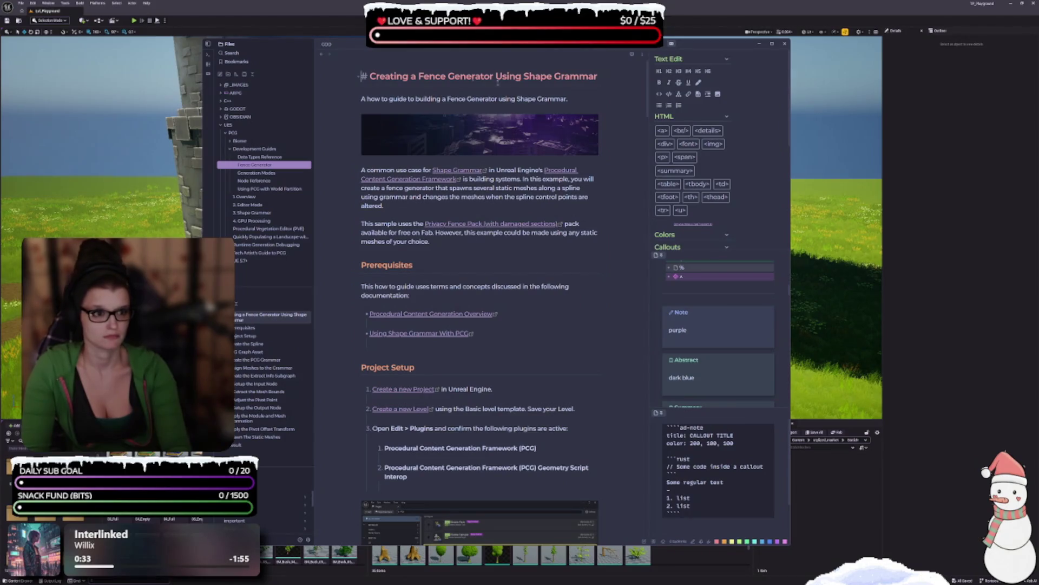
- Add '> [!abstract]' before Fence Generator's intro line and rename the note '1 Fence Generator'
left_click(360, 98)
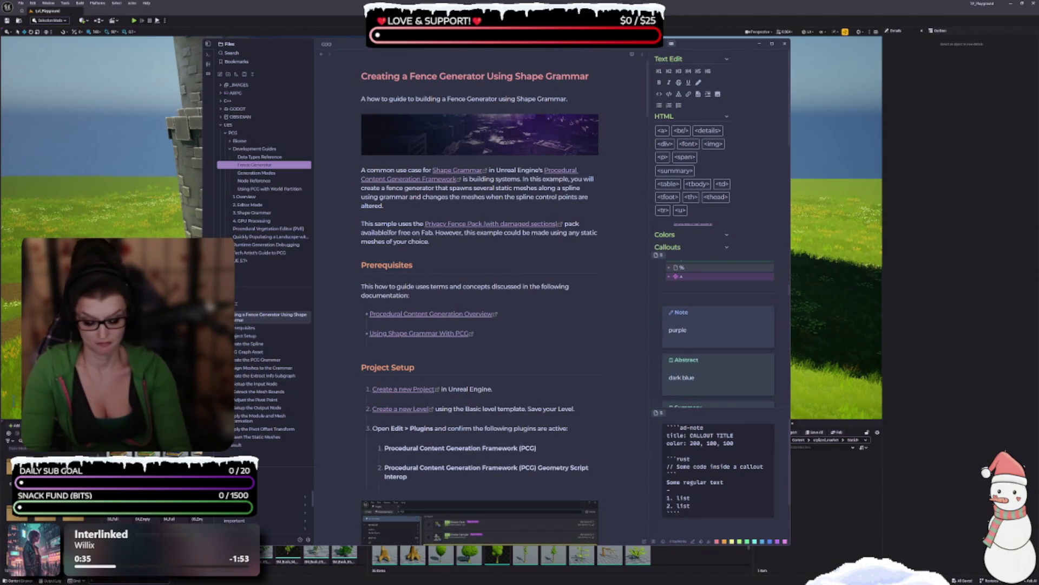
type("> [!abstract]")
left_click(475, 54)
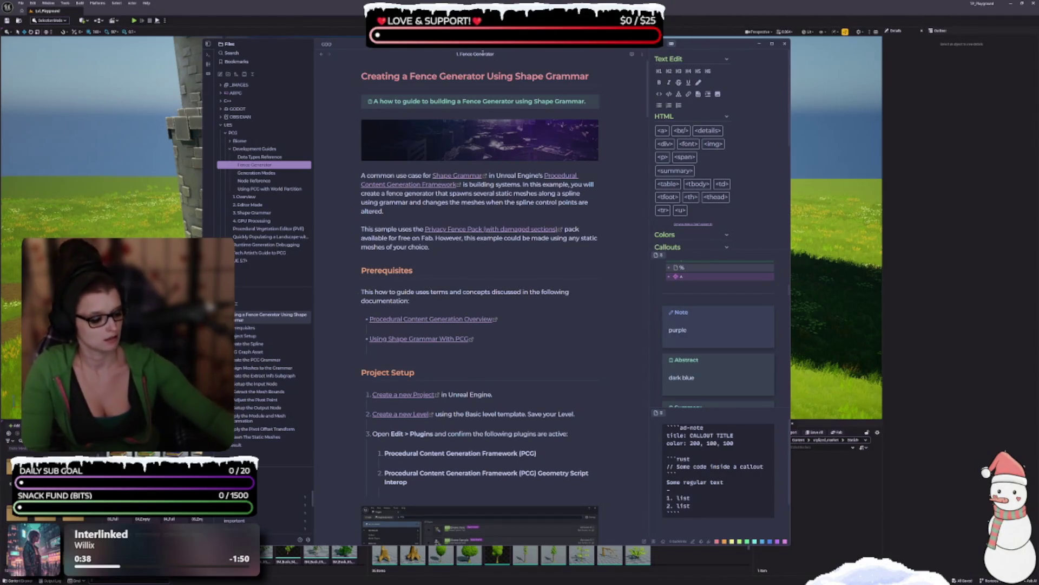
left_click(453, 105)
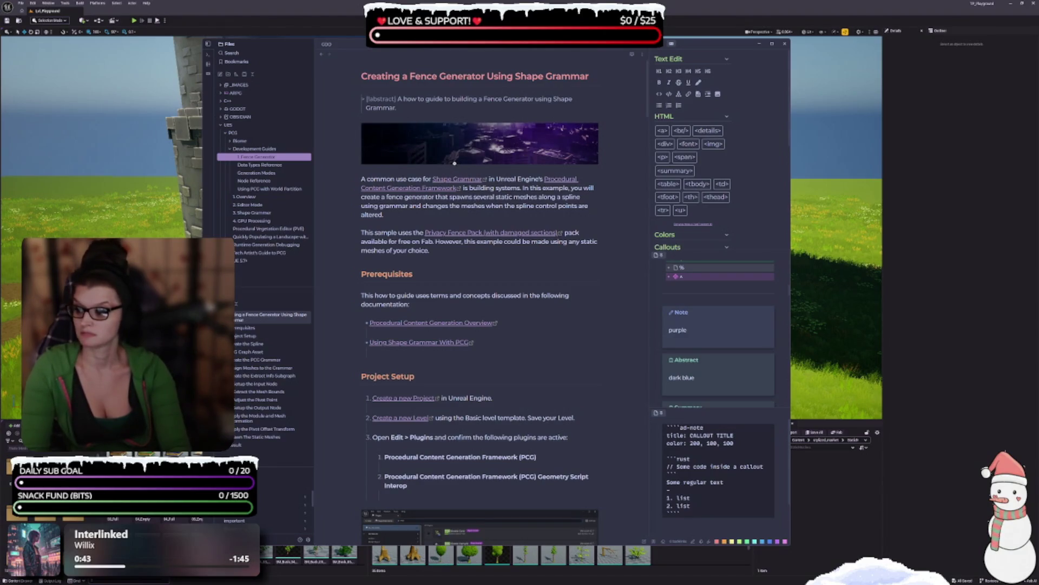
left_click(255, 173)
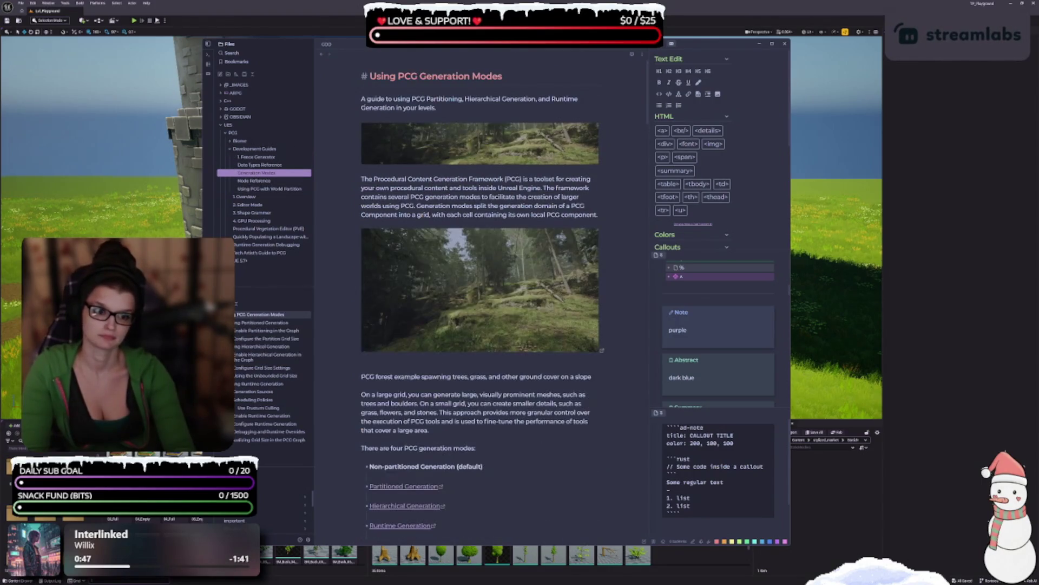
- Rename the Generation Modes note to '2. Generation Modes', then open Data Types Reference
left_click(355, 111)
type("> [!abstract]")
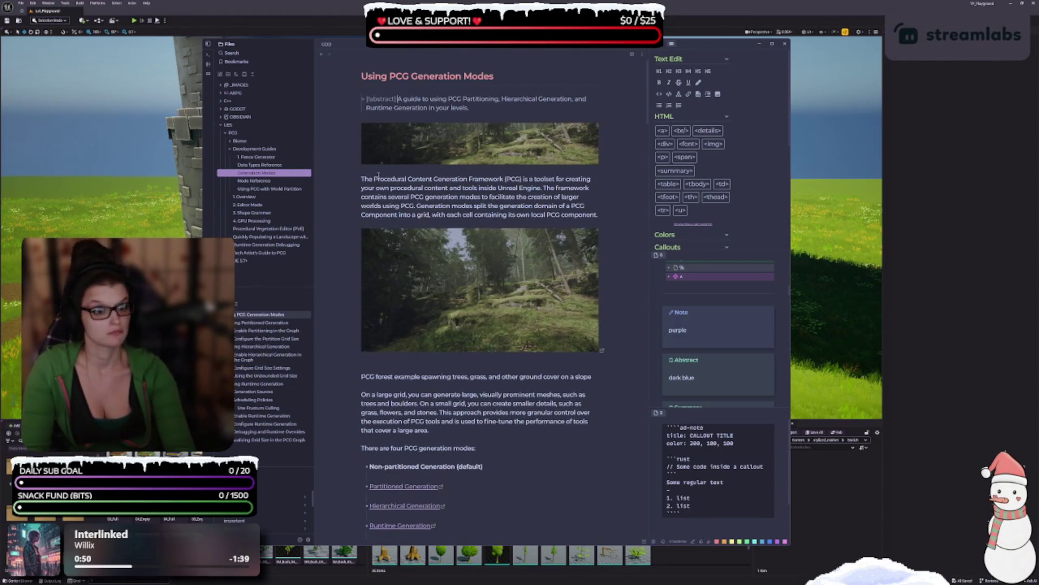
left_click(492, 54)
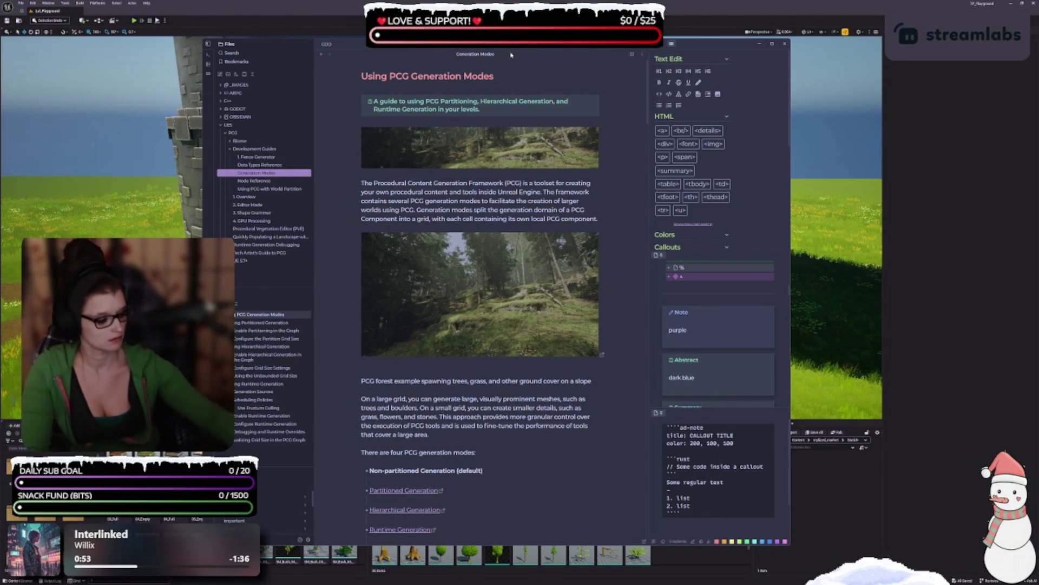
type("2.")
type("2.")
key("Return")
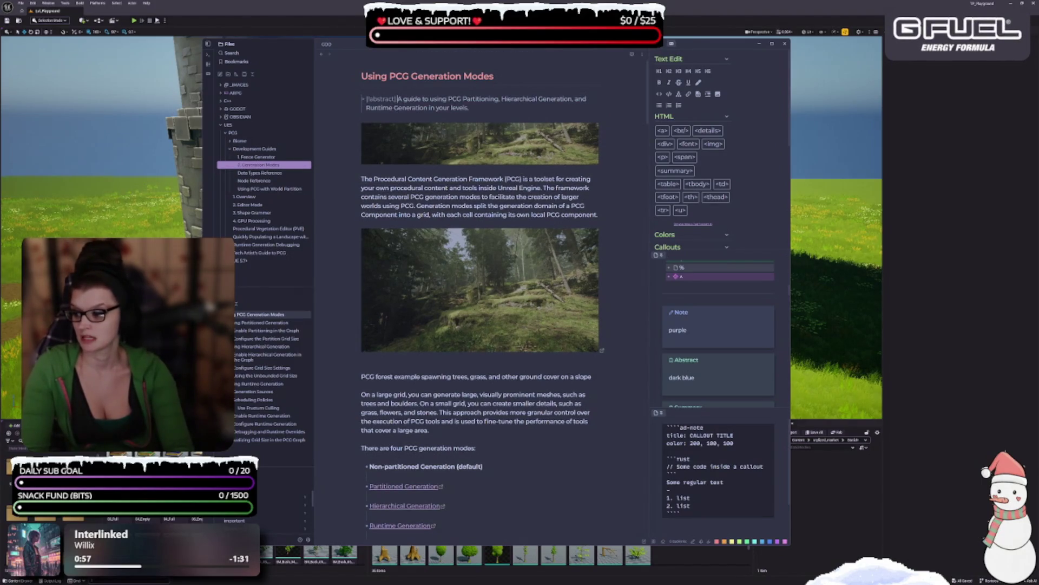
left_click(260, 173)
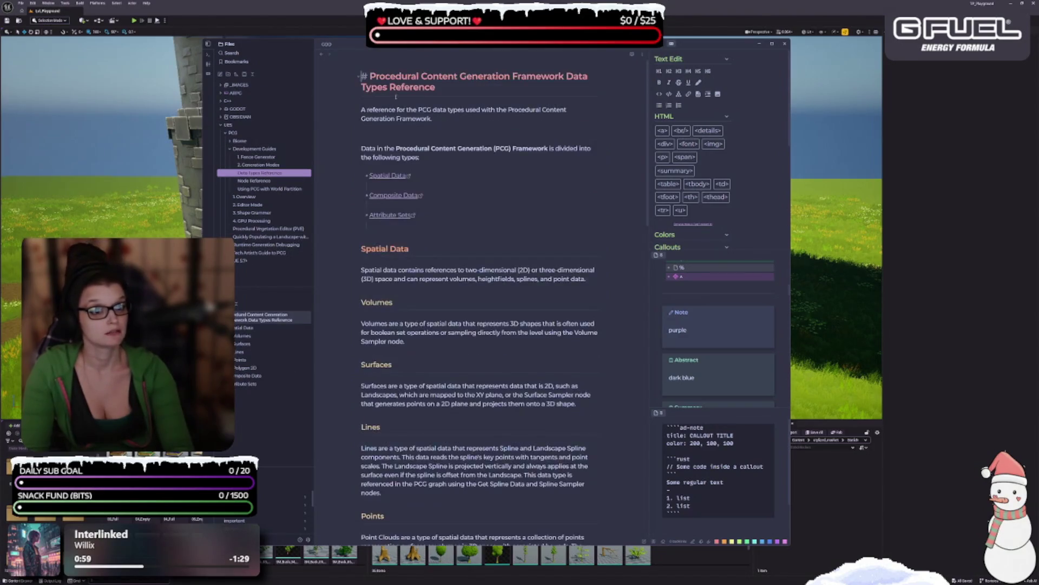
- Add '> [!abstract]' before the intro paragraph and rename the note '3. Data Types Reference'
left_click(362, 109)
type("> [!abstract]")
left_click(509, 56)
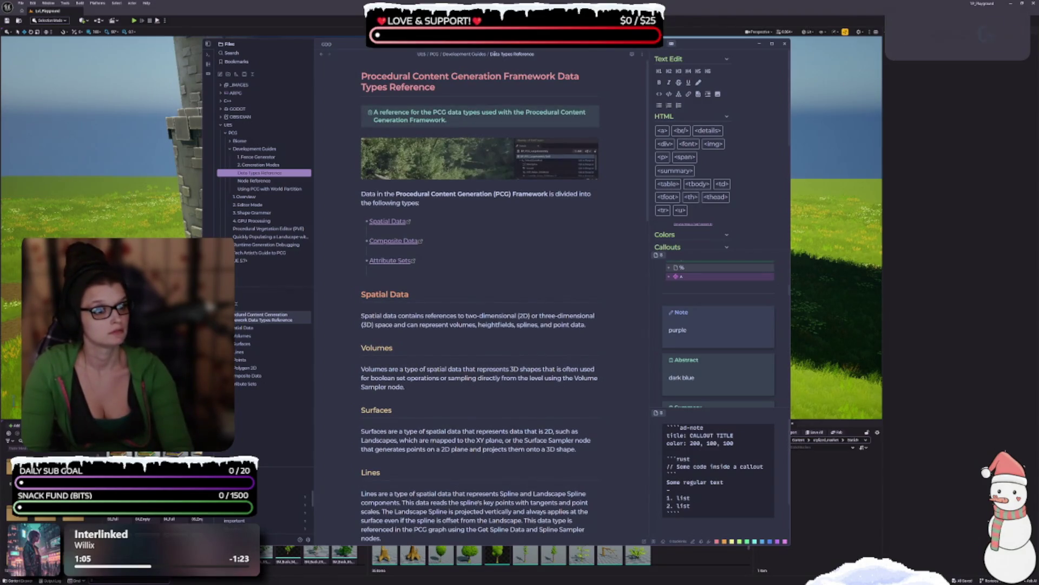
left_click(491, 55)
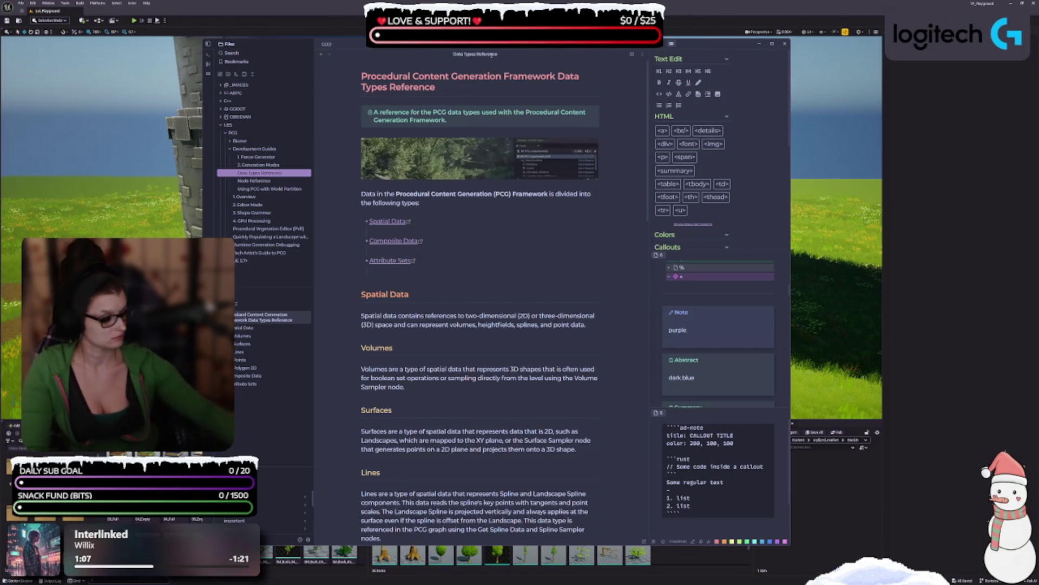
type("3.")
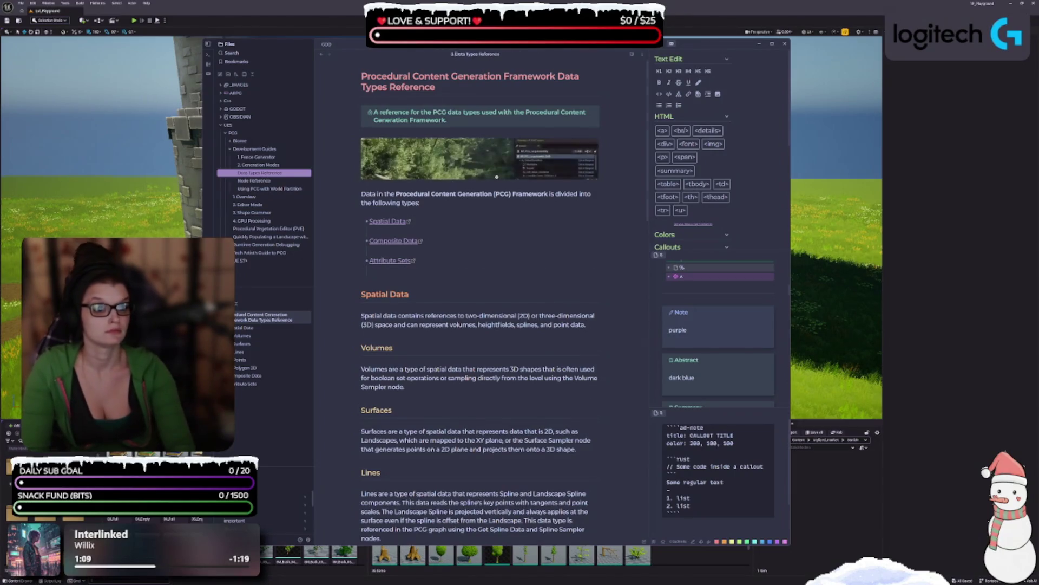
- Remove the blank lines after the Spatial Data, Composite Data and Attribute Sets links
left_click(408, 231)
key("BackSpace")
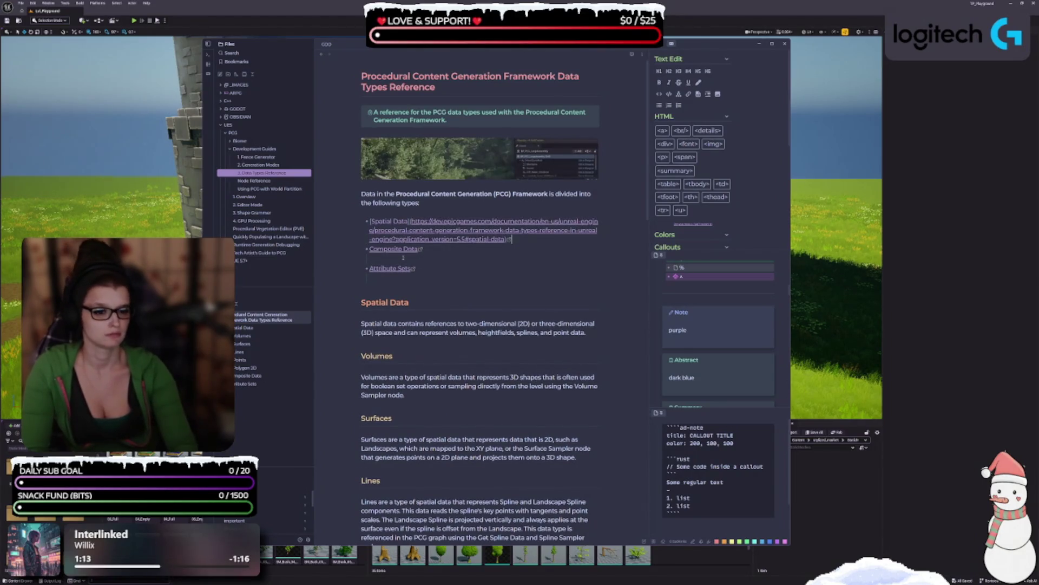
key("BackSpace")
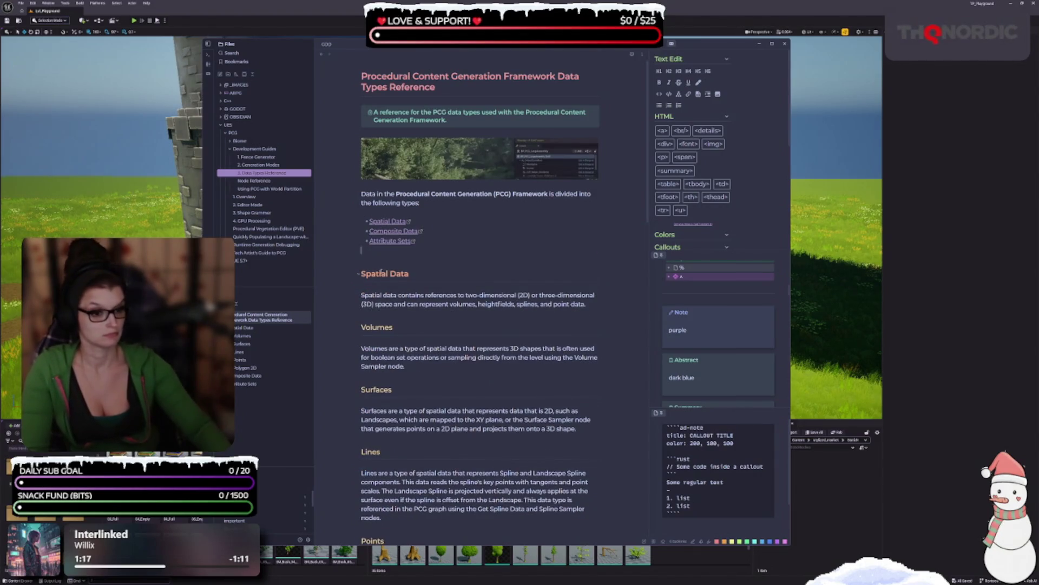
key("BackSpace")
scroll(381, 270, "down", 2)
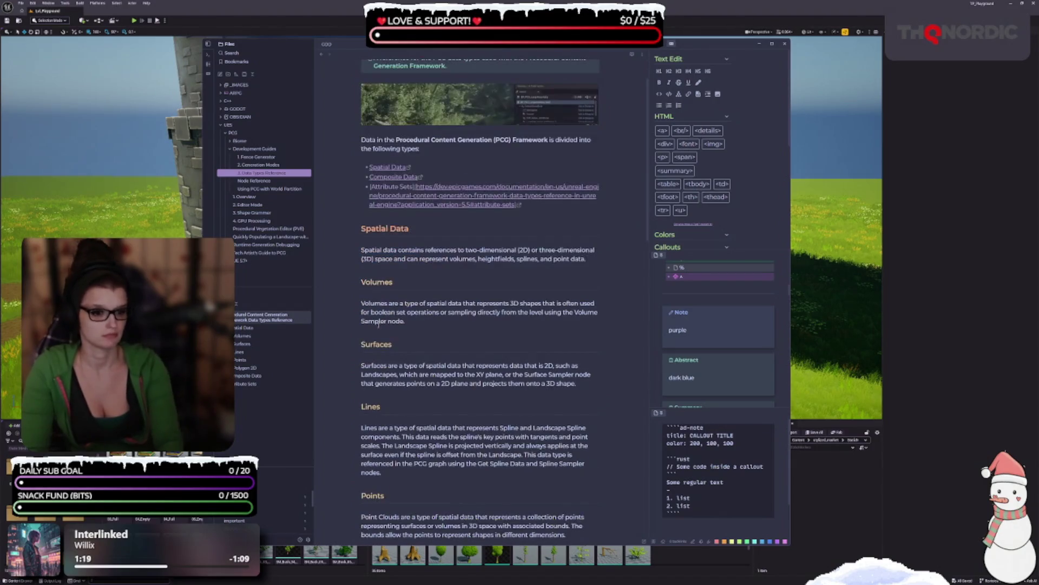
left_click(510, 343)
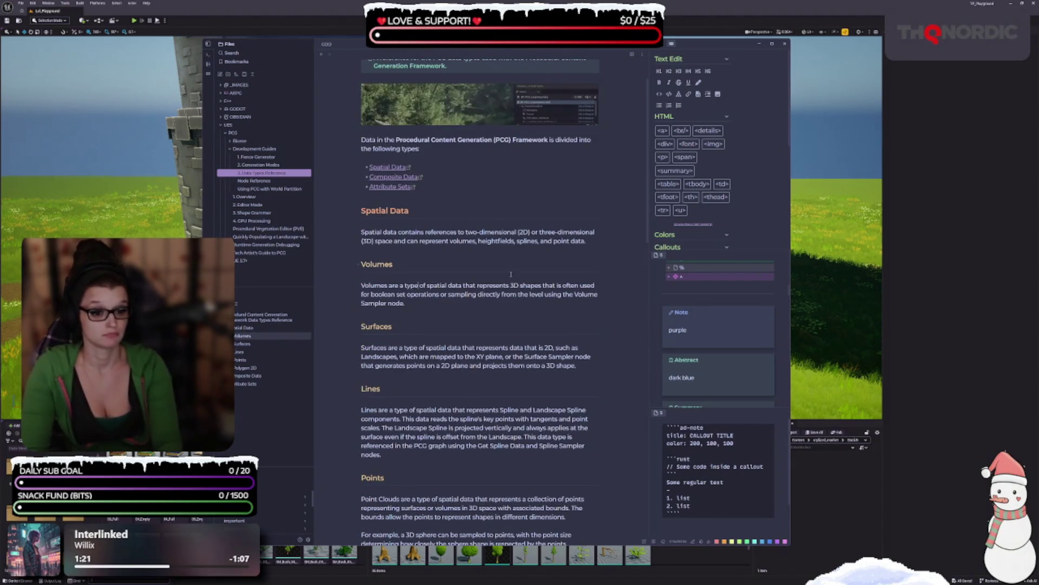
scroll(511, 275, "down", 15)
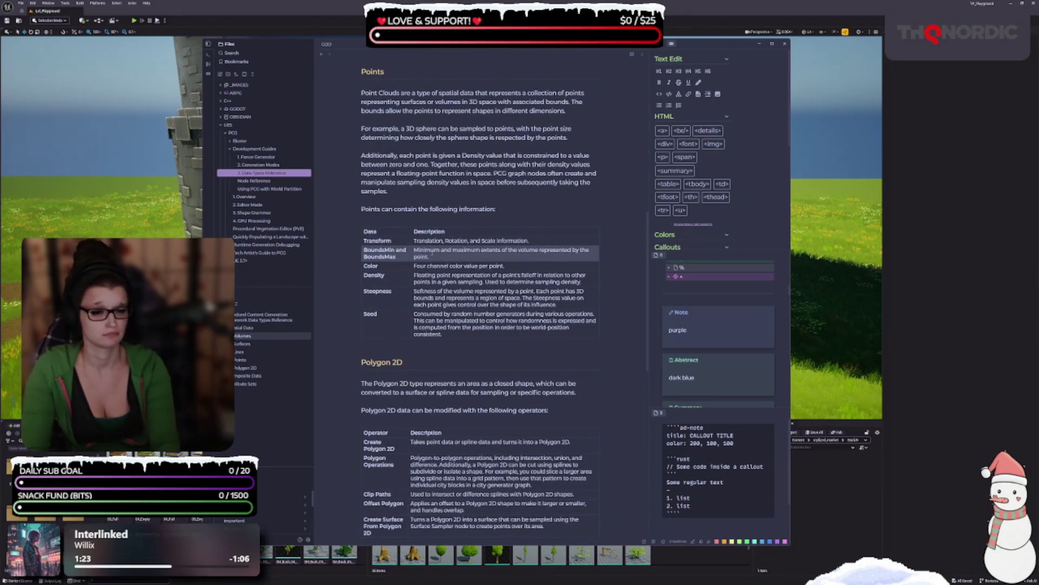
scroll(476, 244, "down", 4)
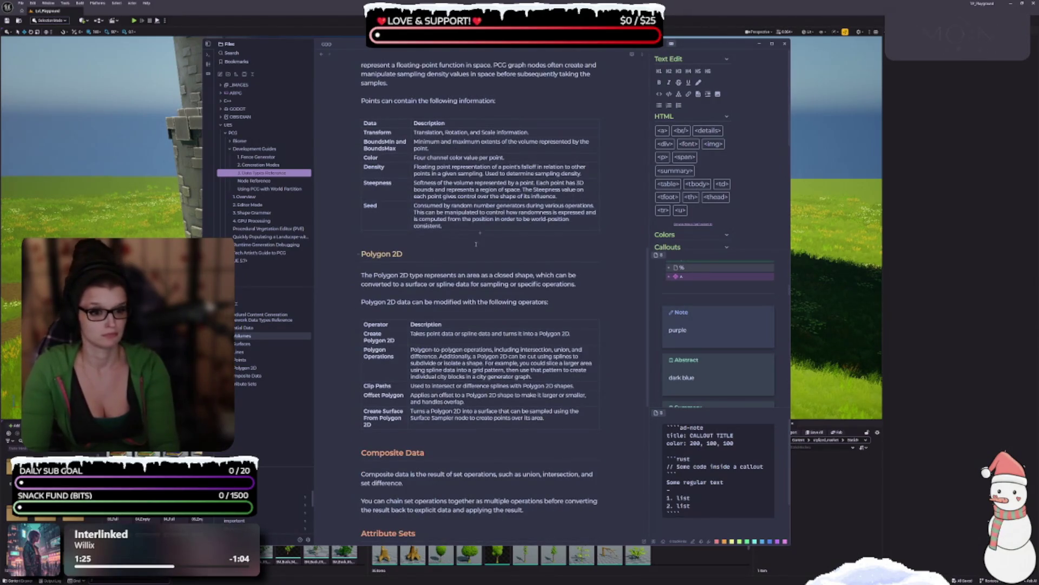
scroll(475, 244, "down", 16)
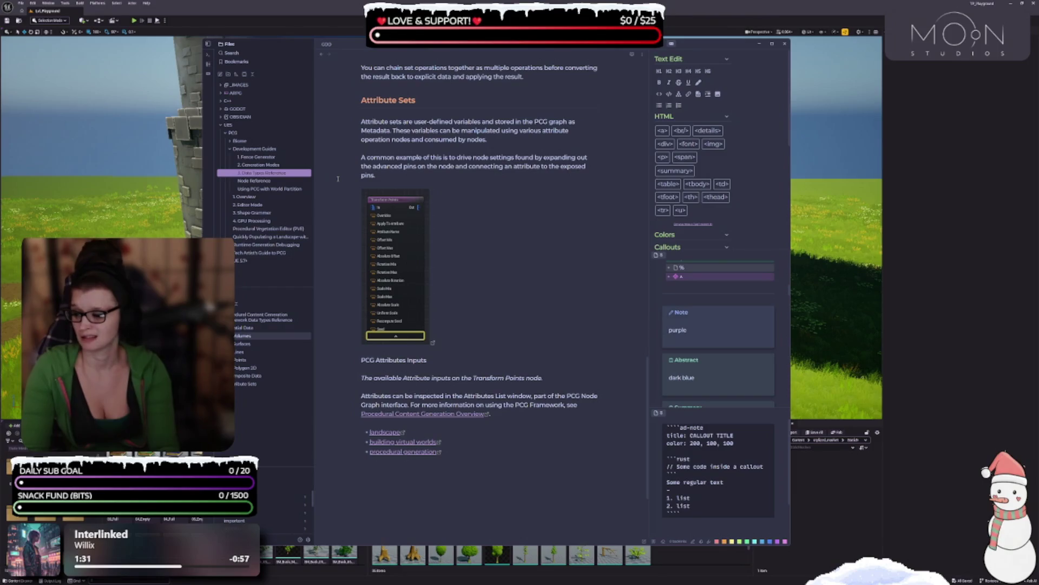
- Give Node Reference an abstract callout intro and rename it '4. Node Reference'
left_click(254, 181)
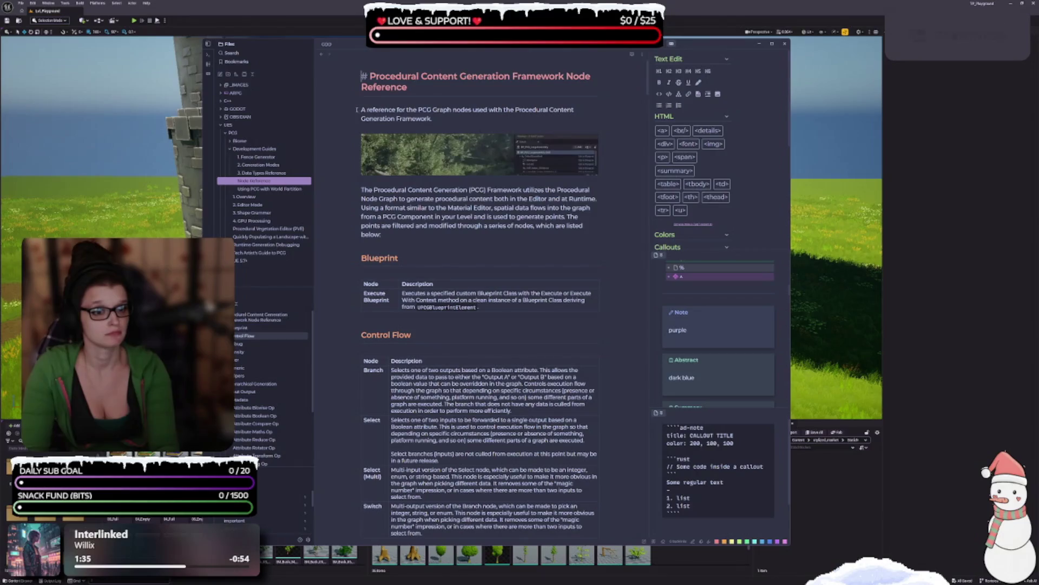
left_click(362, 109)
left_click(686, 374)
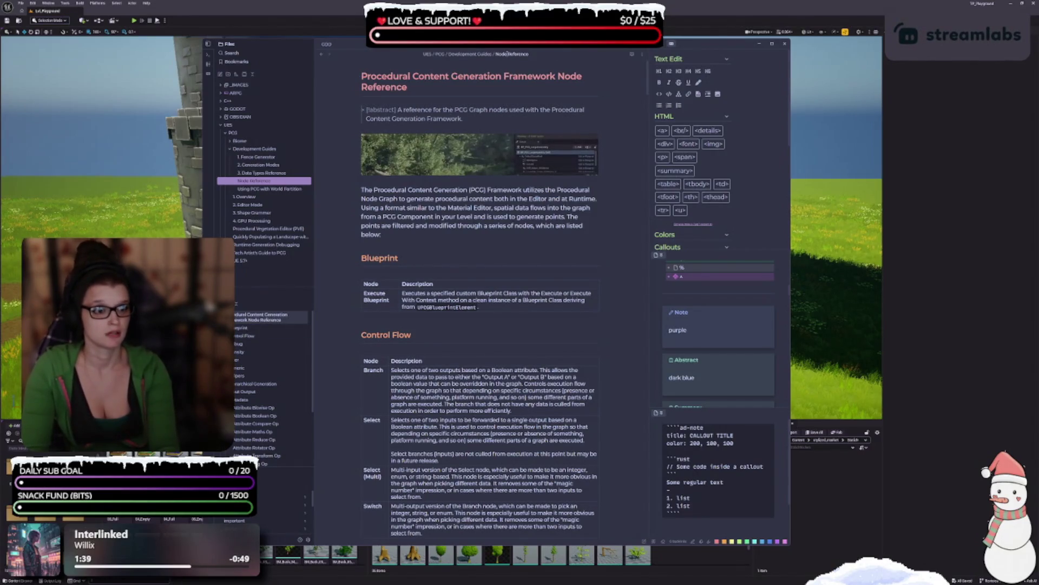
left_click(505, 55)
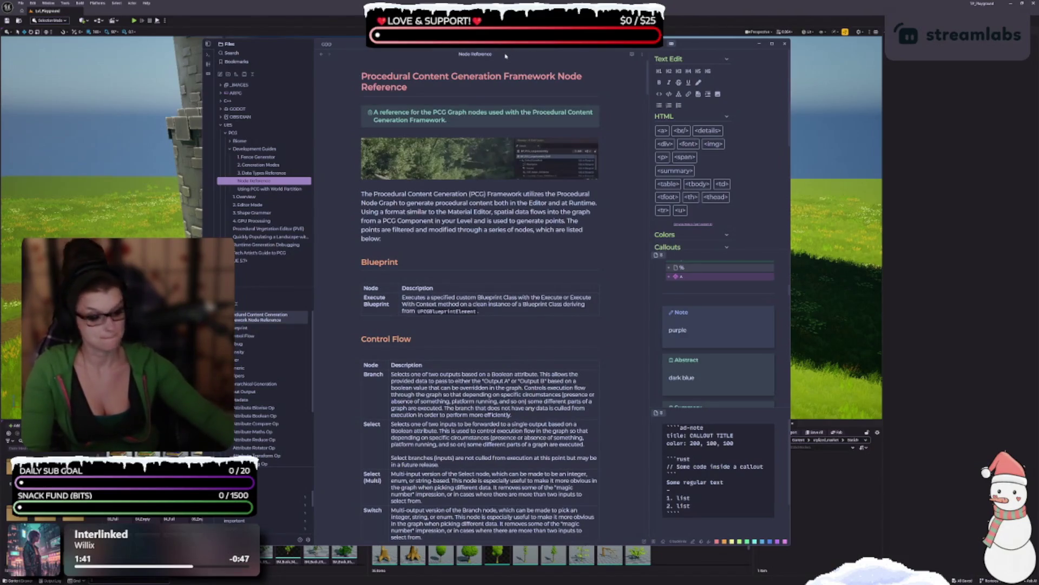
left_click(411, 95)
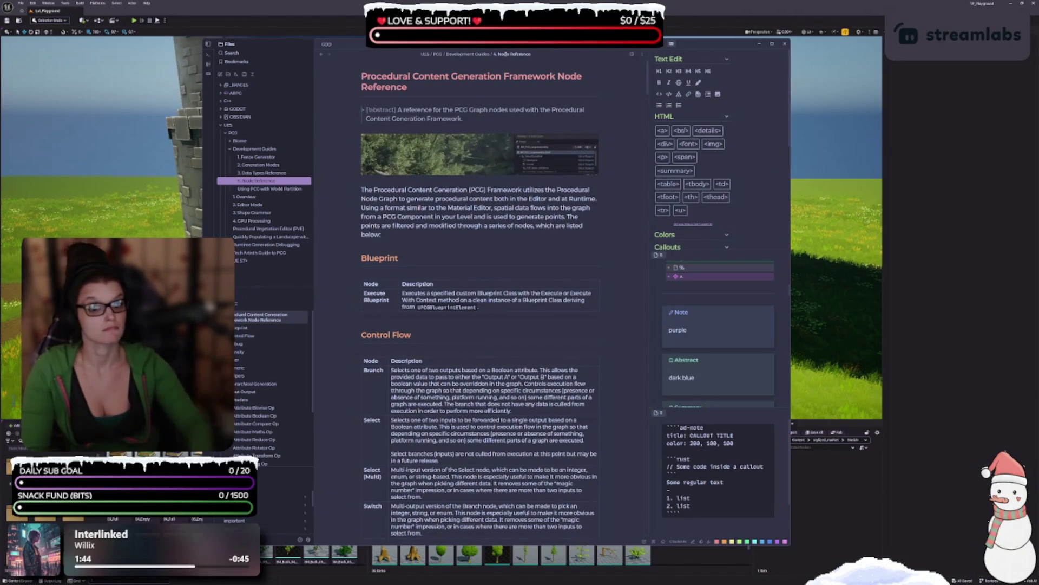
- Scroll through the Node Reference note, then open Using PCG with World Partition
scroll(425, 194, "down", 2)
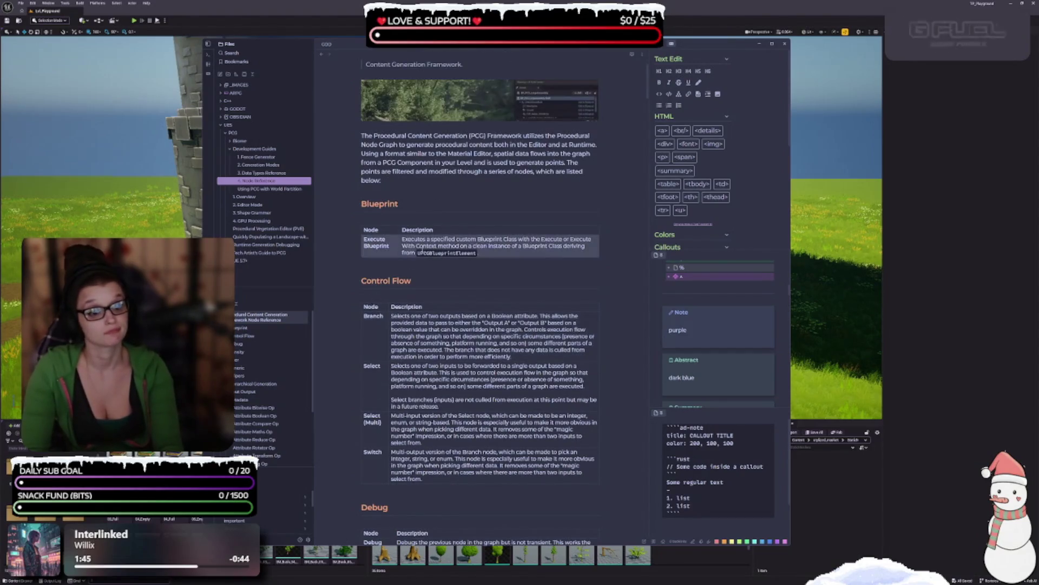
scroll(481, 249, "up", 2)
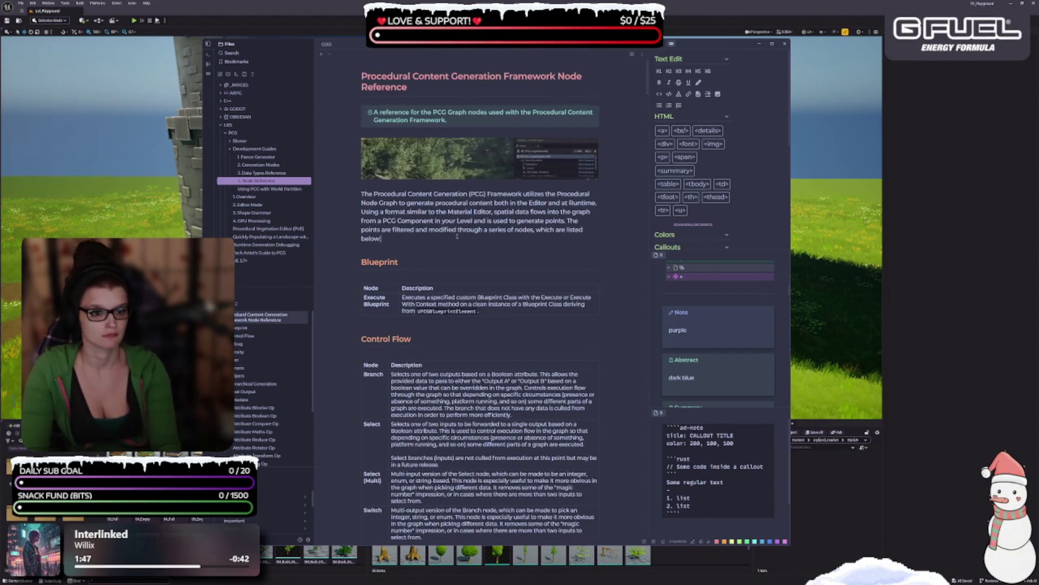
scroll(463, 237, "down", 5)
scroll(493, 232, "down", 11)
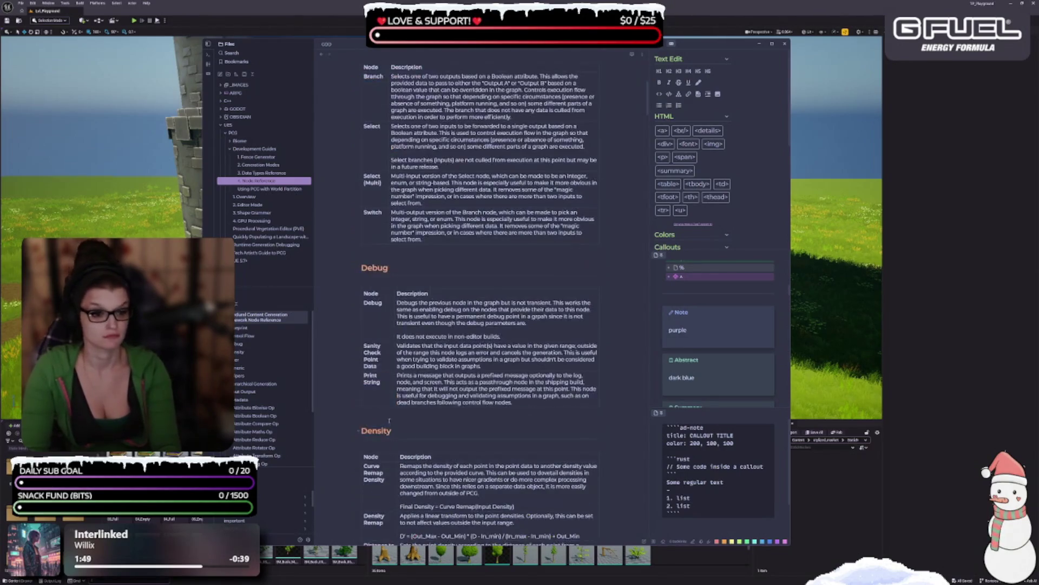
scroll(474, 379, "down", 5)
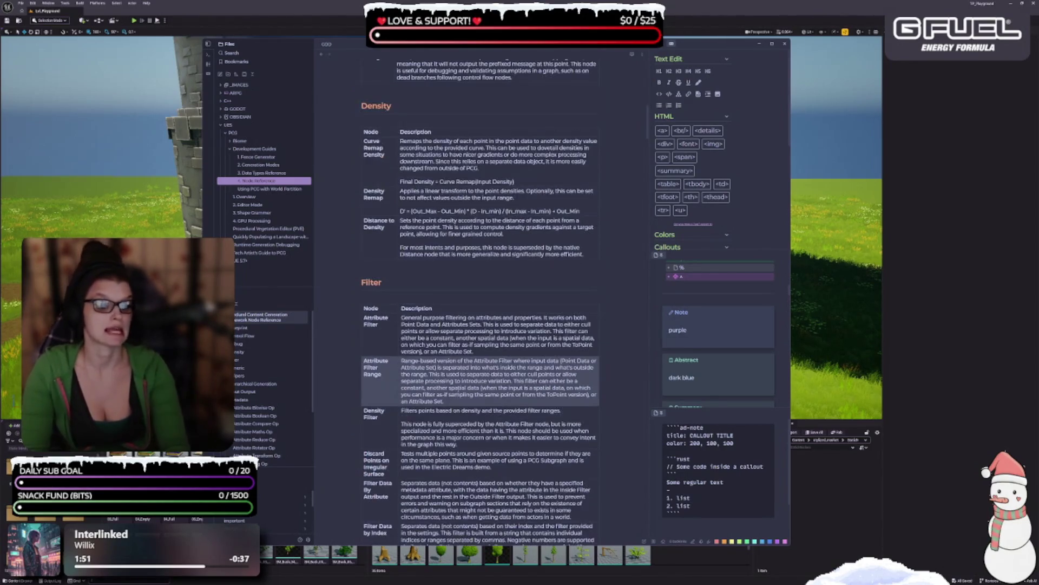
scroll(474, 374, "down", 10)
scroll(475, 372, "down", 20)
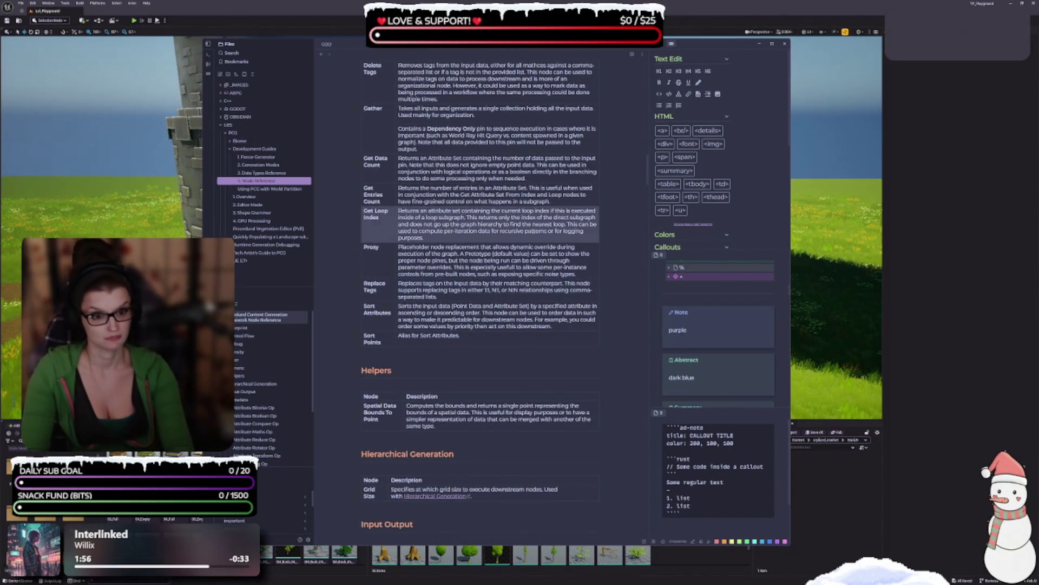
left_click(282, 189)
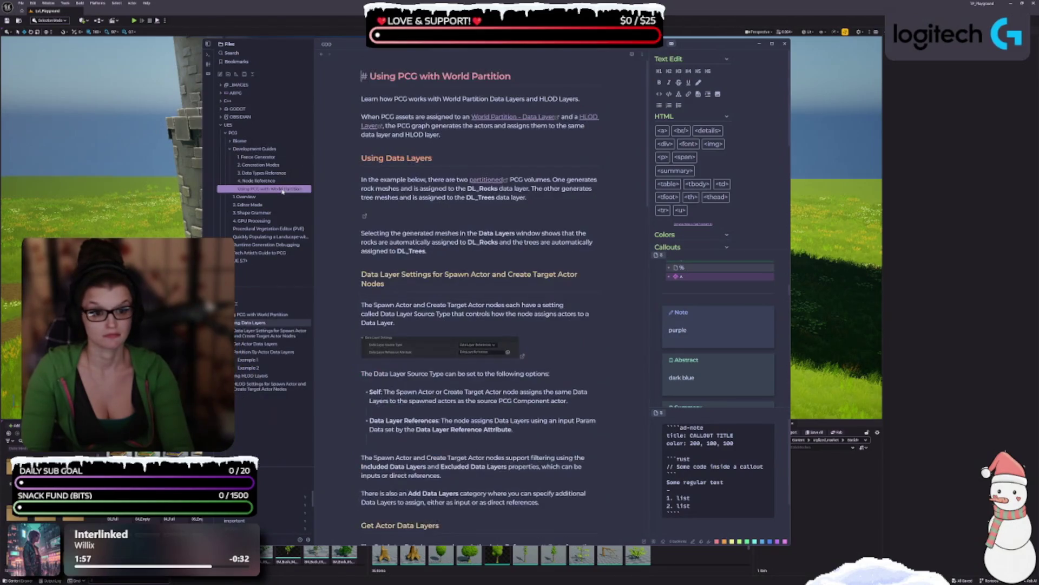
- Turn the World Partition intro into an abstract callout and rename it '5. Using PCG with World Partition'
left_click(362, 101)
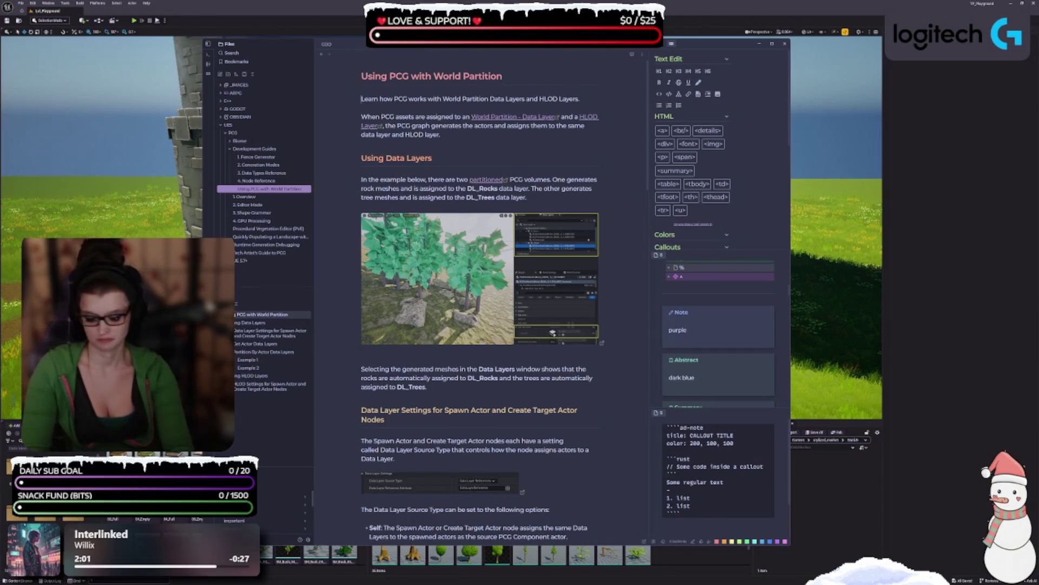
type("> [!abstract]")
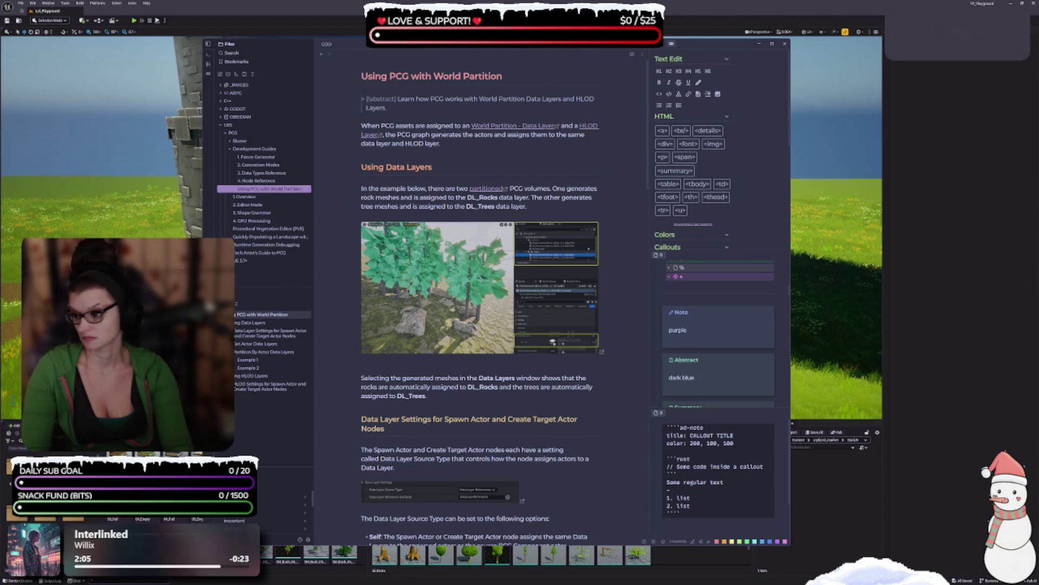
key("Down")
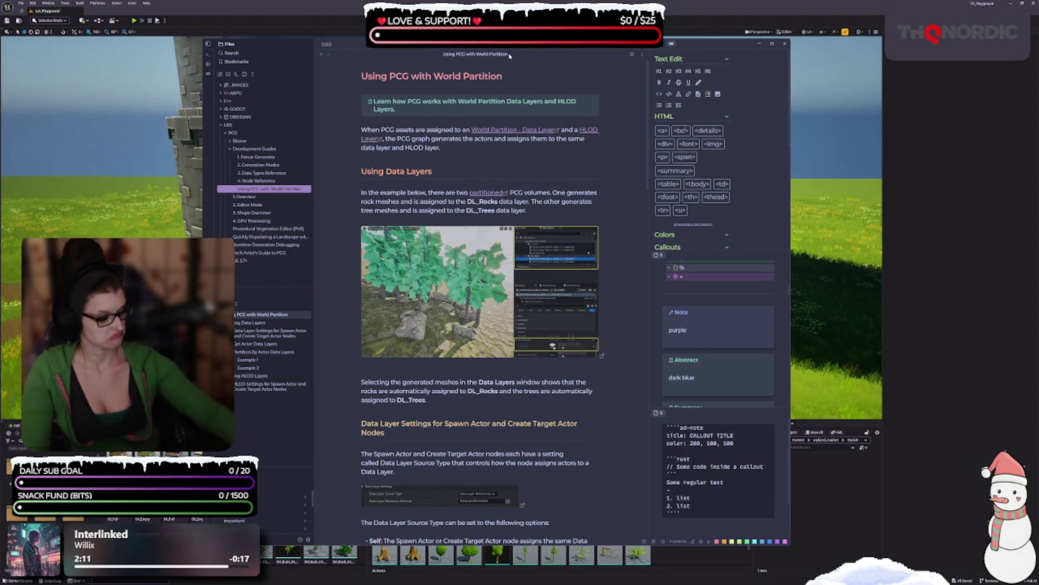
left_click(509, 54)
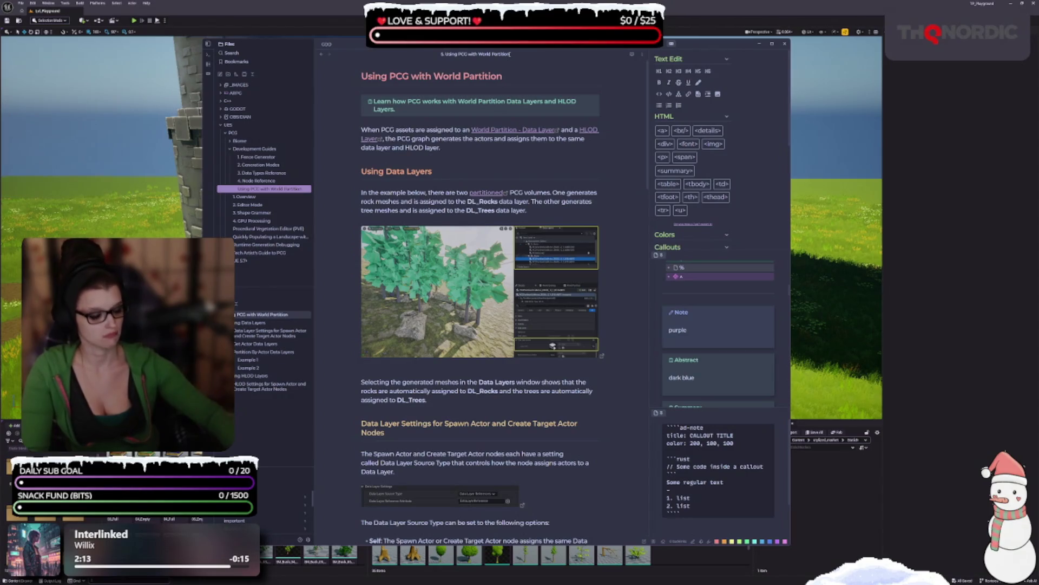
key("Return")
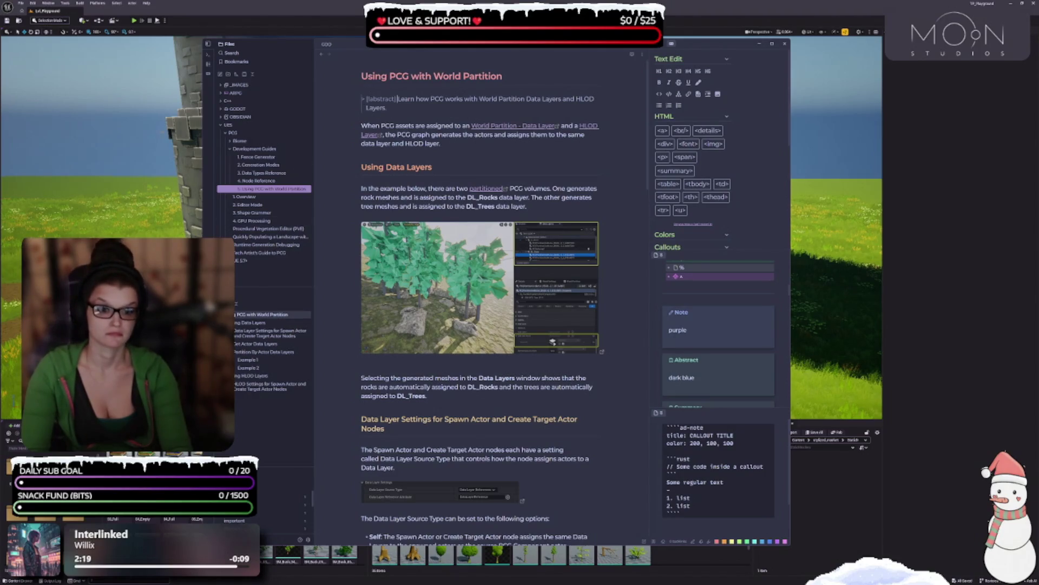
left_click(239, 147)
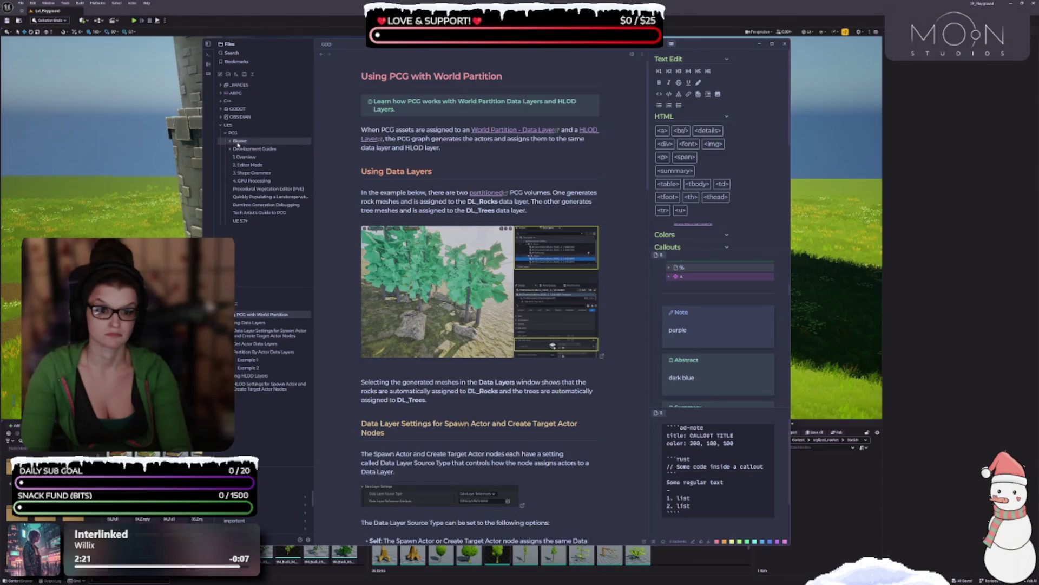
- In the Biome folder, rename the Glossary note to '4. Glossary' and open the Overview note
left_click(238, 141)
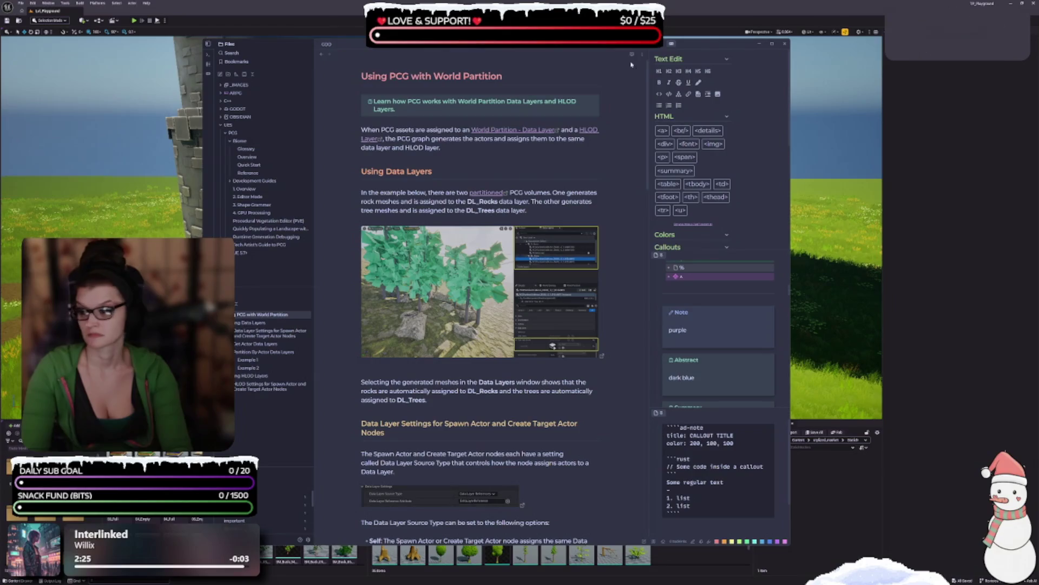
left_click(254, 149)
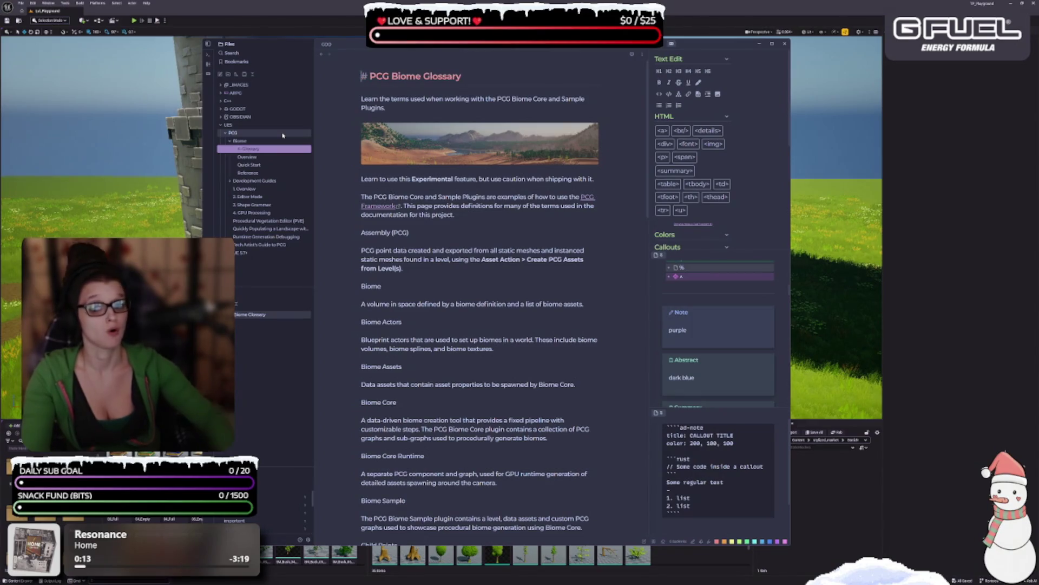
left_click(248, 157)
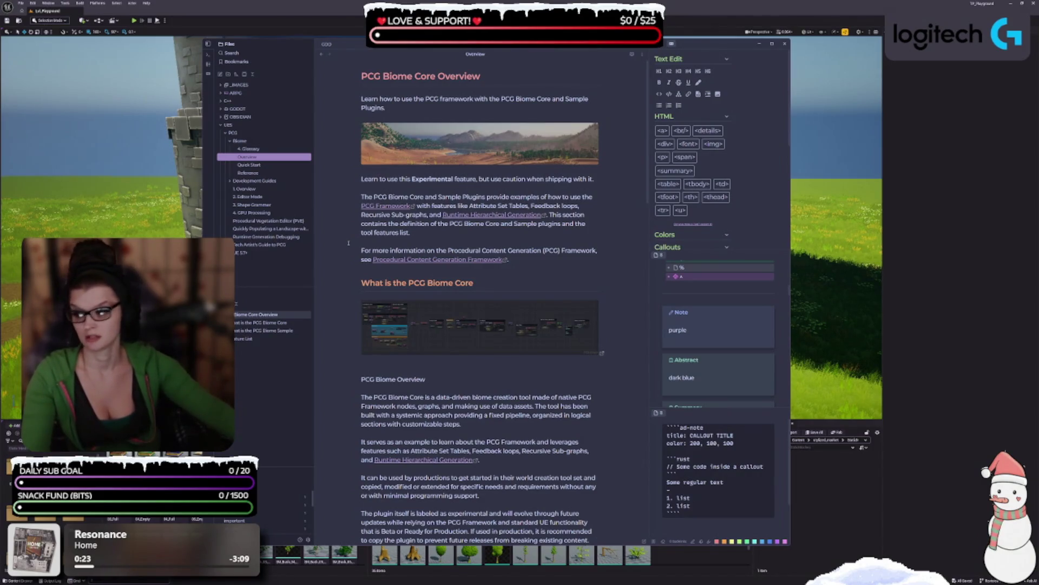
type("1.")
- Finish renaming the first Biome note to '1. Overview' and look over the Quick Start and Reference notes
key("Return")
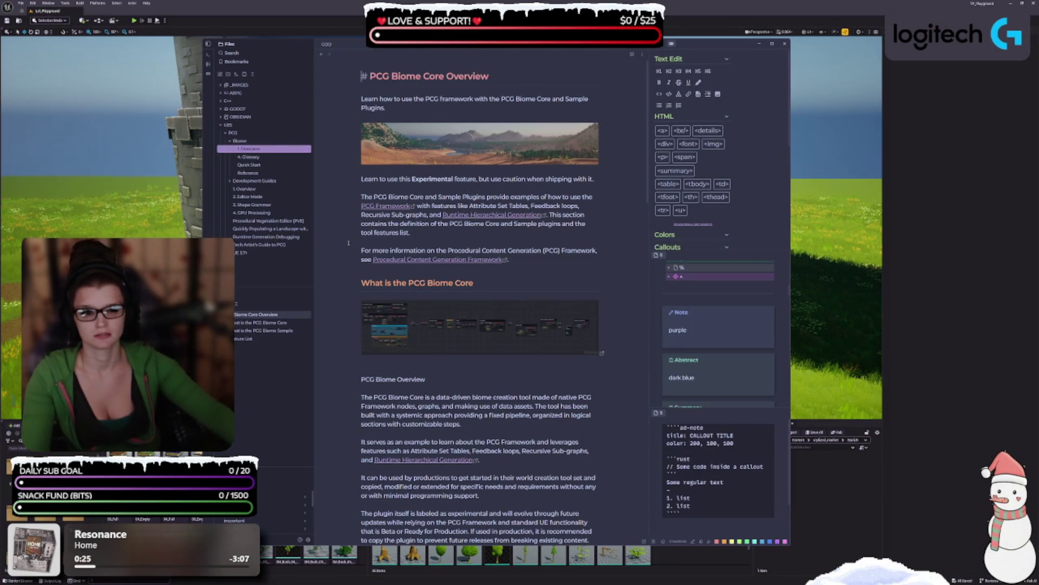
left_click(275, 166)
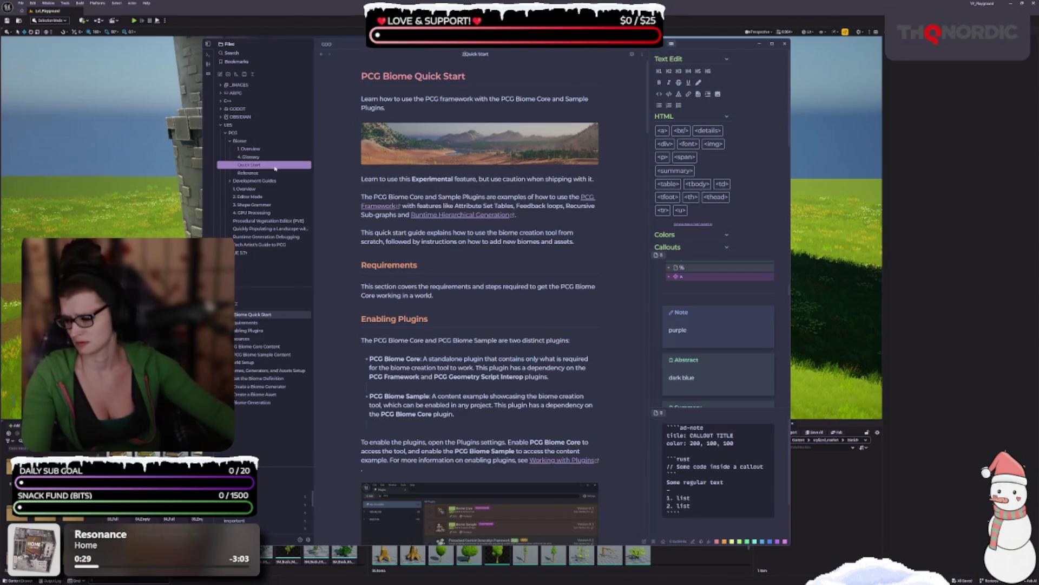
left_click(298, 172)
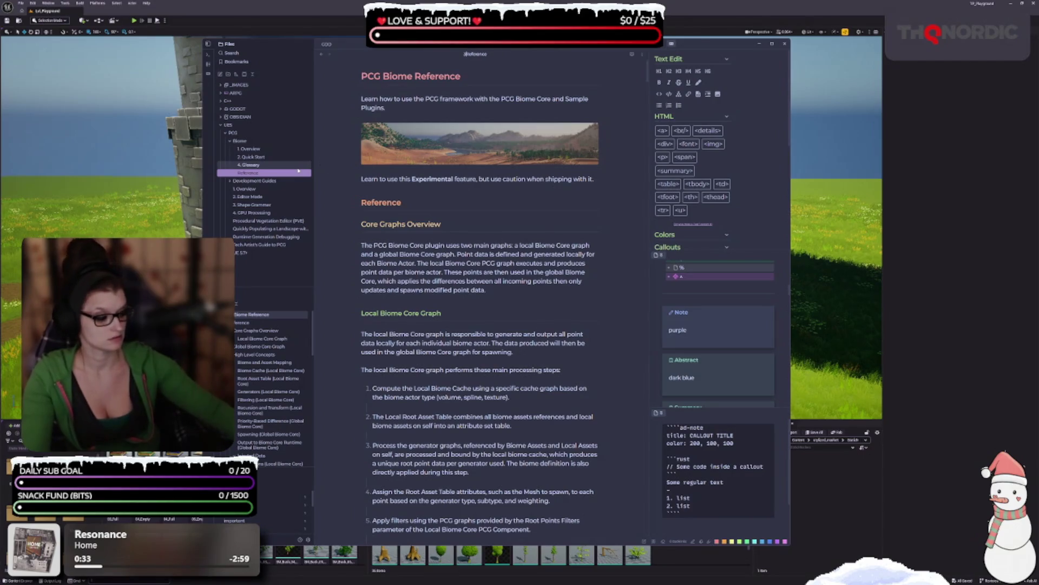
left_click(254, 148)
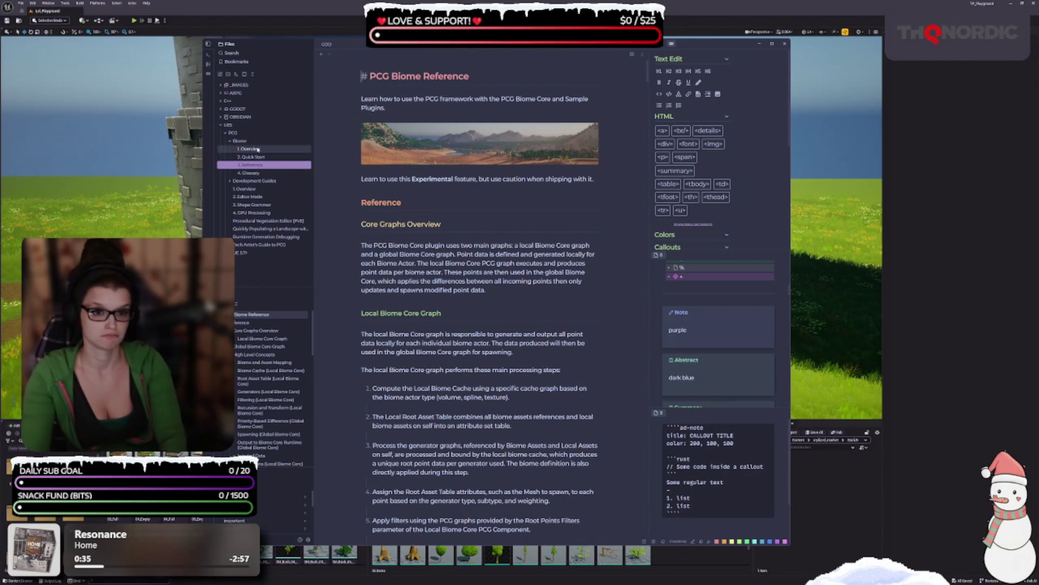
- Turn the intro lines of the Overview, Quick Start, Reference and Glossary notes into '> [!abstract]' callouts
left_click(355, 99)
type("> [!abstract]")
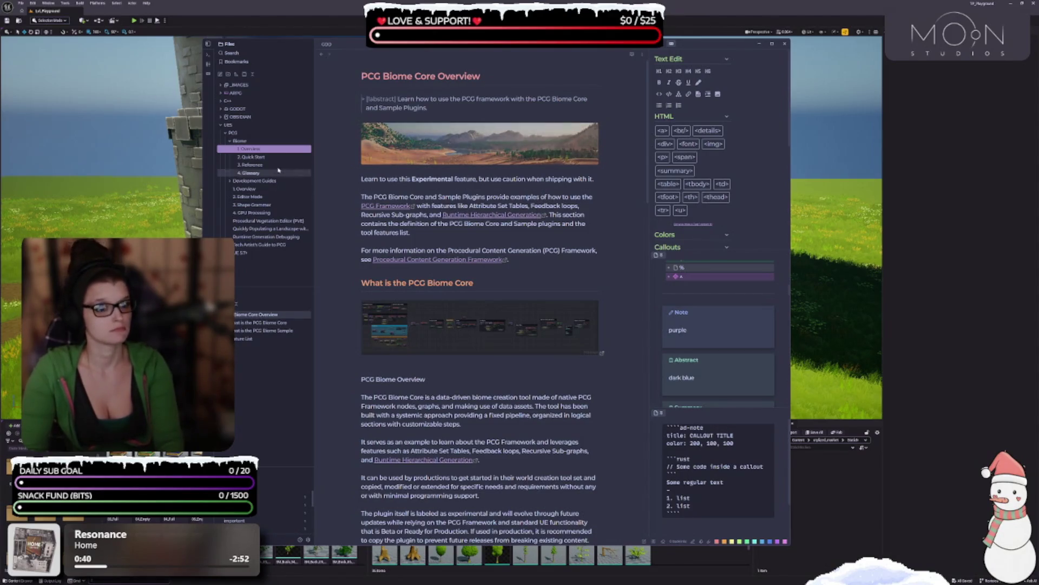
left_click(270, 158)
left_click(255, 165)
left_click(362, 100)
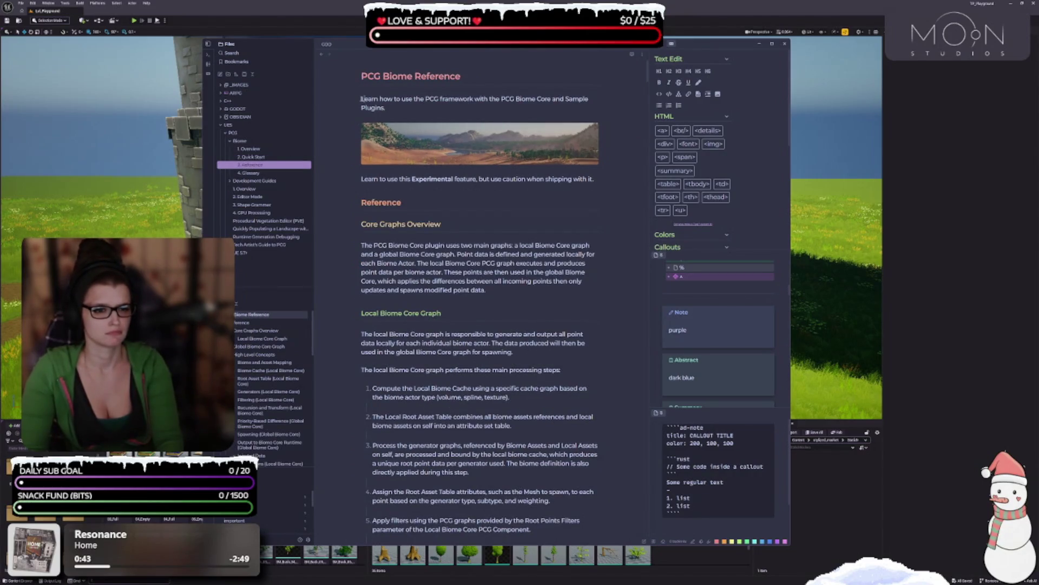
left_click(249, 173)
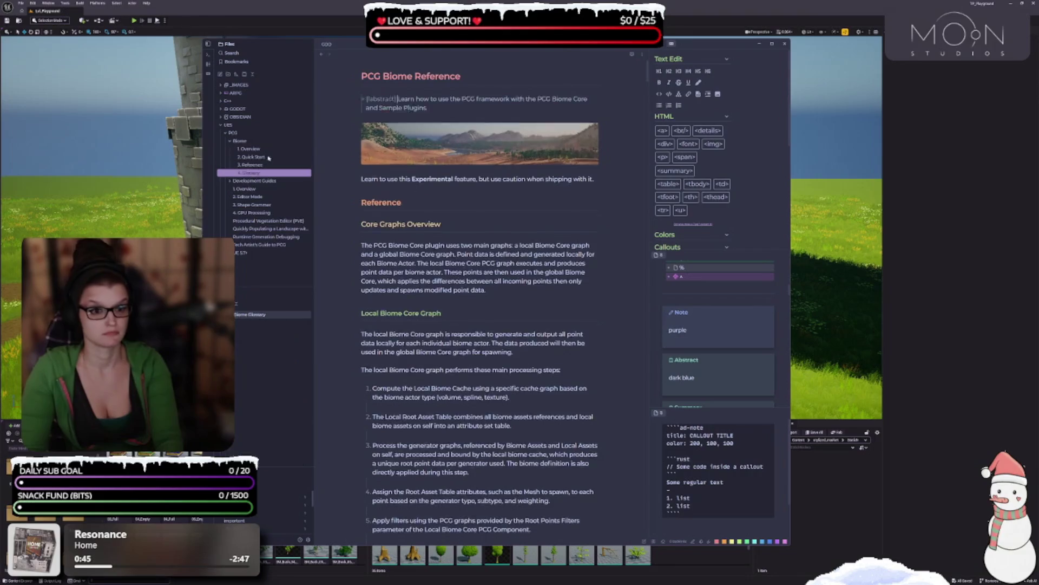
left_click(437, 100)
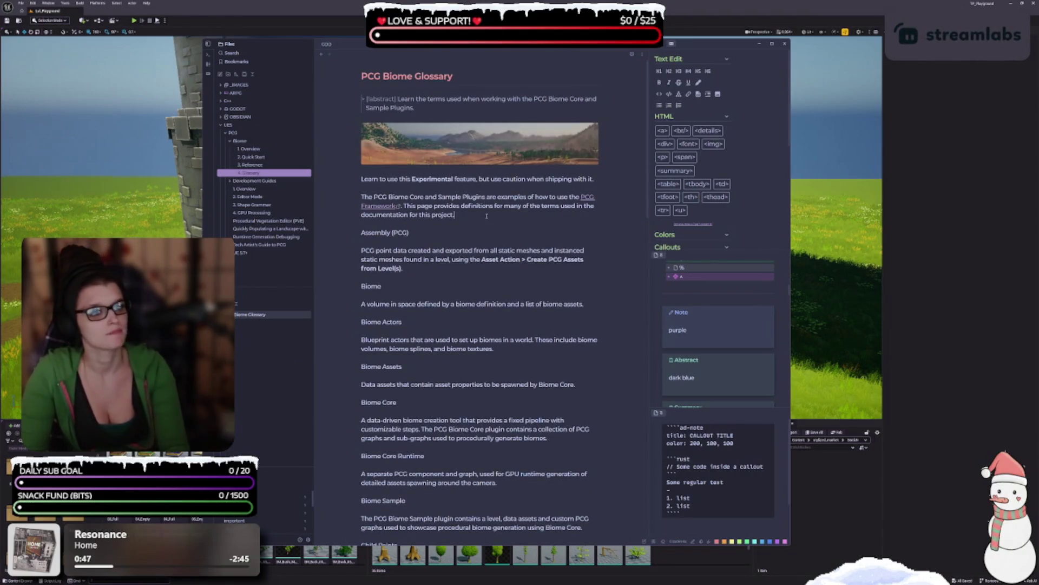
left_click(407, 236)
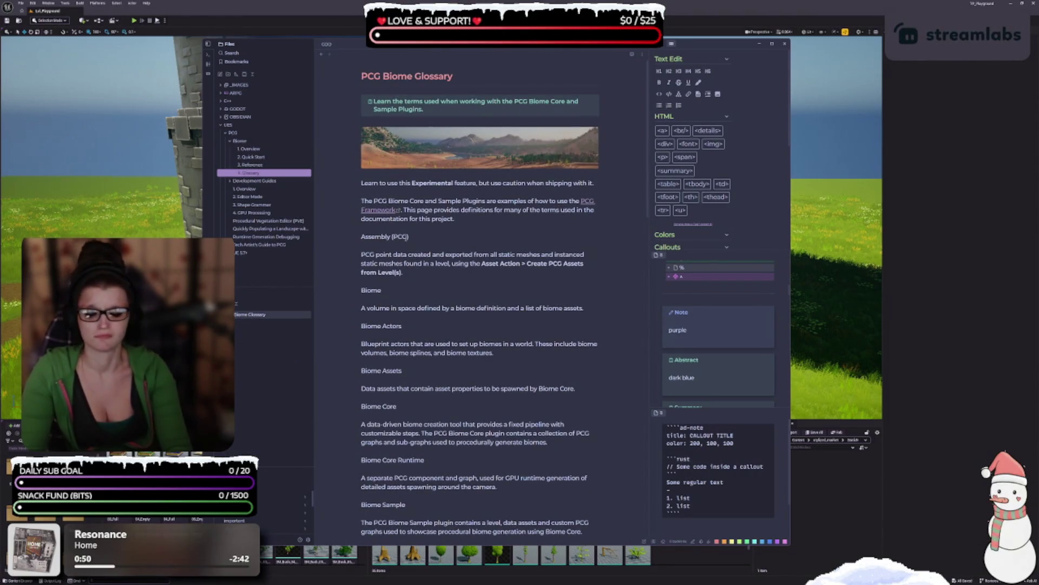
left_click(274, 165)
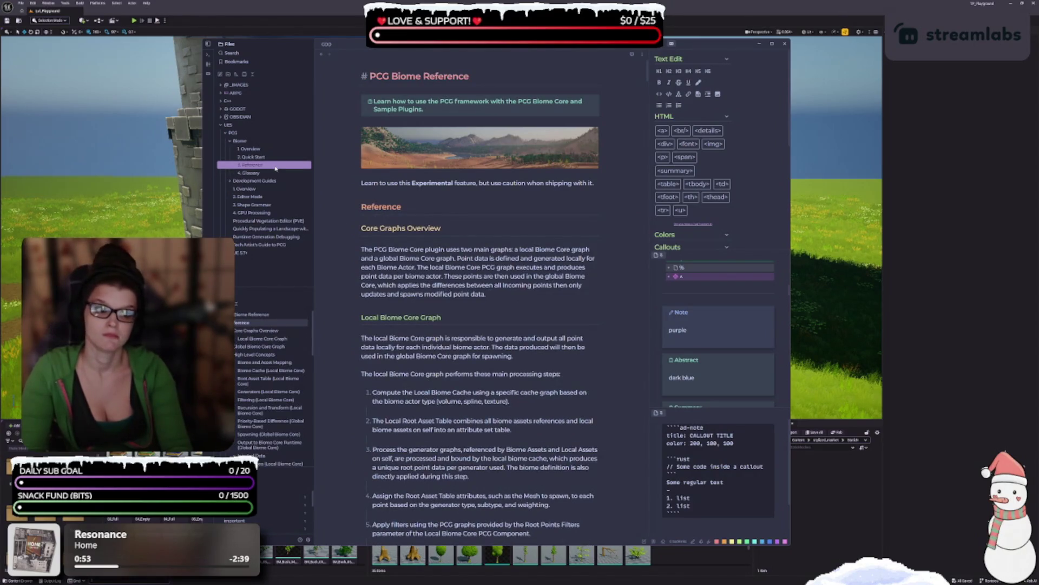
left_click(270, 157)
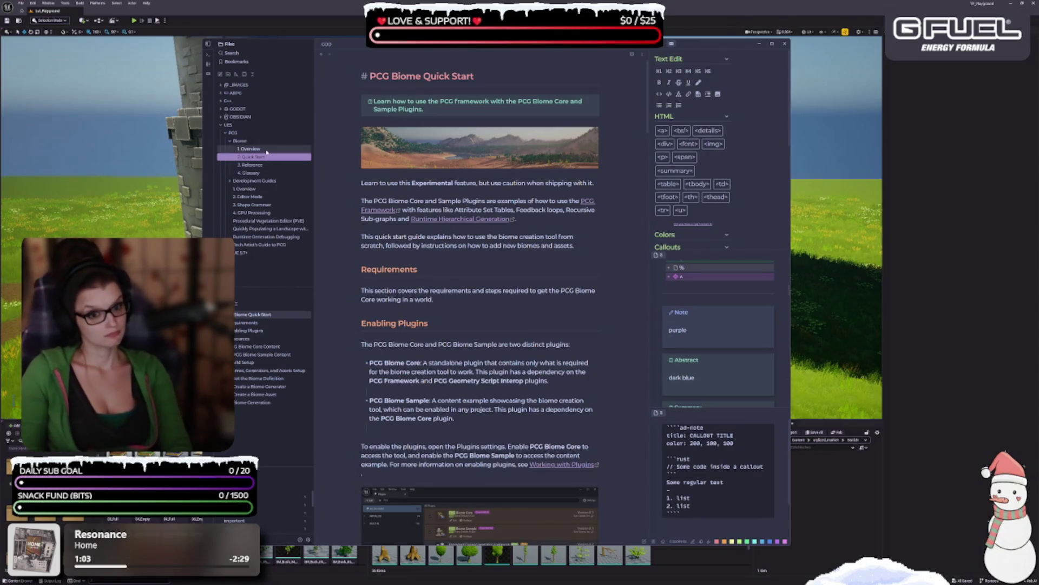
left_click(267, 149)
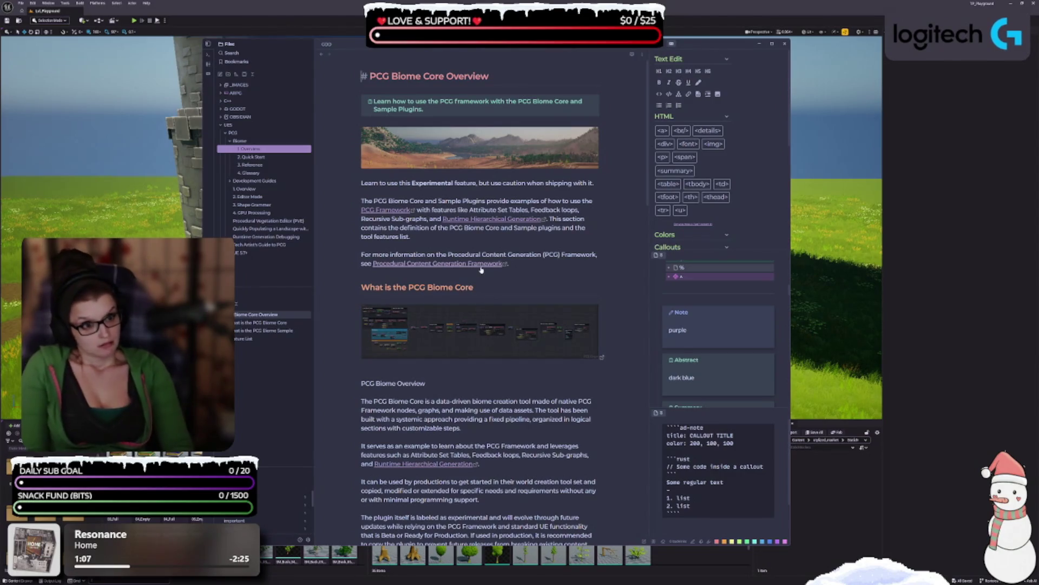
scroll(385, 319, "down", 2)
scroll(385, 320, "up", 2)
left_click(274, 157)
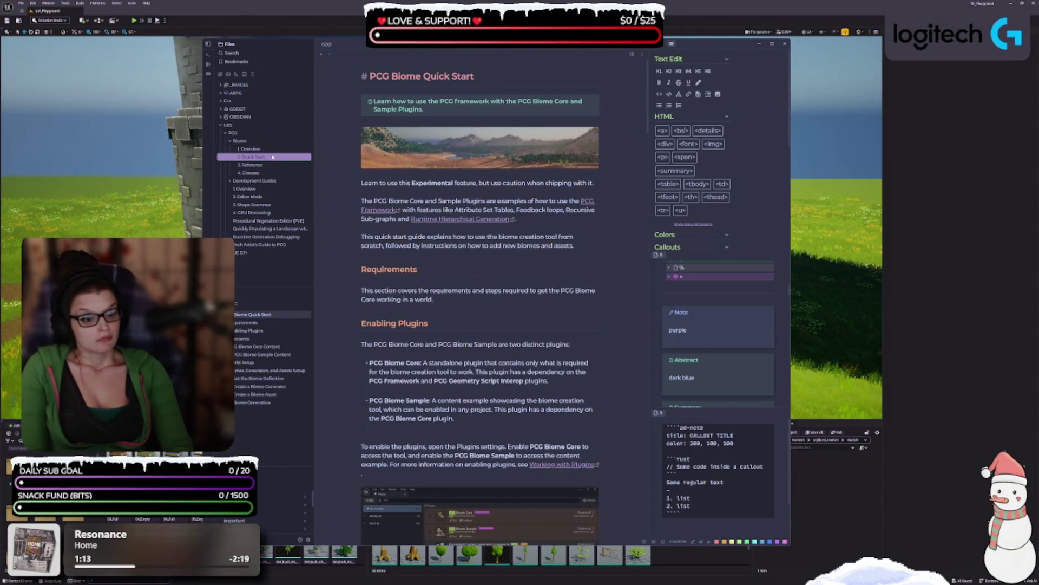
left_click(257, 149)
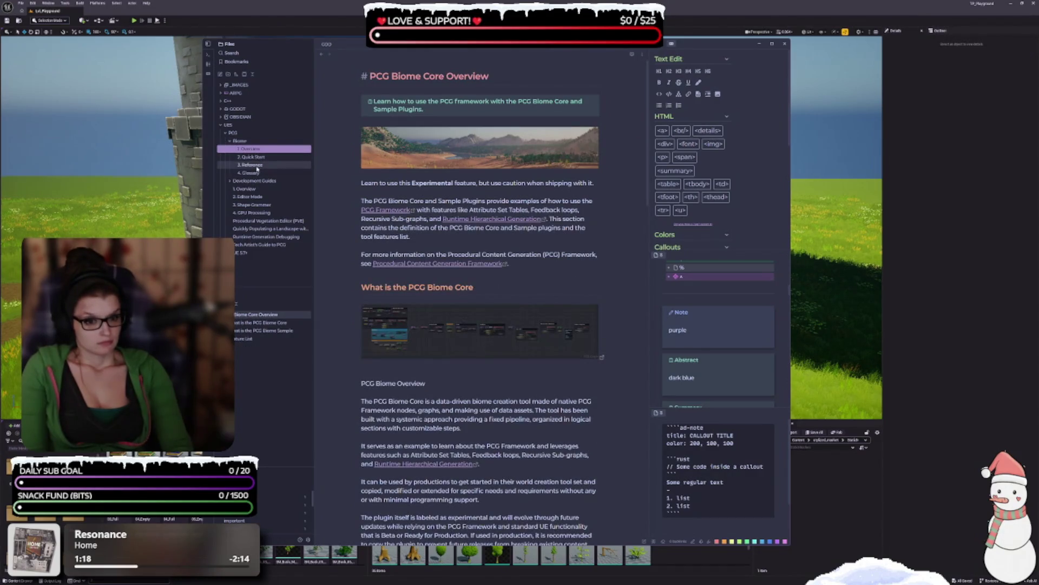
left_click(251, 164)
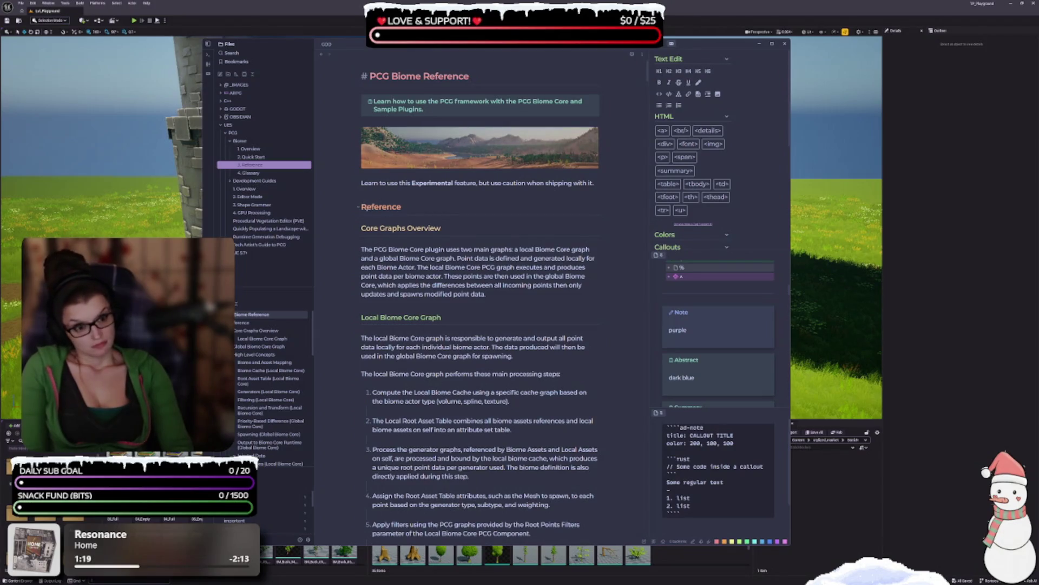
left_click(379, 205)
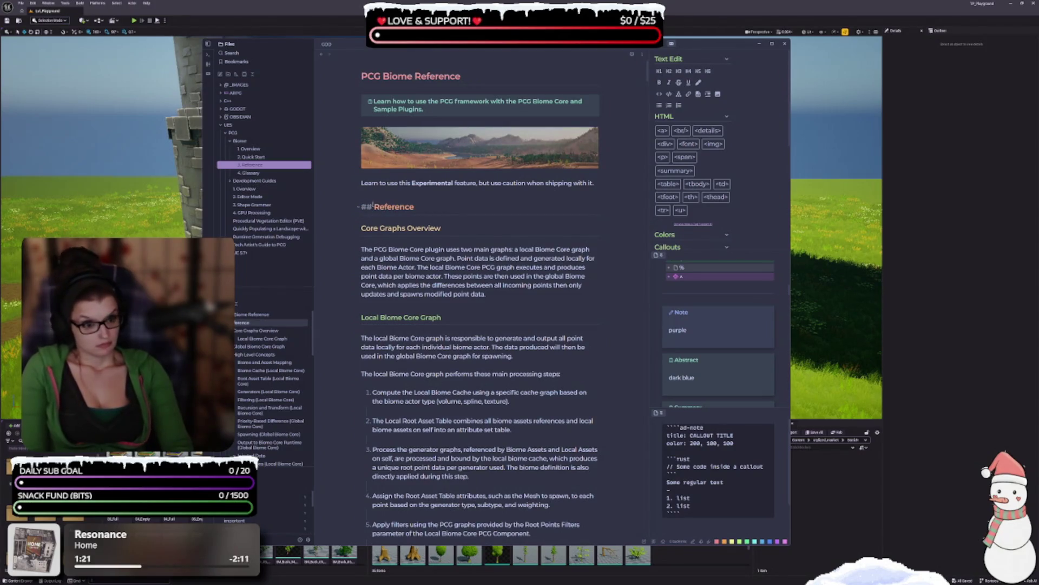
- Delete the abstract callout, banner image, intro line, '## Reference' heading and leftover blank lines
key("shift+Up")
key("shift+Up")
key("shift+Up")
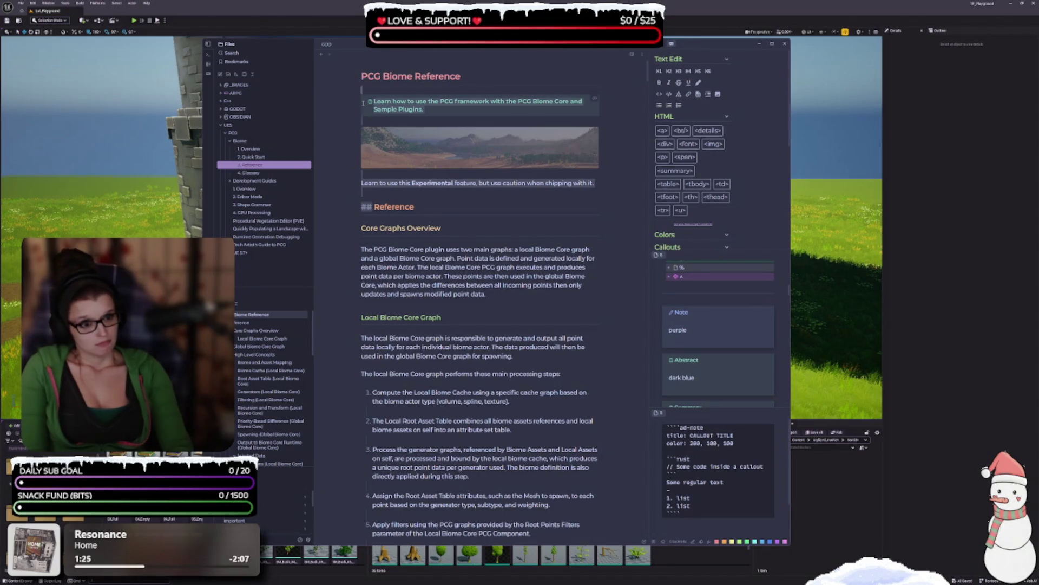
key("shift+Up")
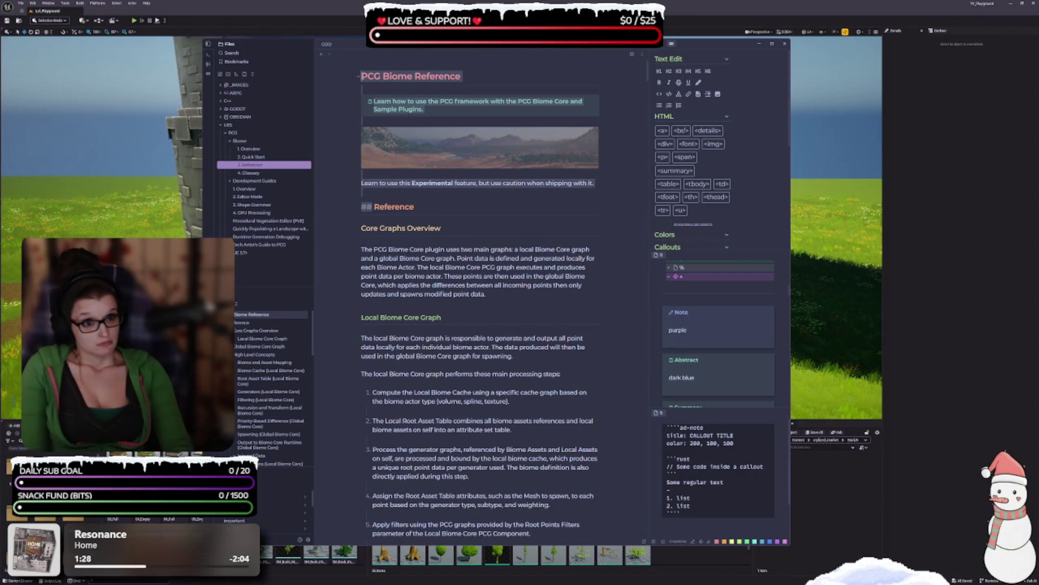
left_click_drag(373, 81, 373, 84)
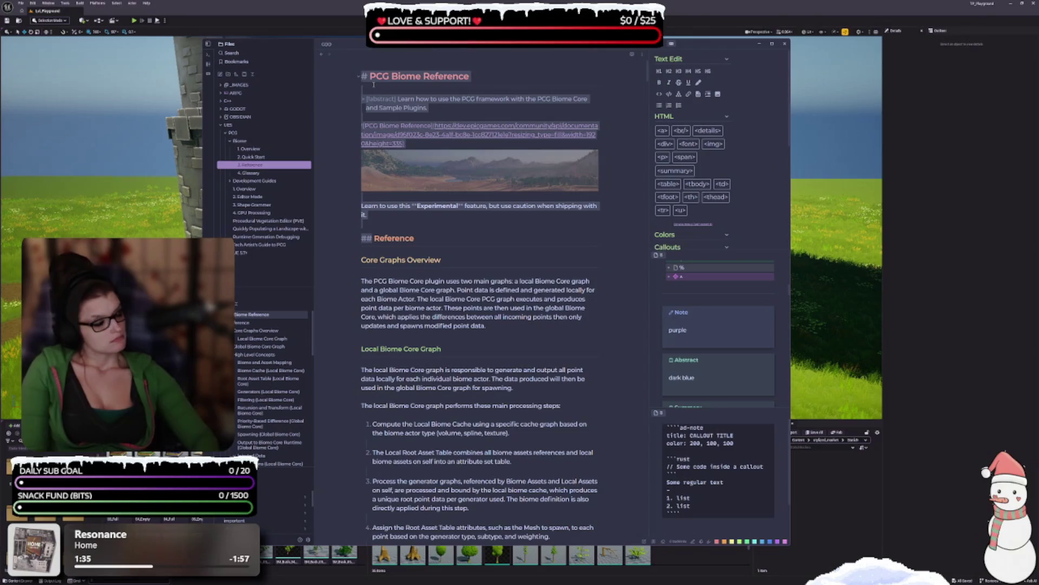
left_click(442, 194)
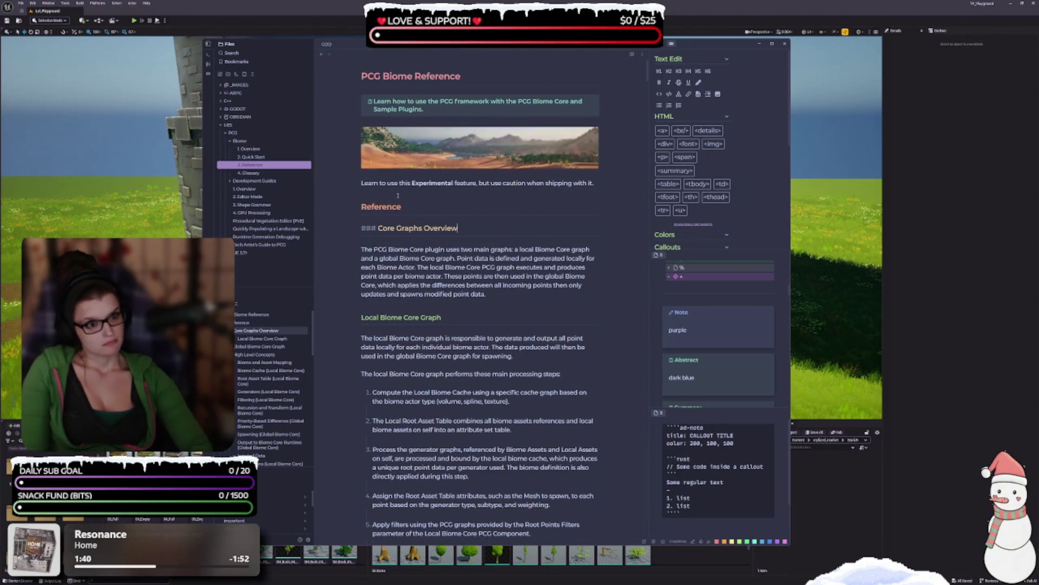
mouse_move(416, 208)
left_mouse_down()
mouse_move(352, 181)
mouse_move(329, 94)
left_mouse_up()
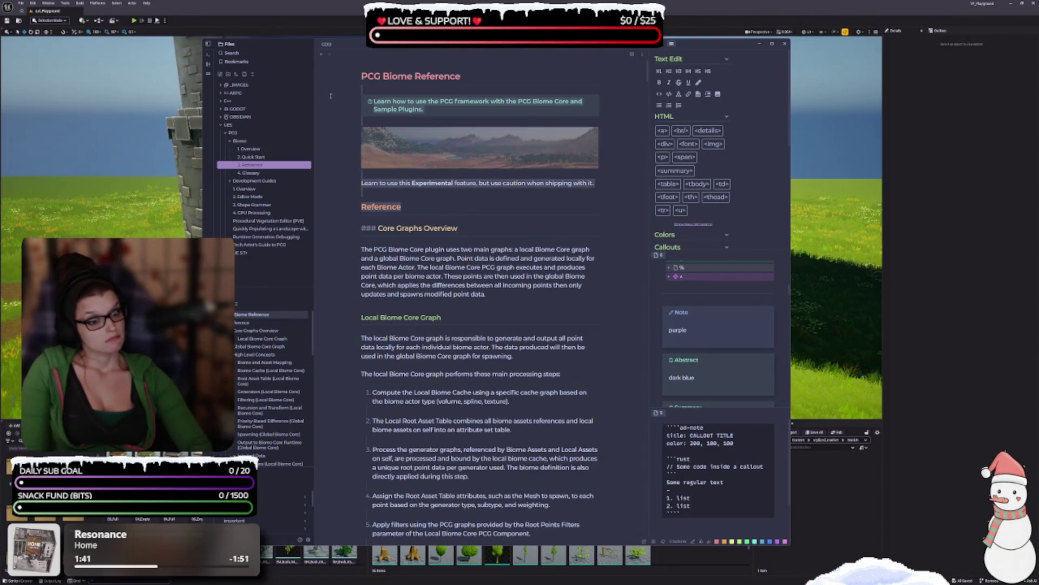
key("BackSpace")
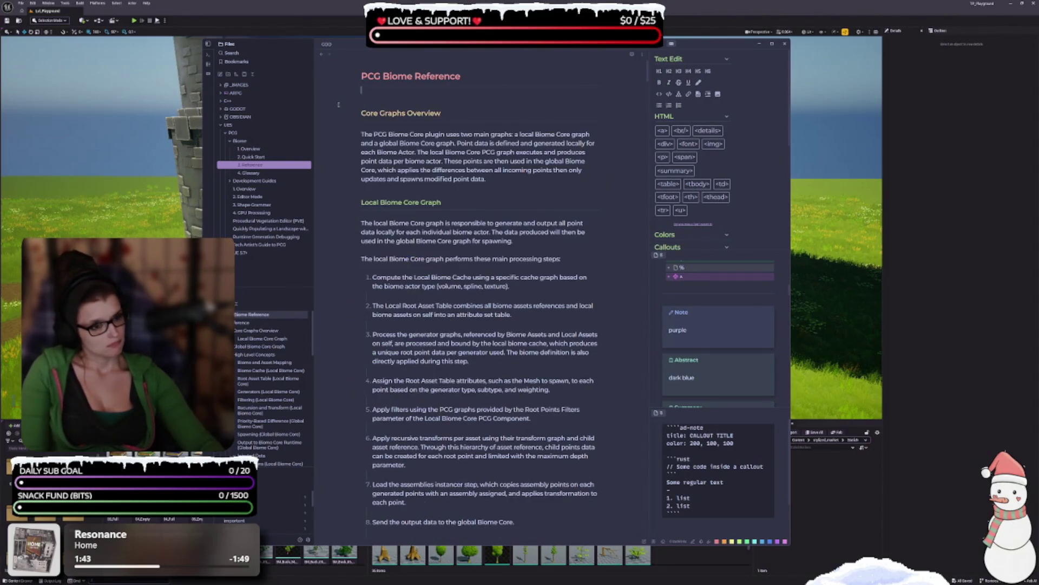
key("Delete")
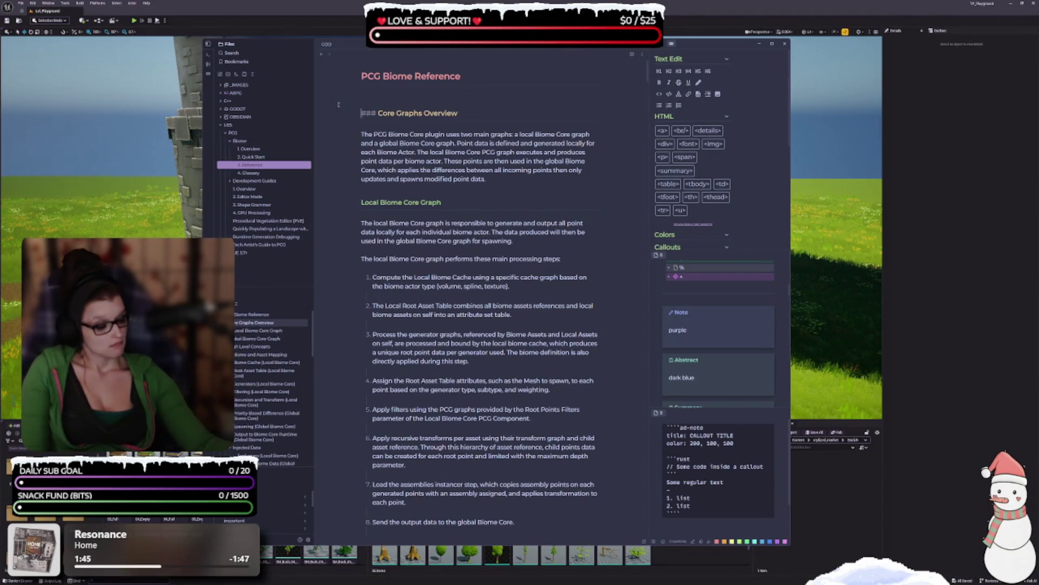
key("Delete")
- Change 'Local Biome Core Graph' from a '####' heading to a level-3 '###' heading
key("Down")
key("Down")
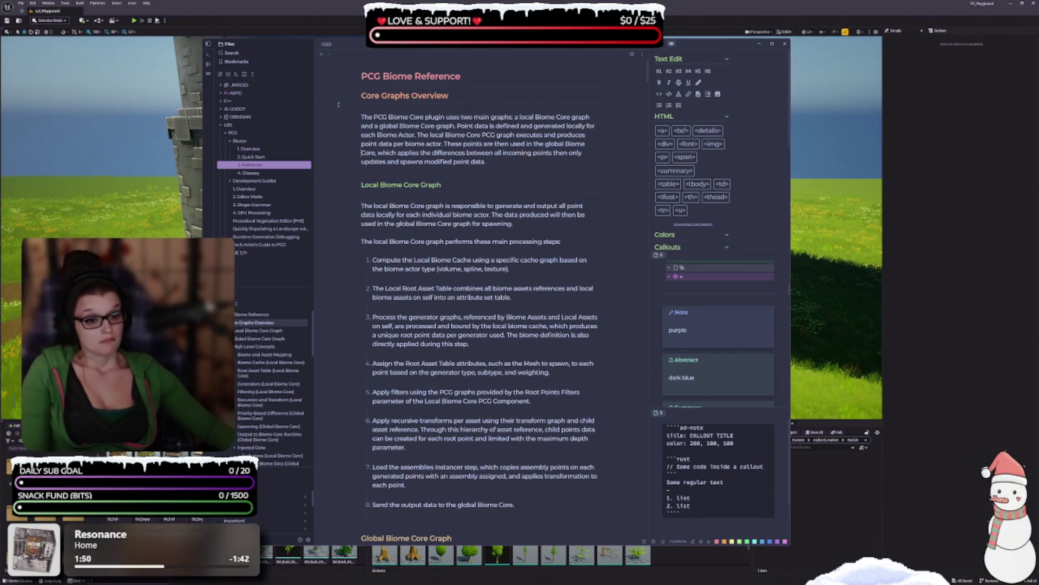
key("Down")
key("Delete")
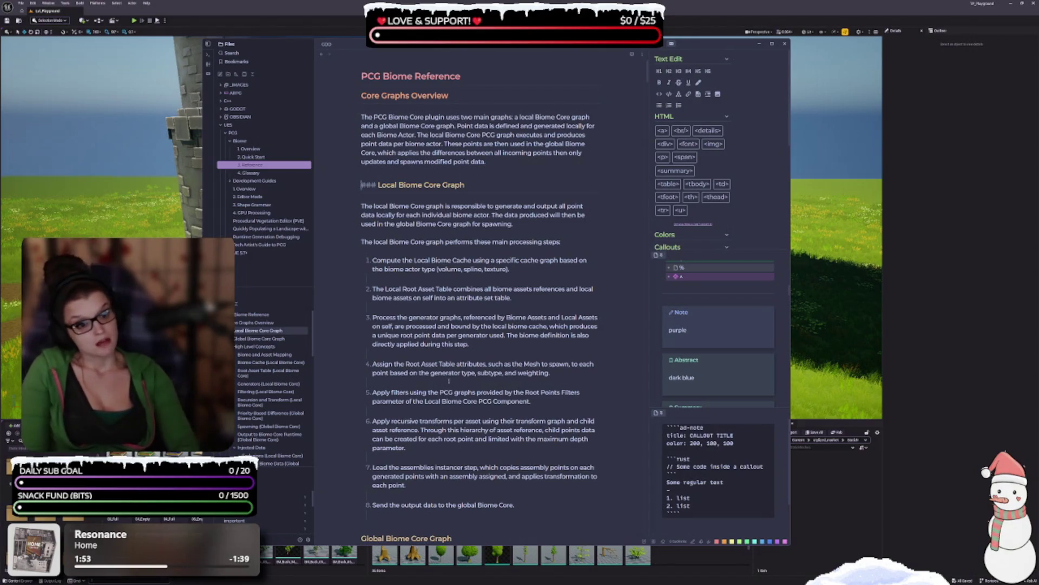
scroll(452, 401, "down", 2)
left_click(444, 384)
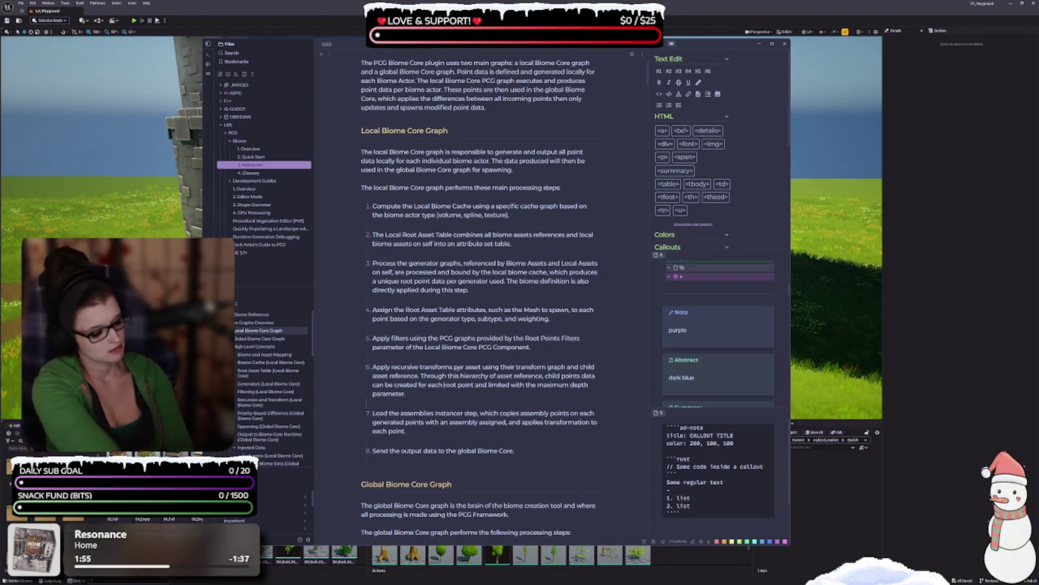
scroll(485, 386, "down", 1)
scroll(485, 386, "up", 1)
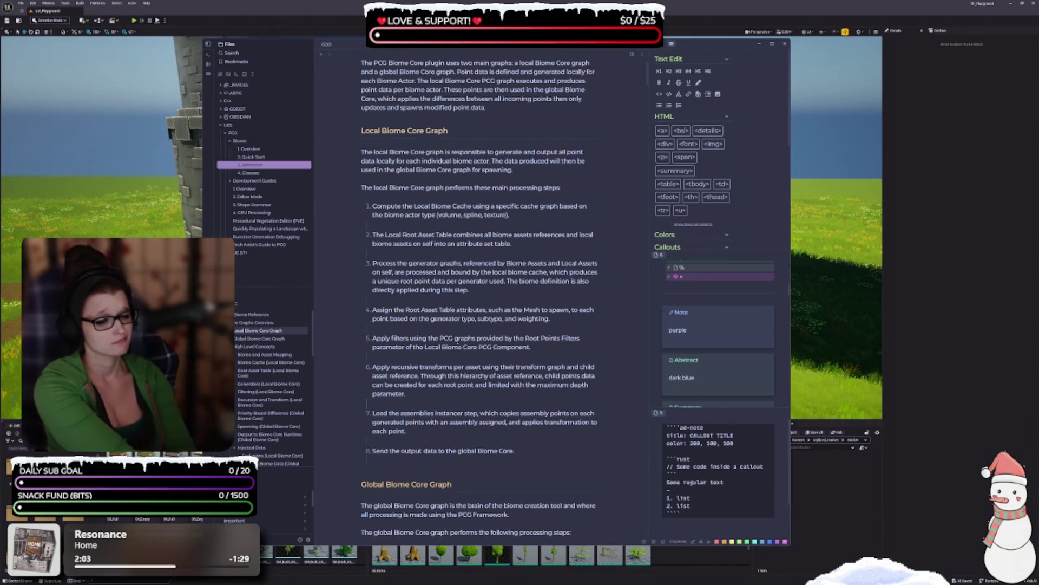
scroll(565, 346, "up", 2)
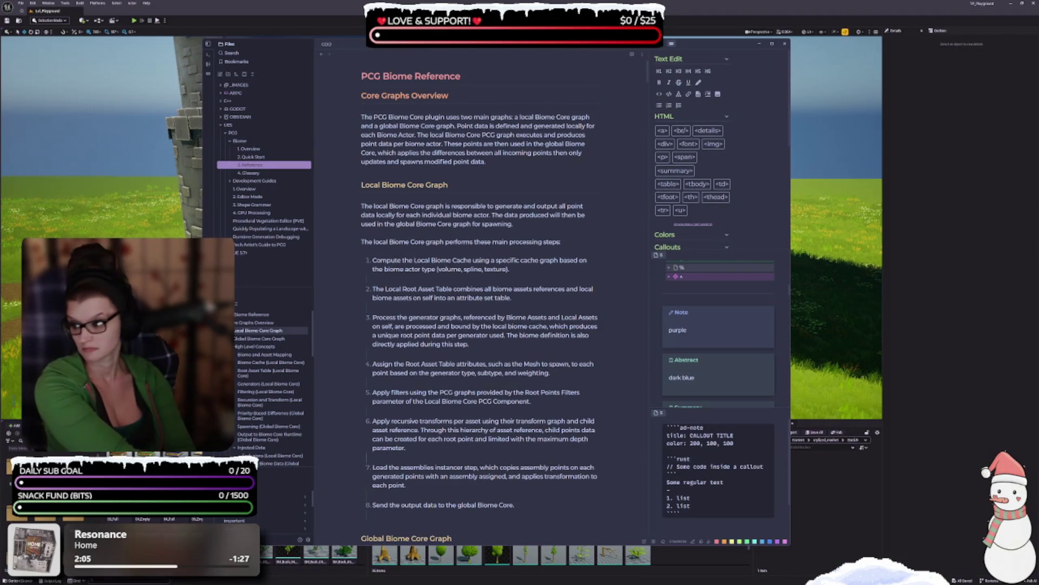